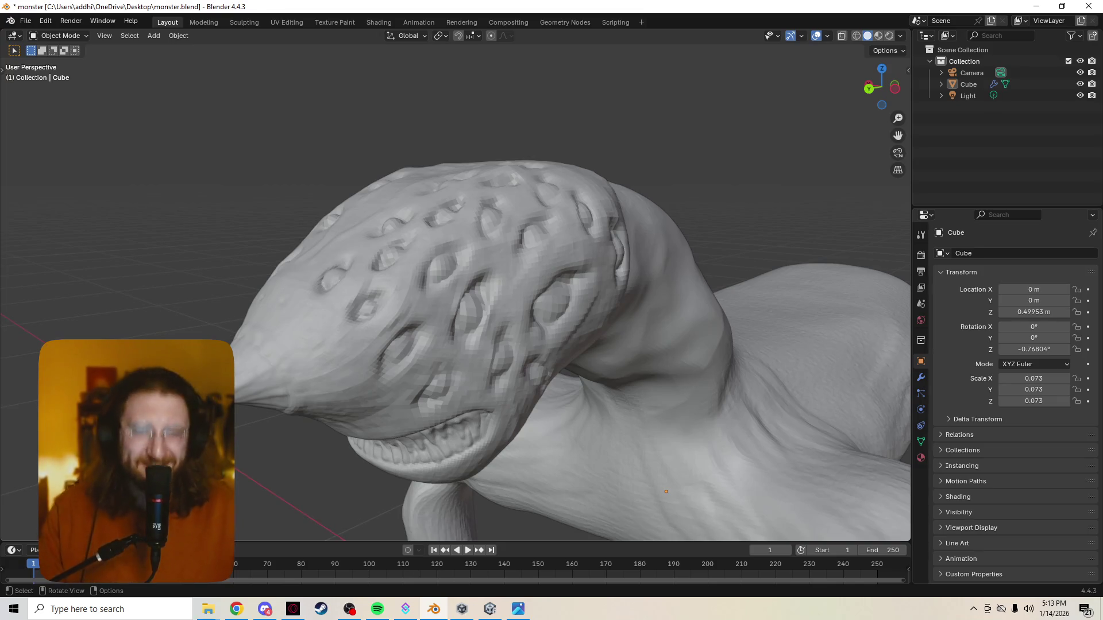
scroll(455, 293, down, 1)
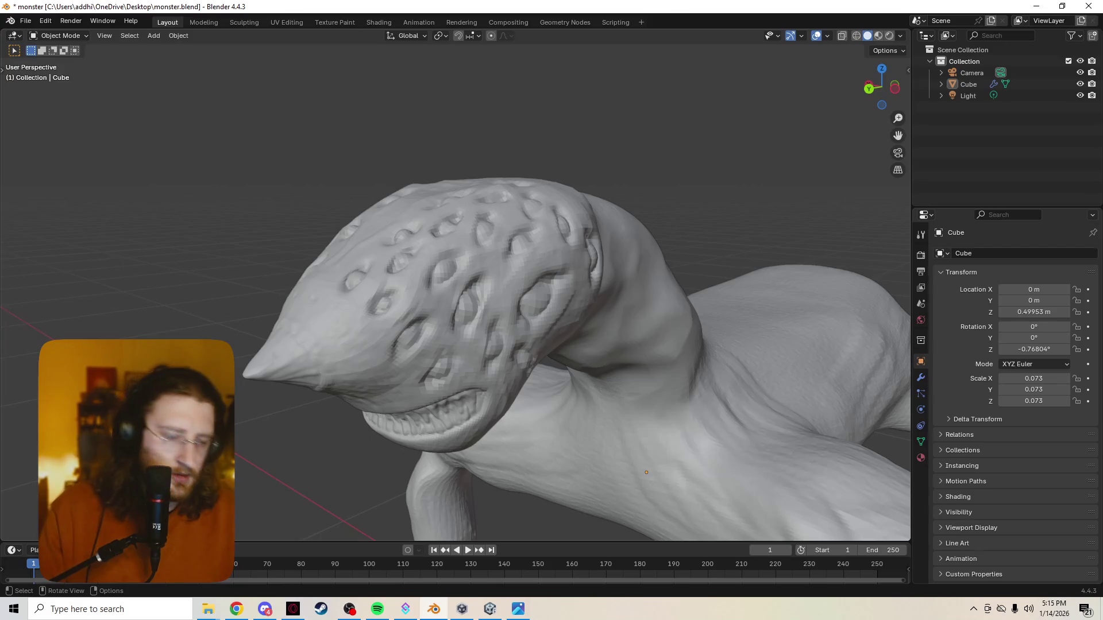
Add a Decimate modifier to the monster mesh and view it in wireframe shading
click(969, 83)
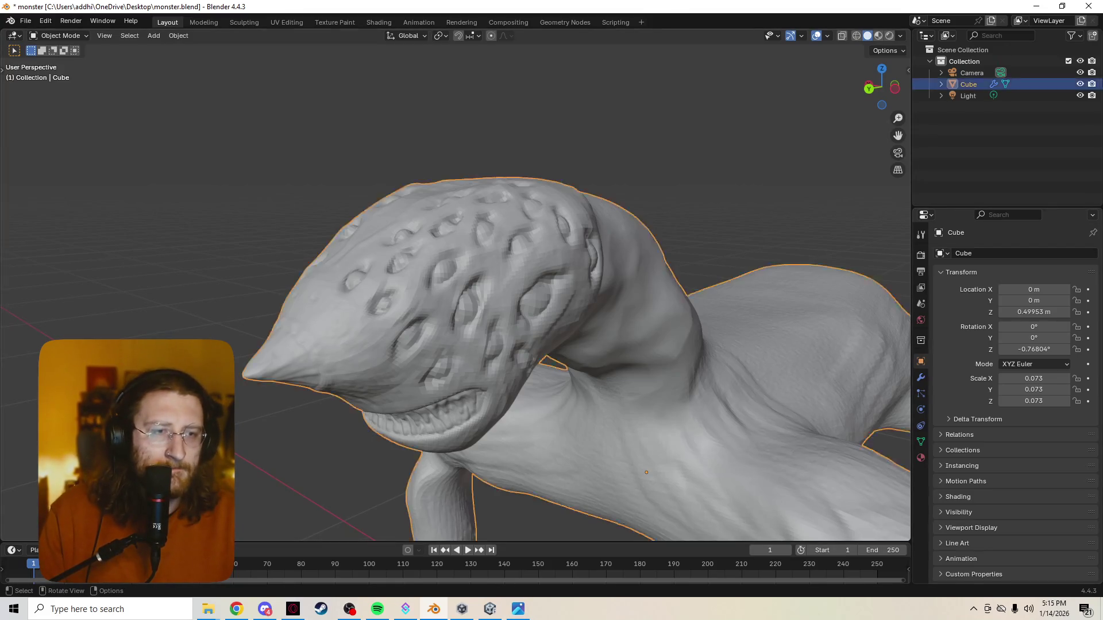
click(921, 378)
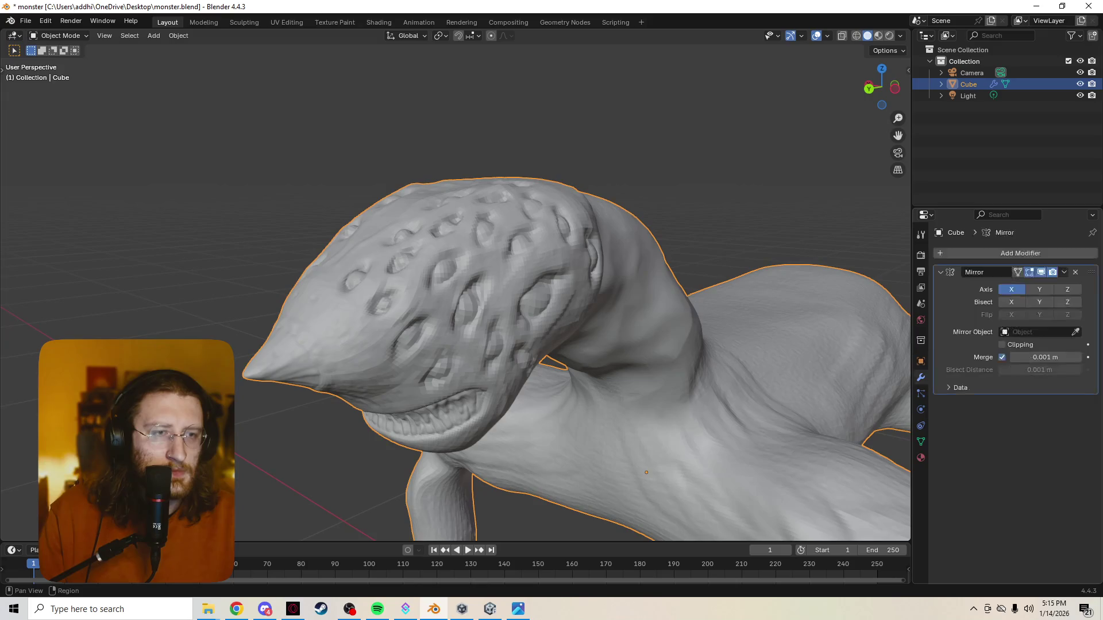
click(1018, 252)
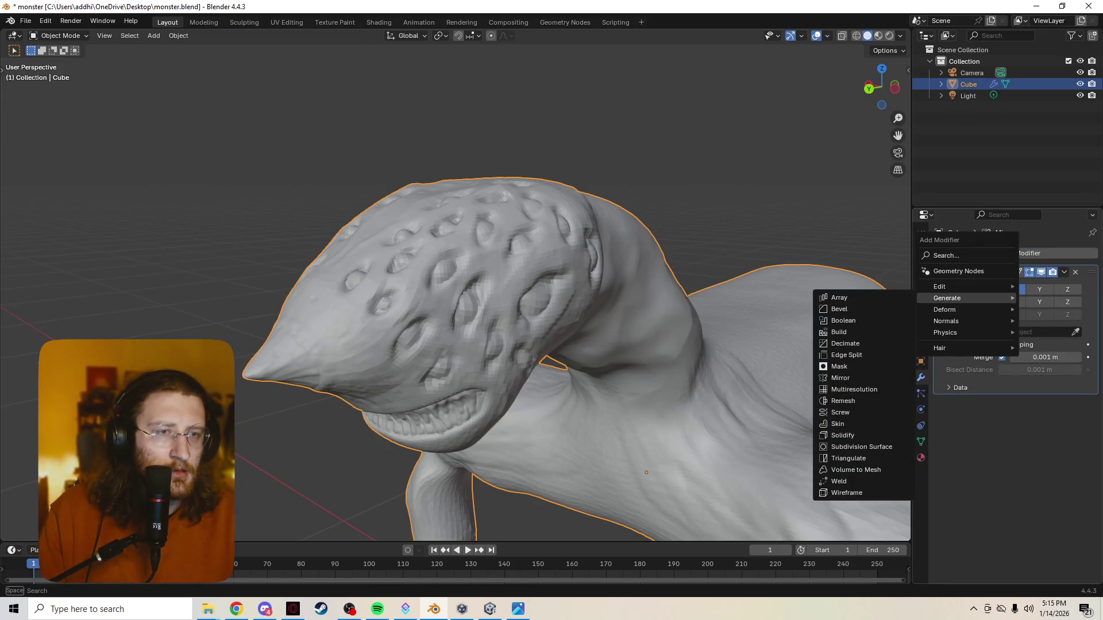
click(846, 343)
key(z)
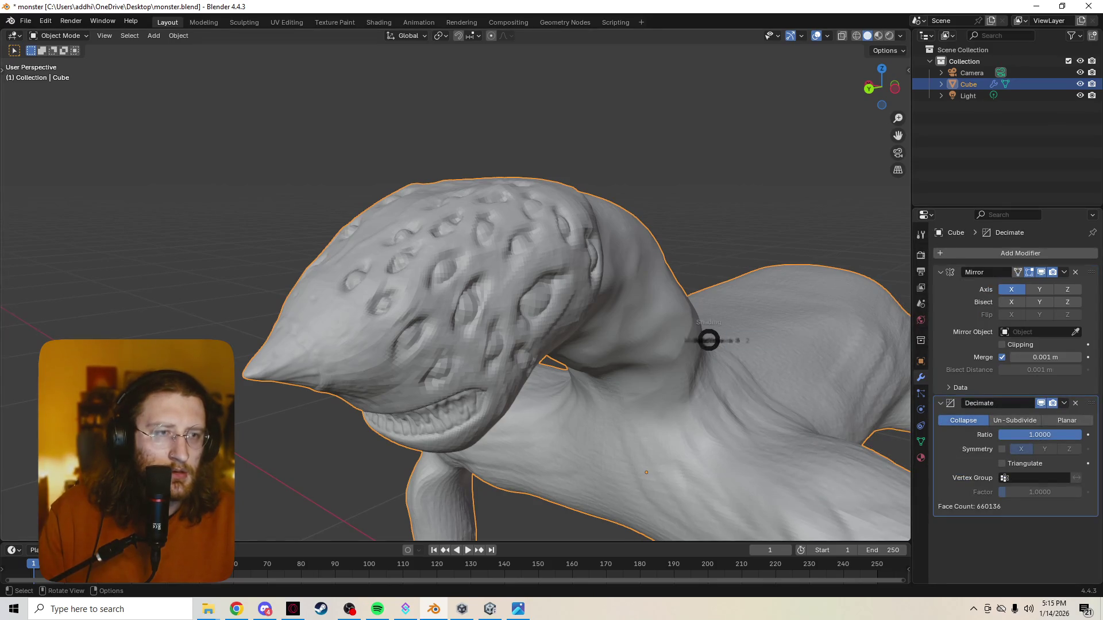
click(619, 338)
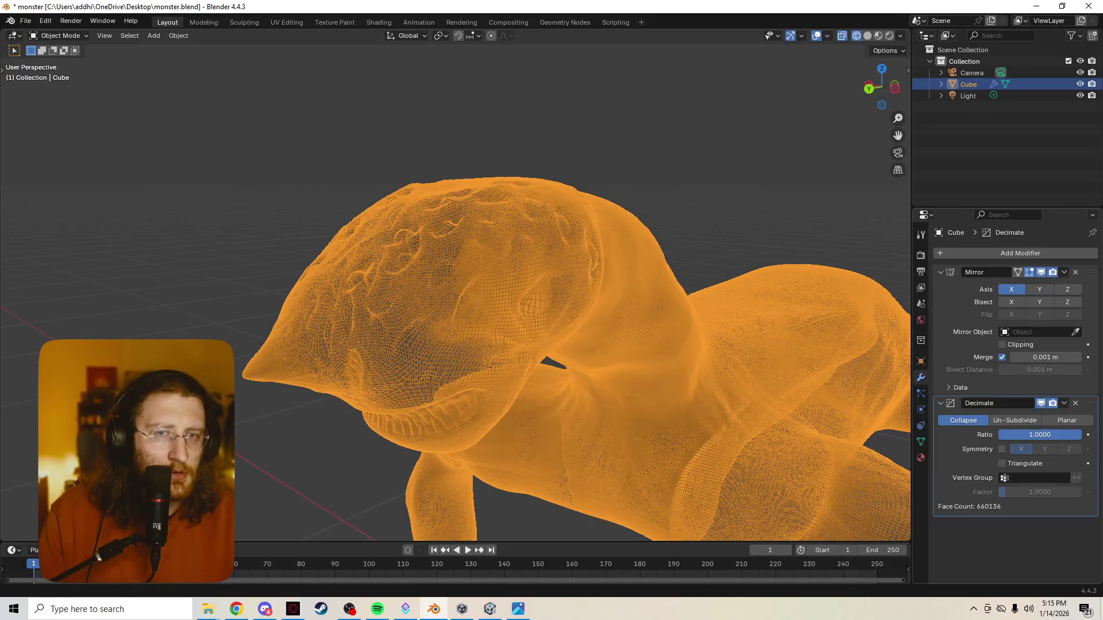
Lower the Decimate ratio to about 0.90, then remove the modifier and go to the File menu
drag(1040, 434, 1025, 435)
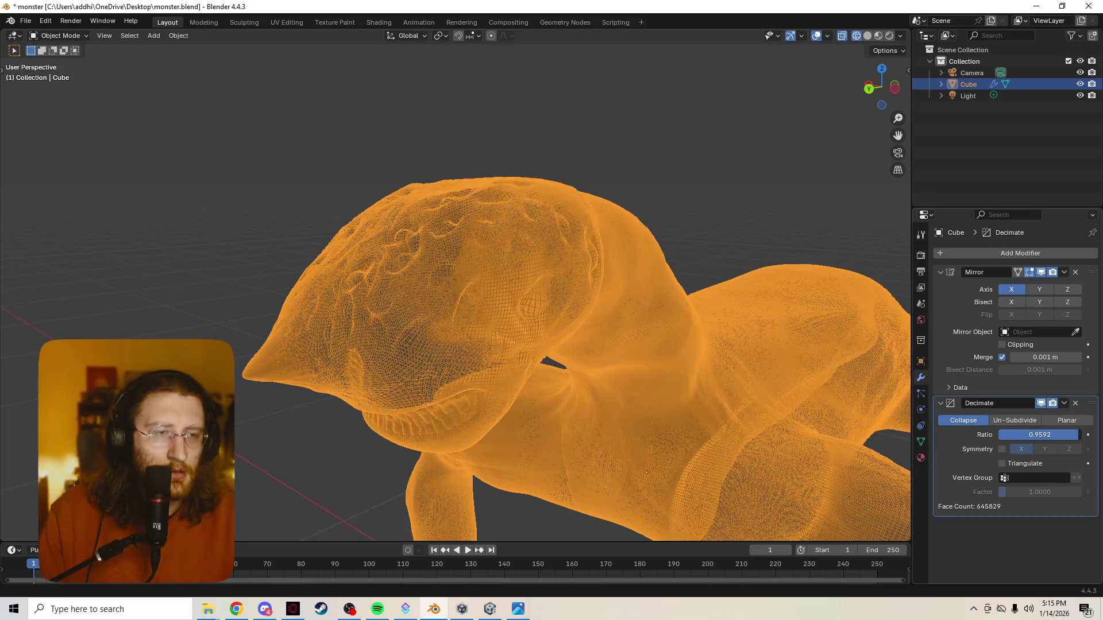
drag(1026, 435, 1015, 435)
drag(1039, 435, 1029, 434)
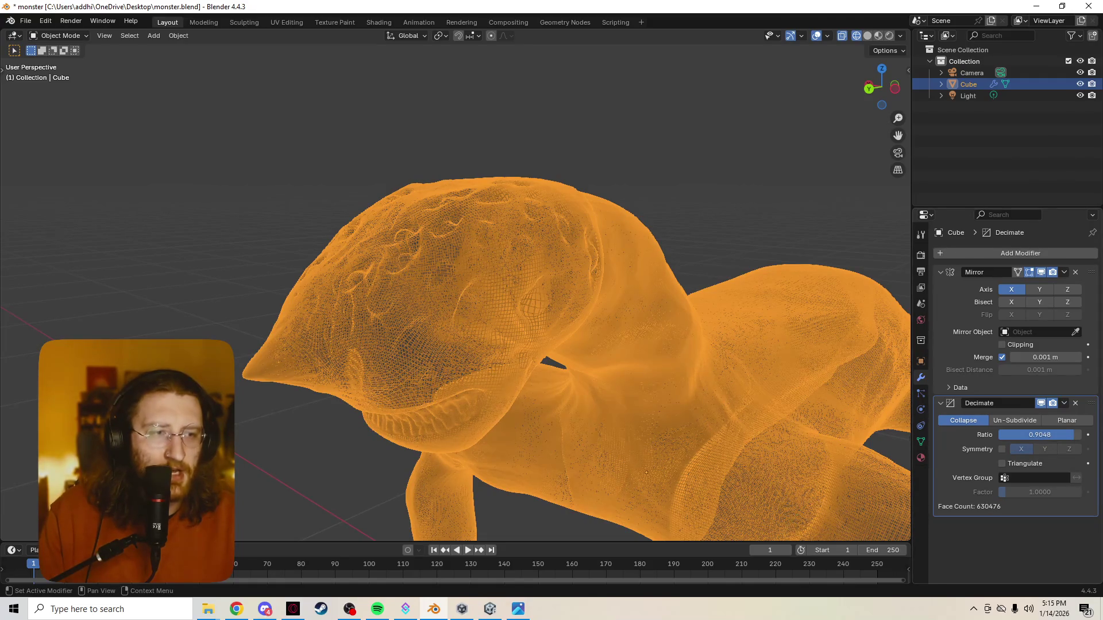
key(ctrl+x)
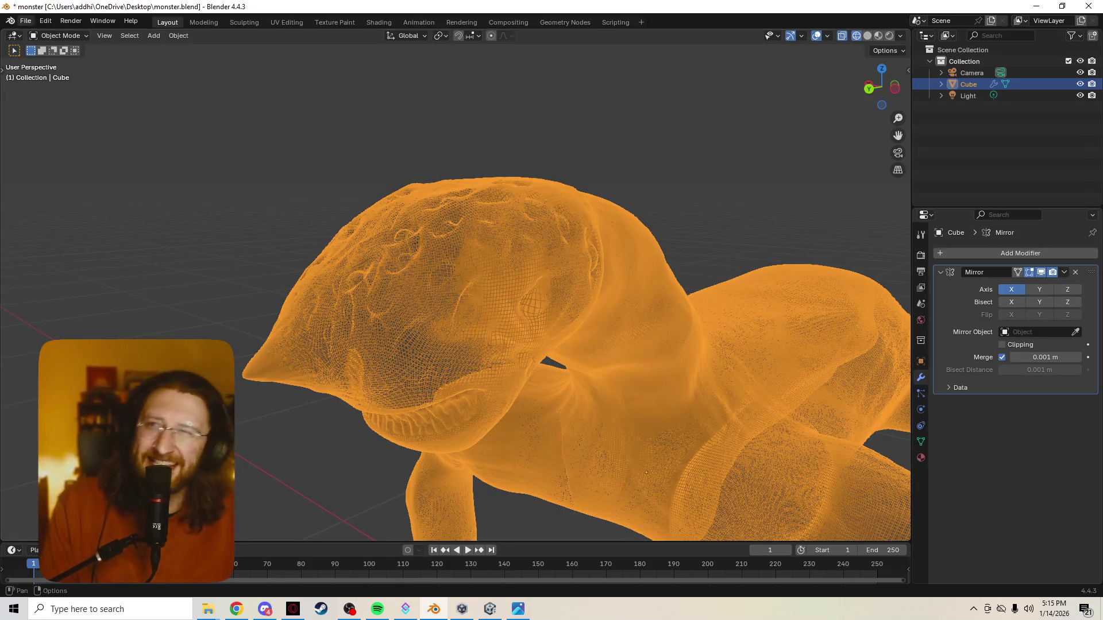
click(26, 20)
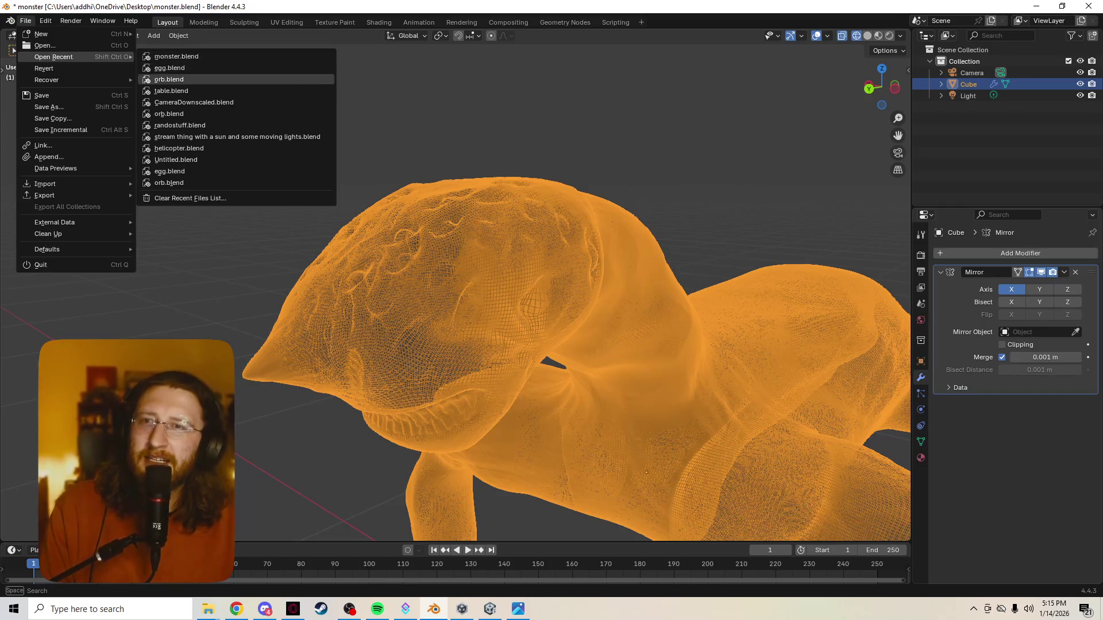
Open the recent table.blend project, discarding unsaved changes to monster.blend
click(171, 91)
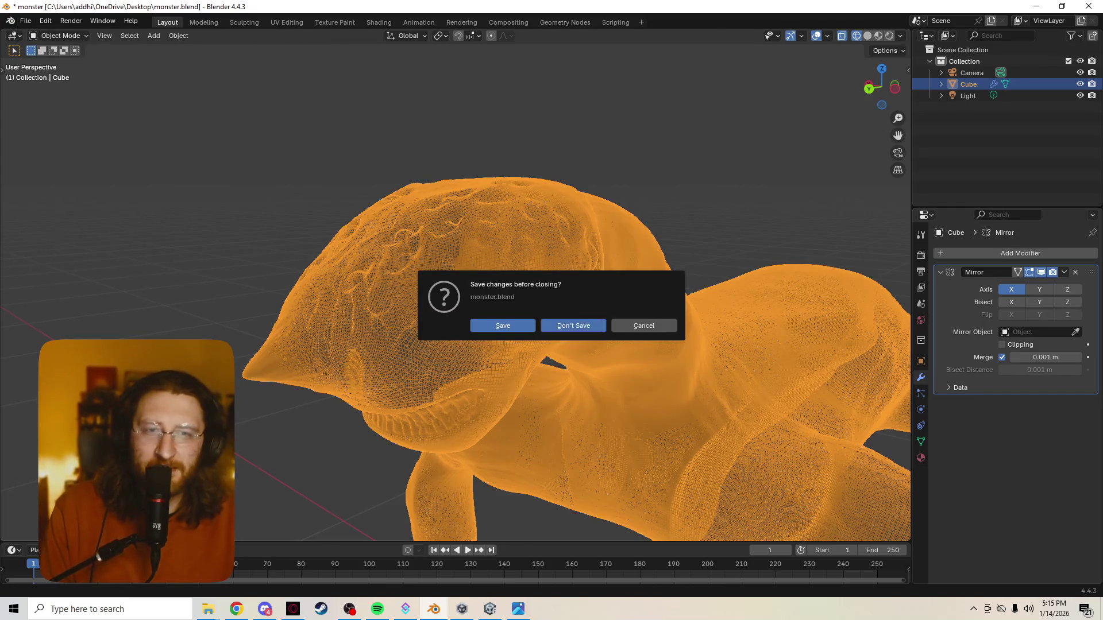
click(573, 325)
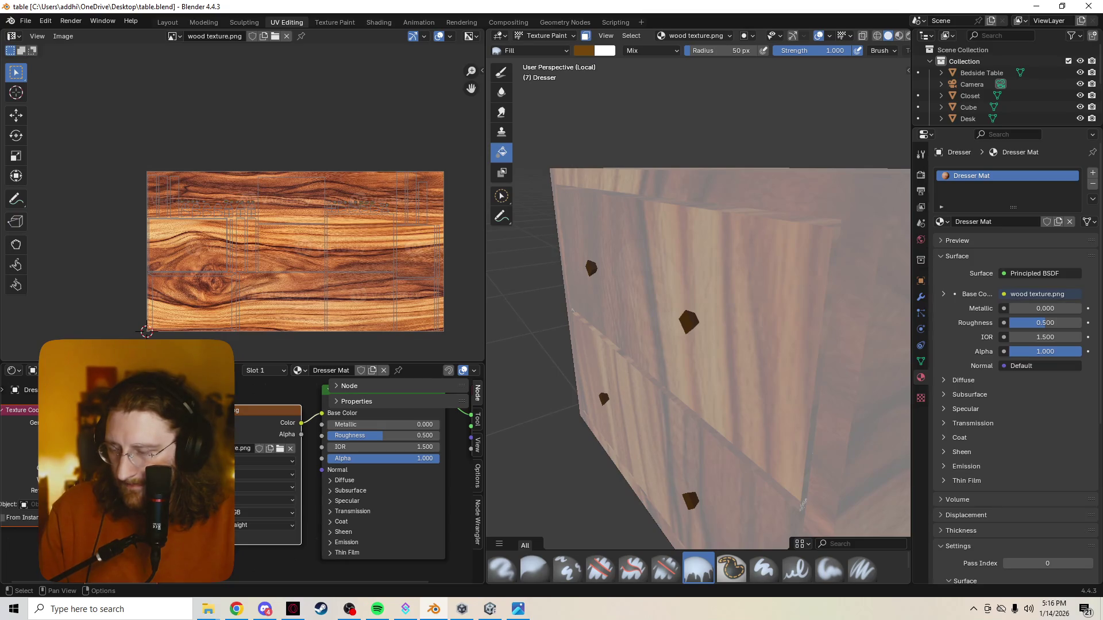
In Texture Paint, disable face masking, flood the dresser flat brown, then undo the fill
mouse_move(803, 503)
middle_down()
mouse_move(771, 446)
mouse_move(723, 435)
middle_up()
click(771, 446)
key(shift+space)
key(m)
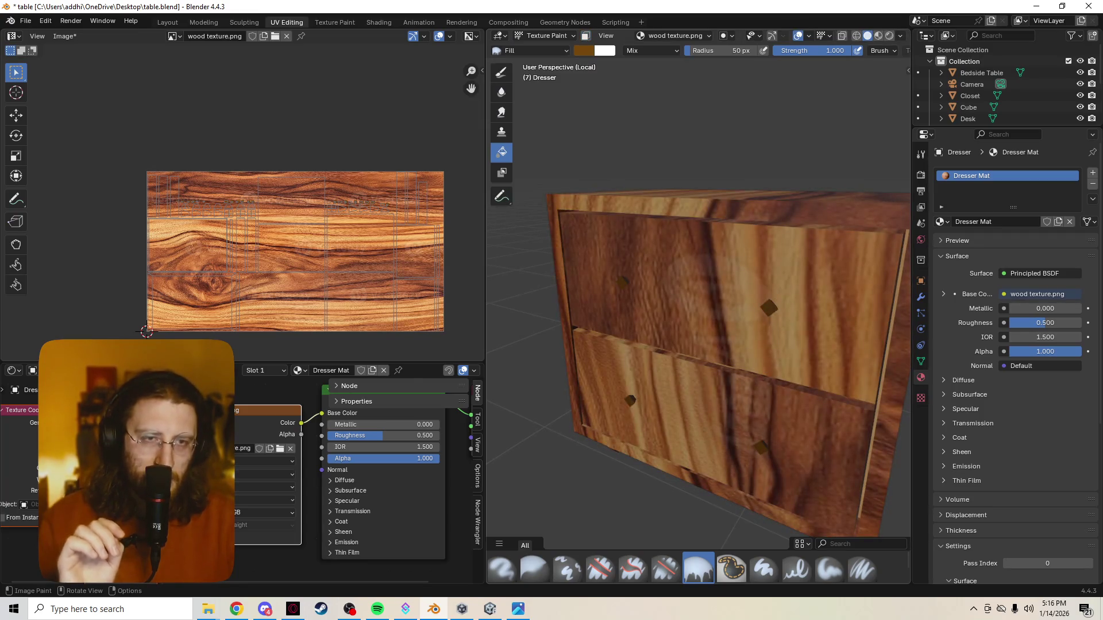
middle_drag(690, 344, 733, 345)
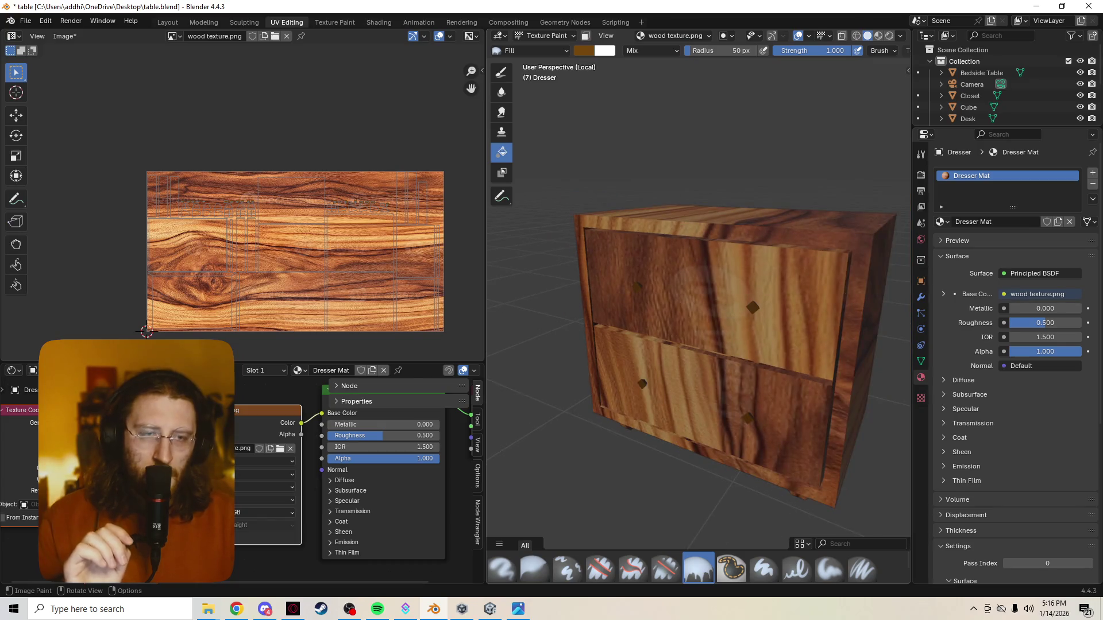
click(715, 344)
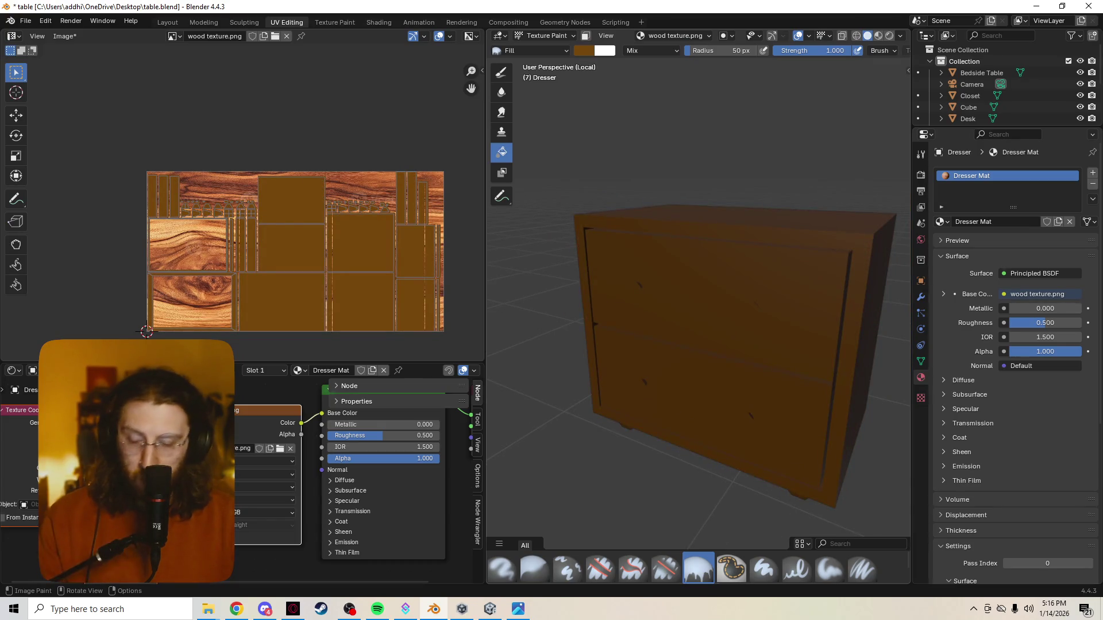
key(ctrl+z)
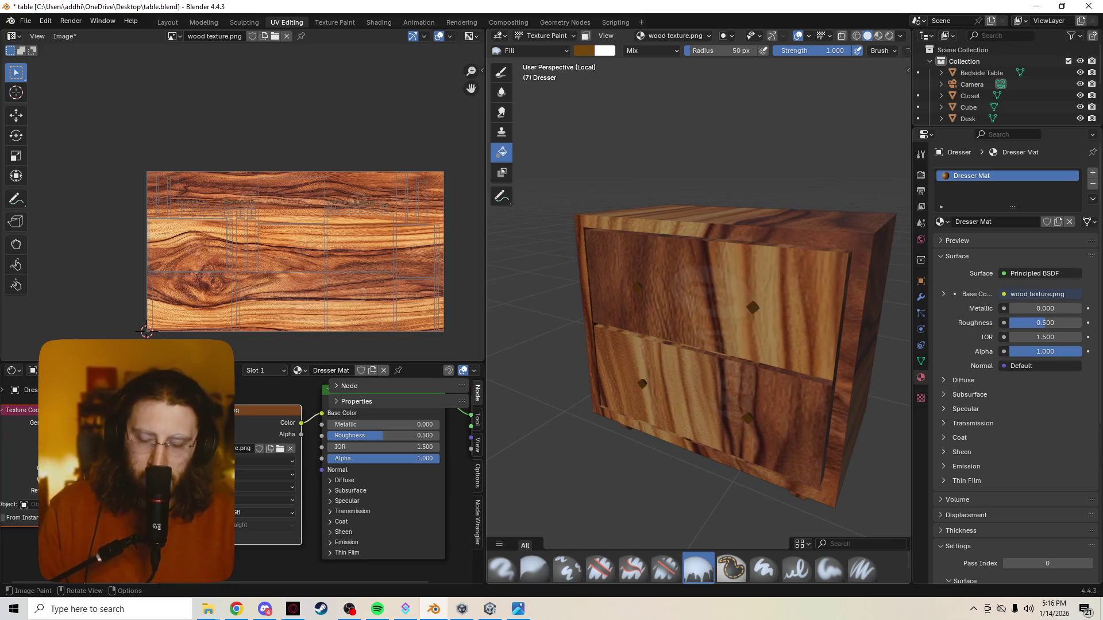
Switch the dresser into Edit Mode with Material Preview shading, then move toward texture painting
key(ctrl+Tab)
click(767, 356)
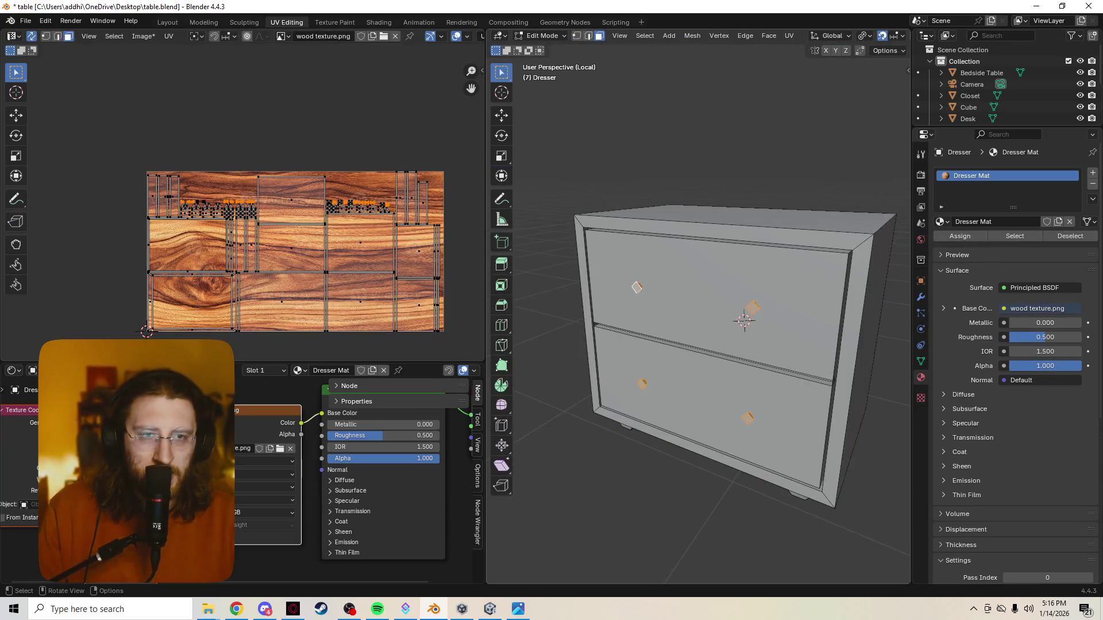
key(z)
click(629, 412)
scroll(629, 412, up, 3)
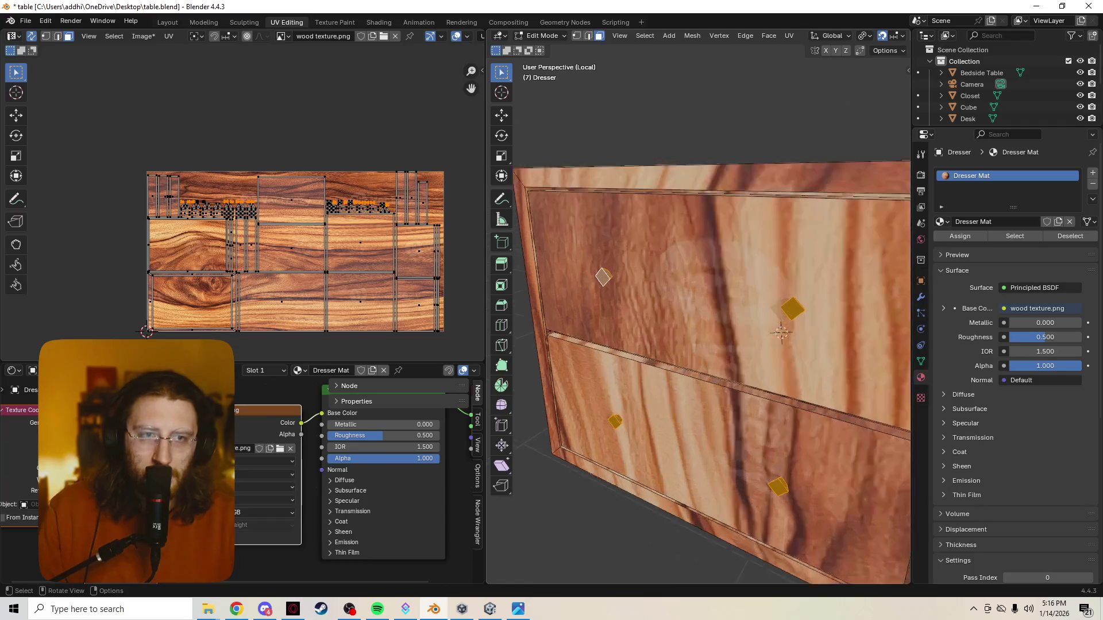
middle_drag(698, 344, 642, 338)
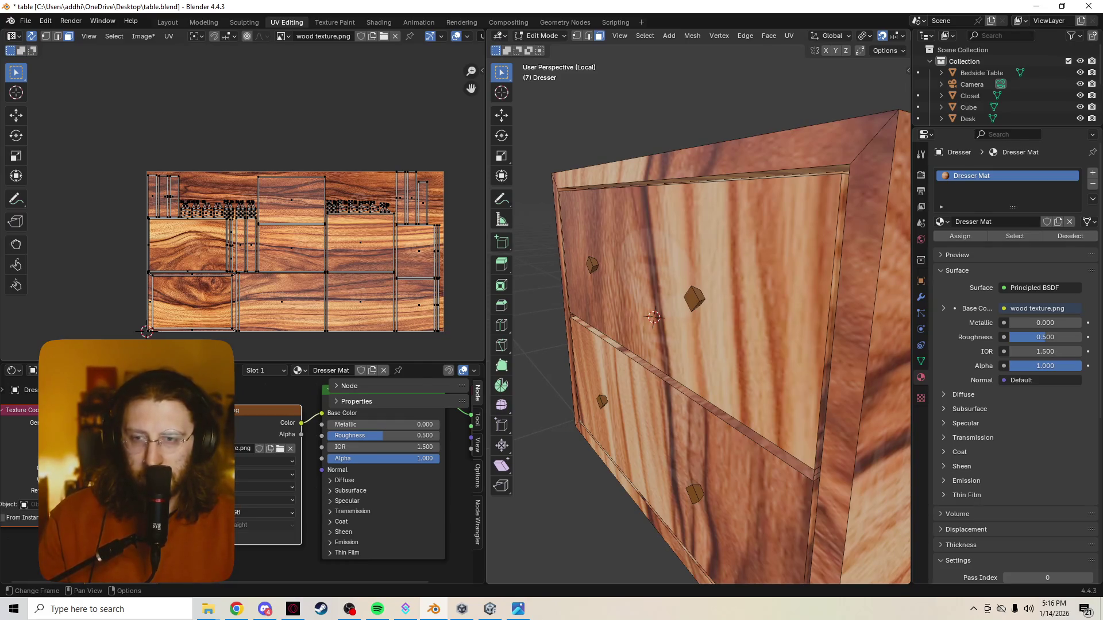
scroll(243, 207, up, 1)
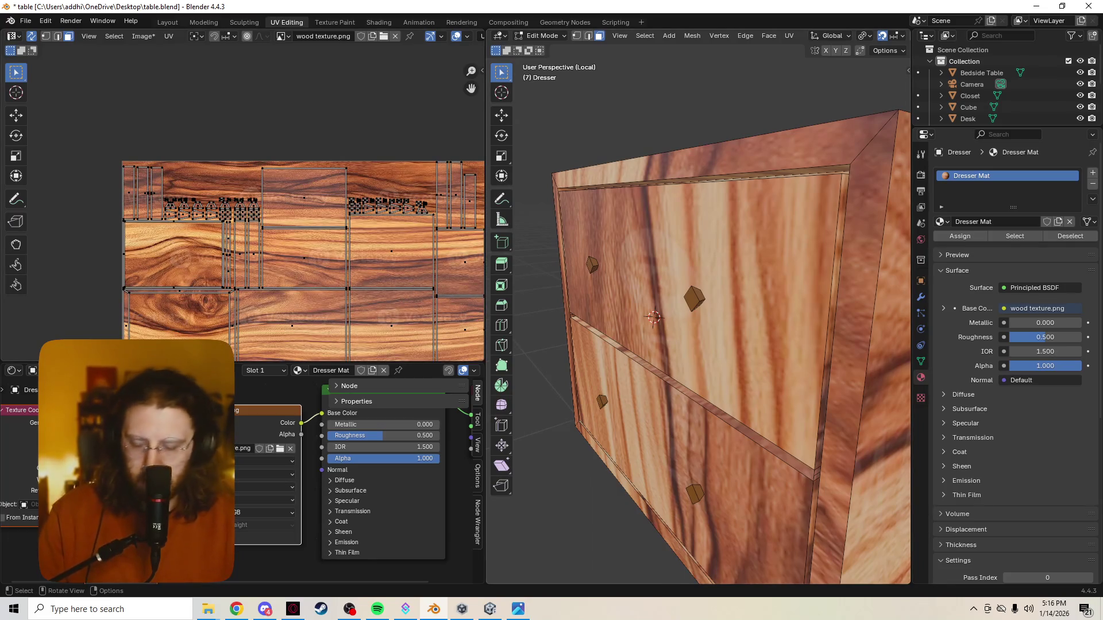
key(ctrl+Tab)
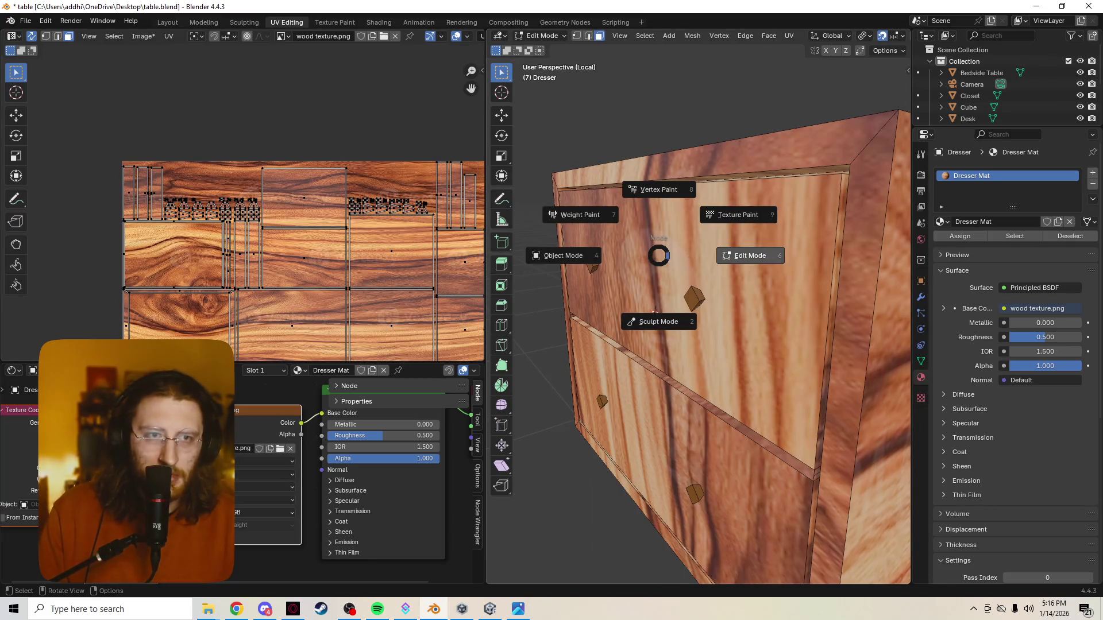
click(705, 194)
Enter Vertex Paint mode and set the brush colour to black in the picker
key(ctrl+Tab)
click(706, 191)
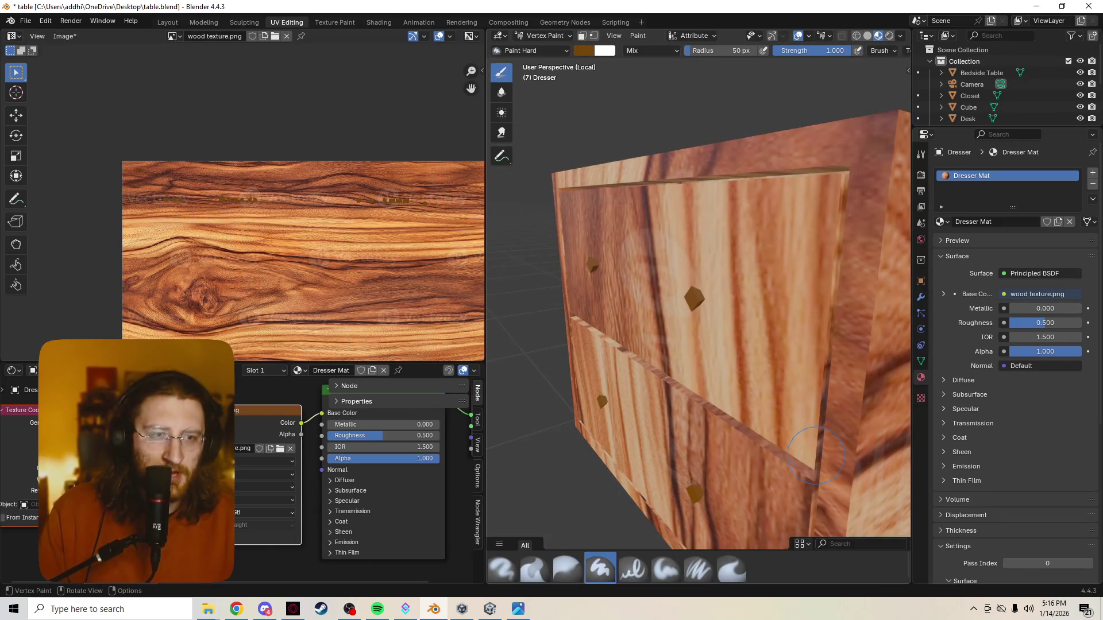
scroll(722, 344, down, 4)
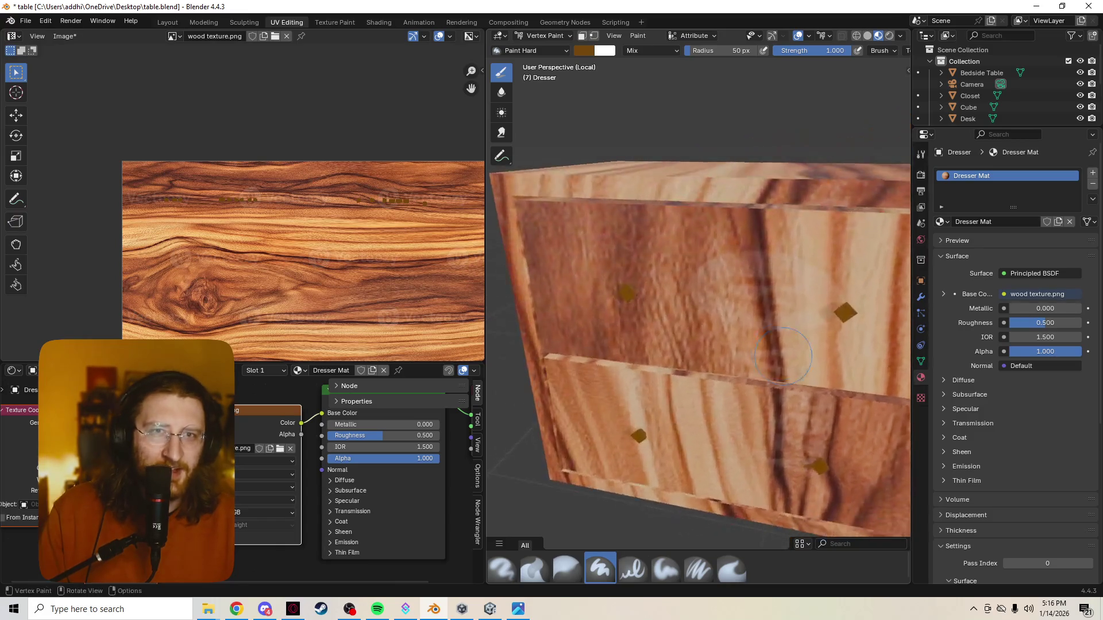
middle_drag(723, 344, 666, 268)
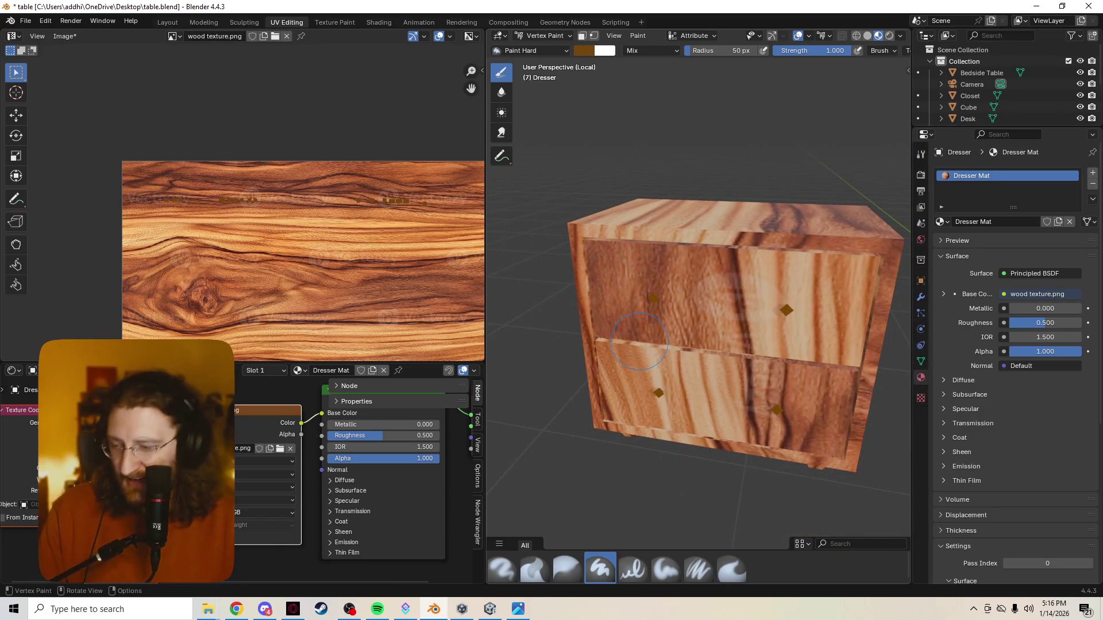
click(585, 50)
drag(651, 129, 626, 152)
drag(678, 109, 678, 150)
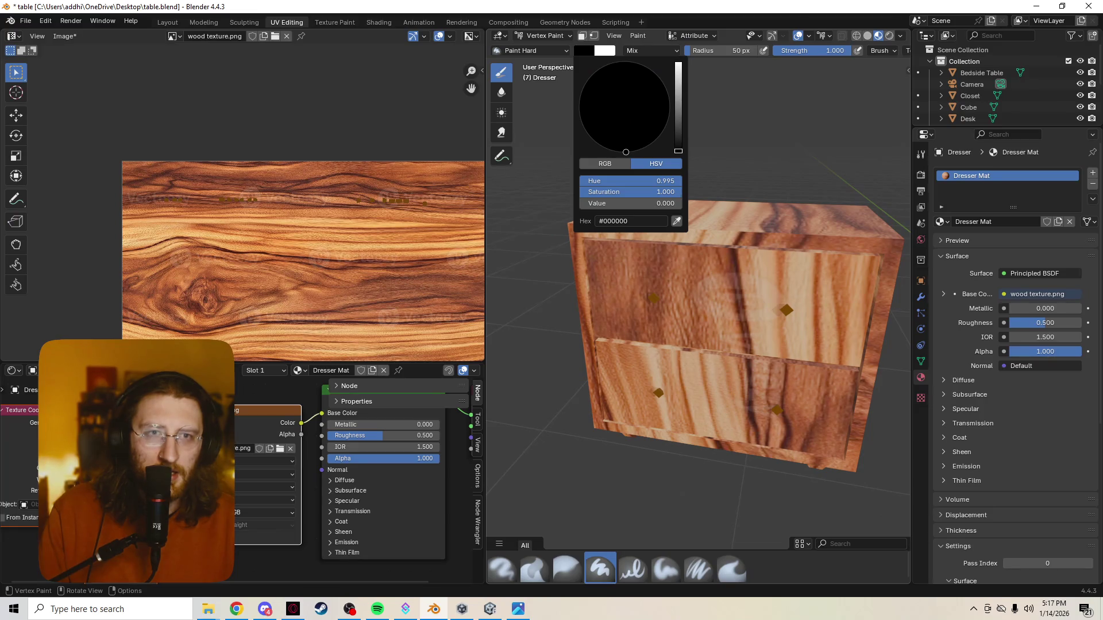
mouse_move(678, 151)
mouse_down()
mouse_move(679, 130)
mouse_move(678, 151)
mouse_up()
Orbit the dresser and return it to Edit Mode
middle_drag(601, 335, 643, 164)
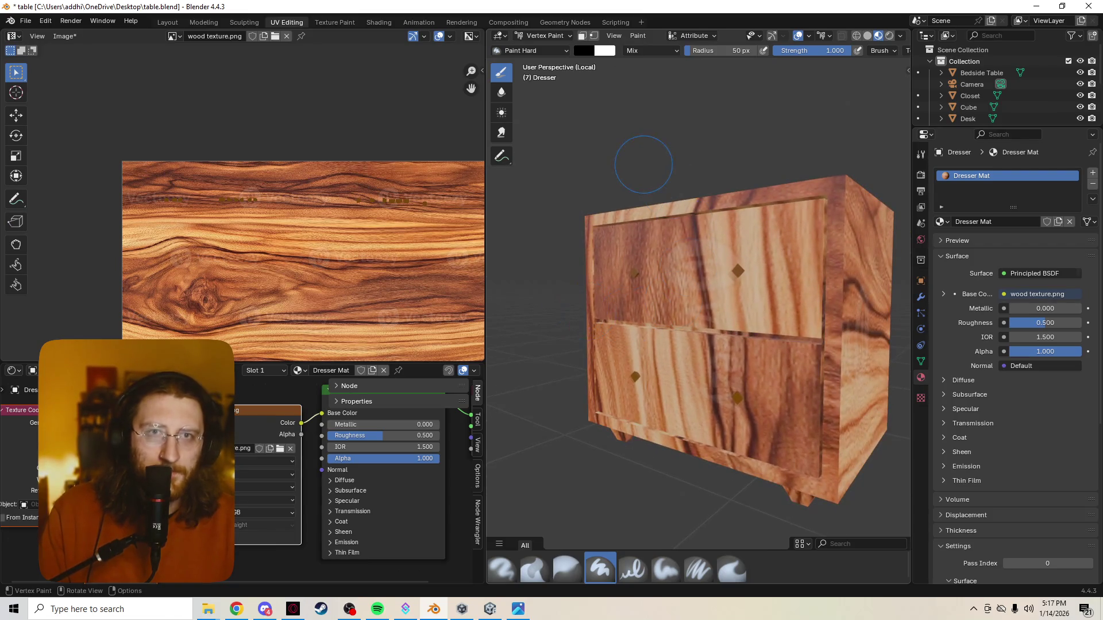
scroll(780, 292, up, 4)
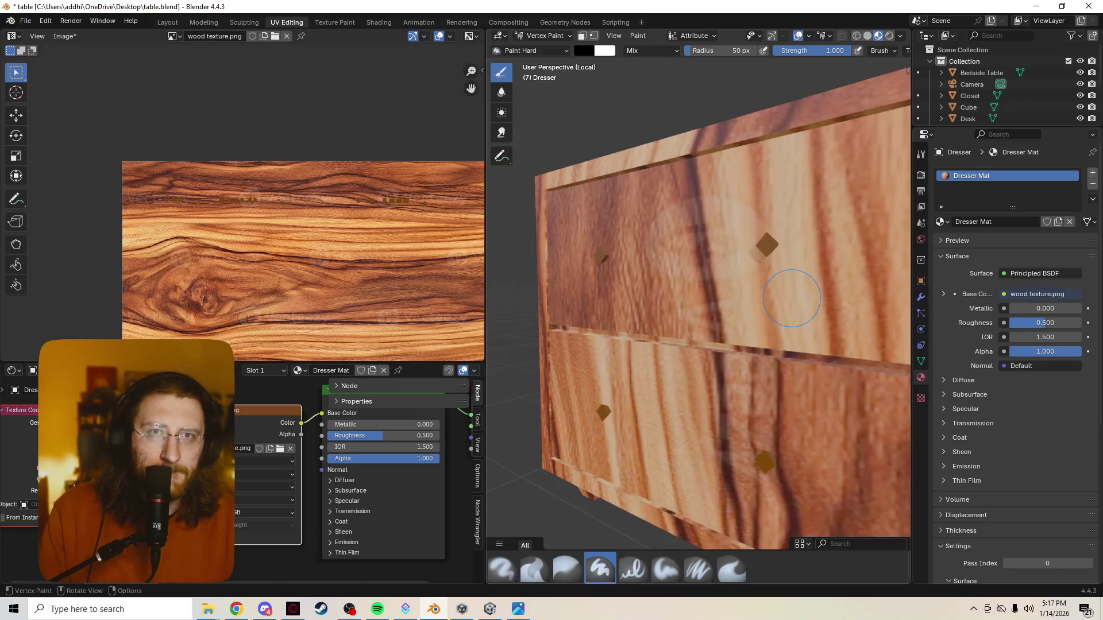
middle_drag(757, 284, 768, 282)
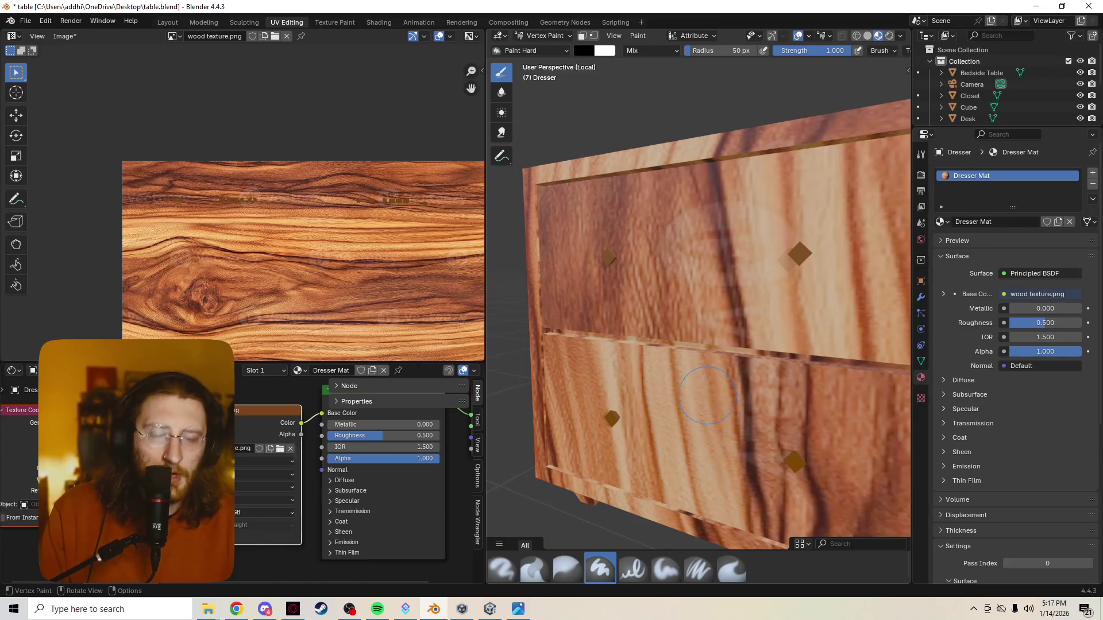
key(Tab)
key(z)
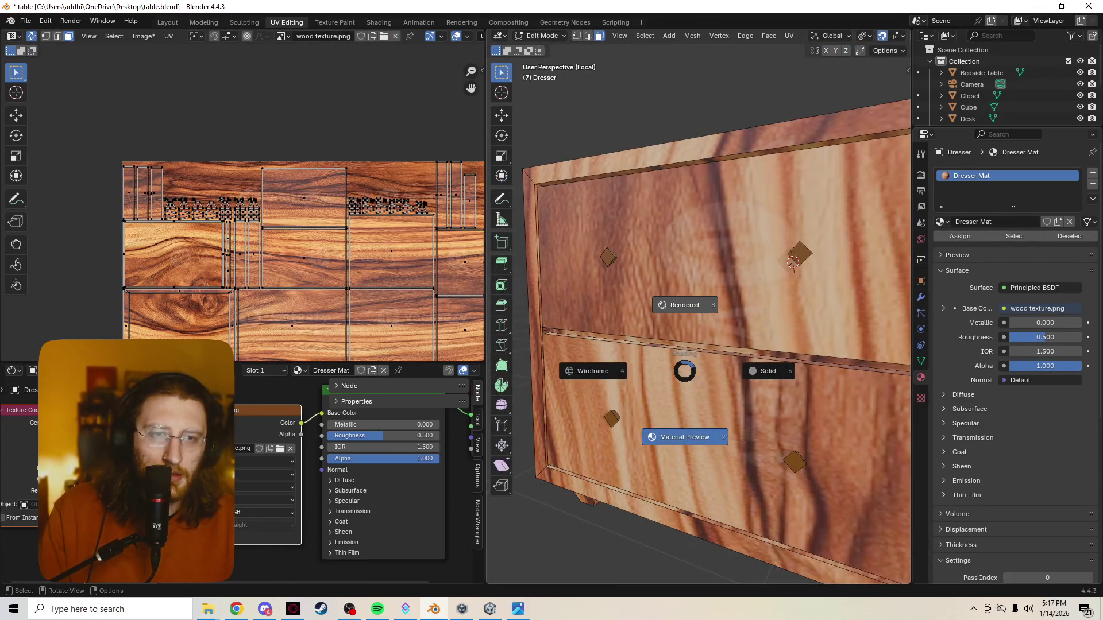
Select all of the dresser's geometry, then switch it to Vertex Paint mode
key(Escape)
key(a)
key(z)
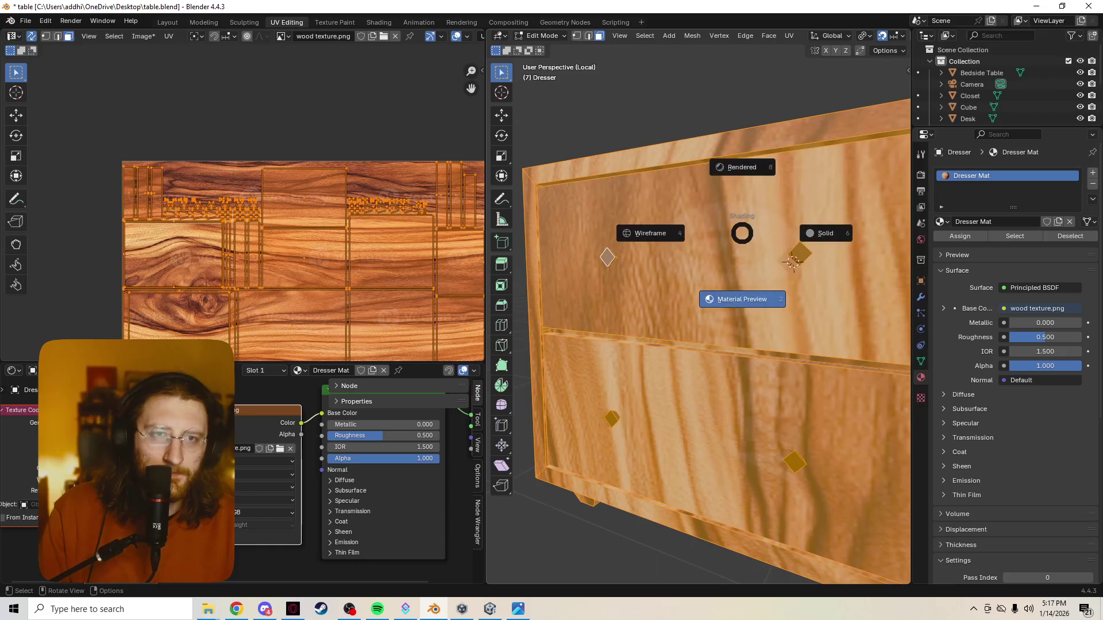
key(Escape)
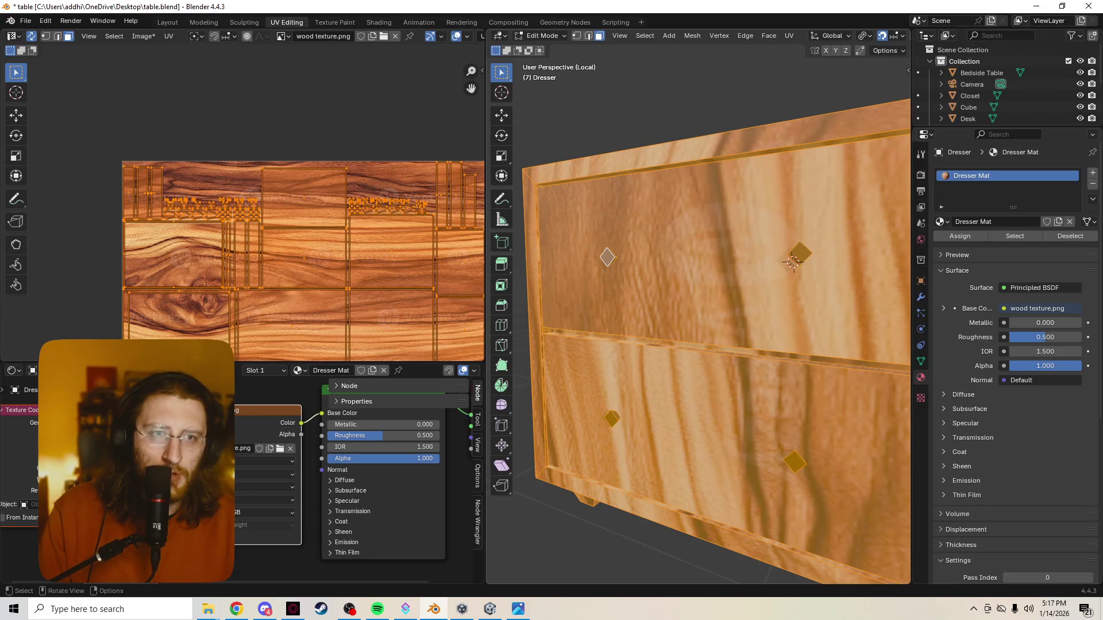
key(ctrl+Tab)
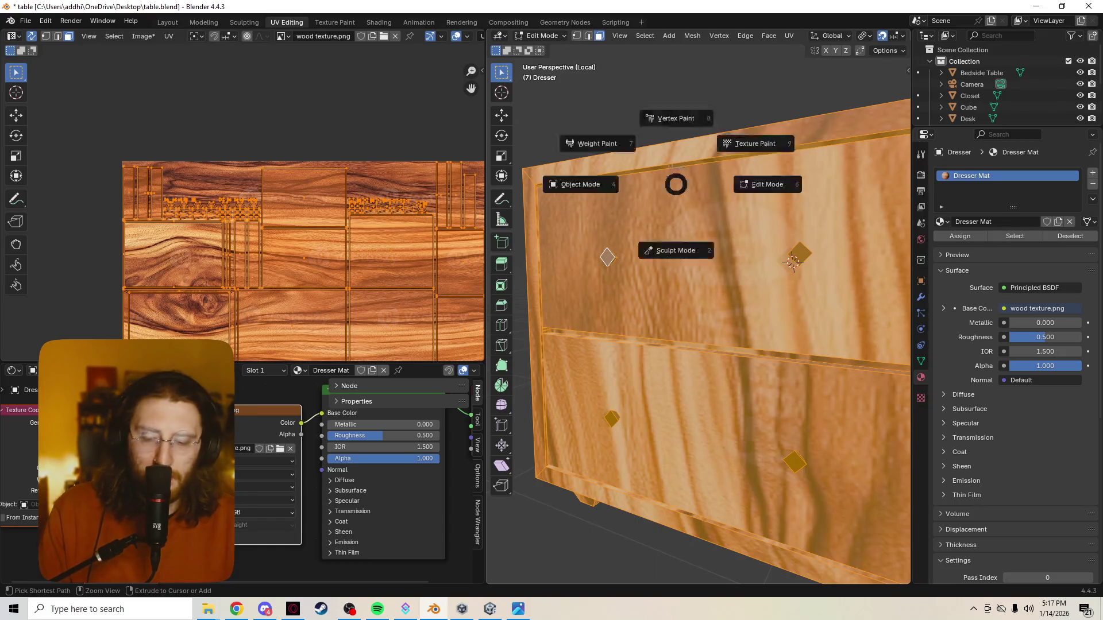
click(675, 127)
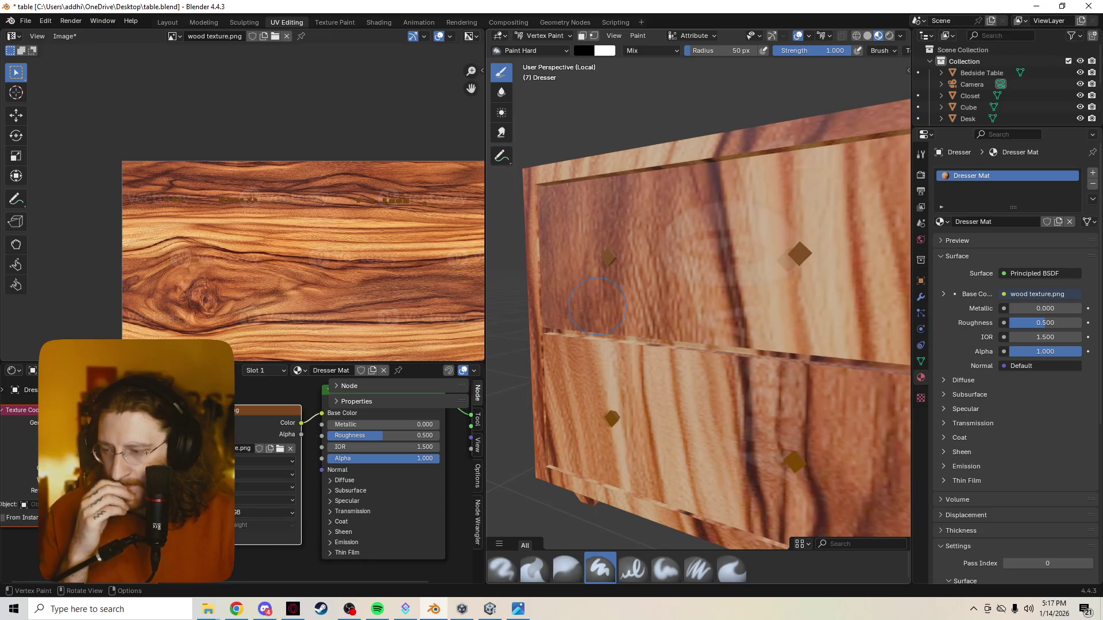
scroll(597, 304, down, 3)
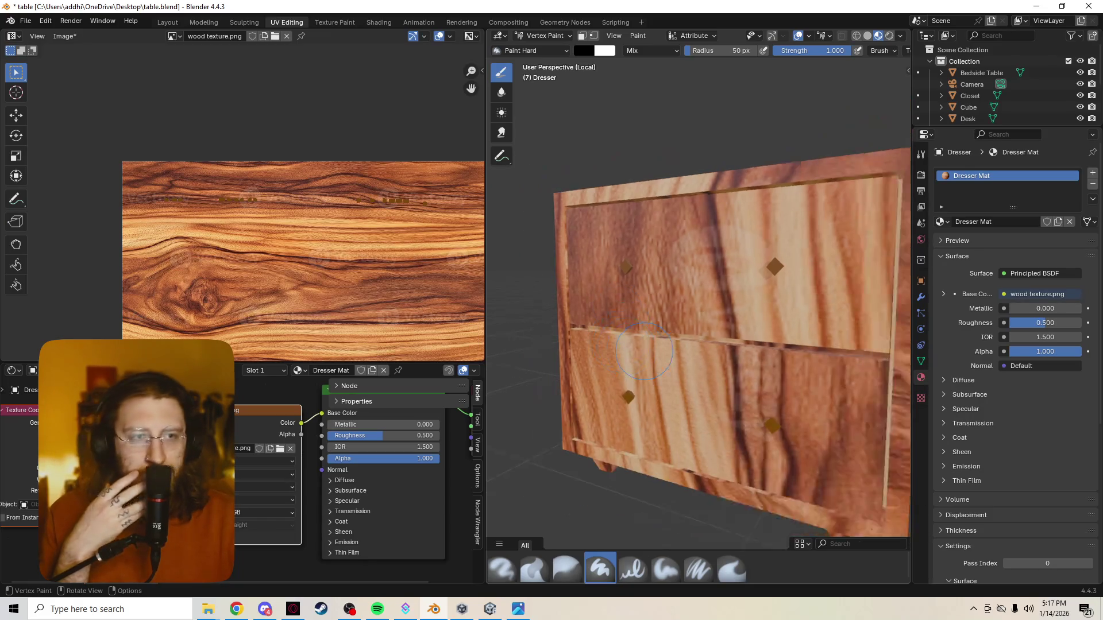
scroll(597, 304, down, 2)
mouse_move(597, 303)
middle_down()
mouse_move(621, 305)
mouse_move(629, 258)
mouse_move(733, 293)
mouse_move(629, 457)
mouse_move(631, 438)
mouse_move(648, 440)
middle_up()
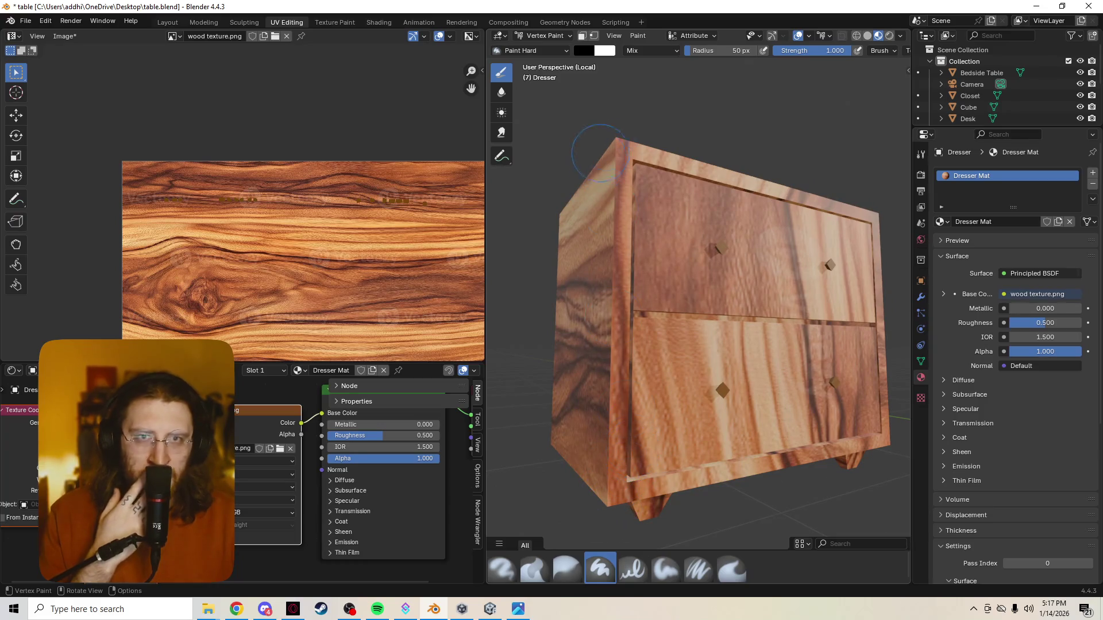
middle_drag(629, 142, 631, 185)
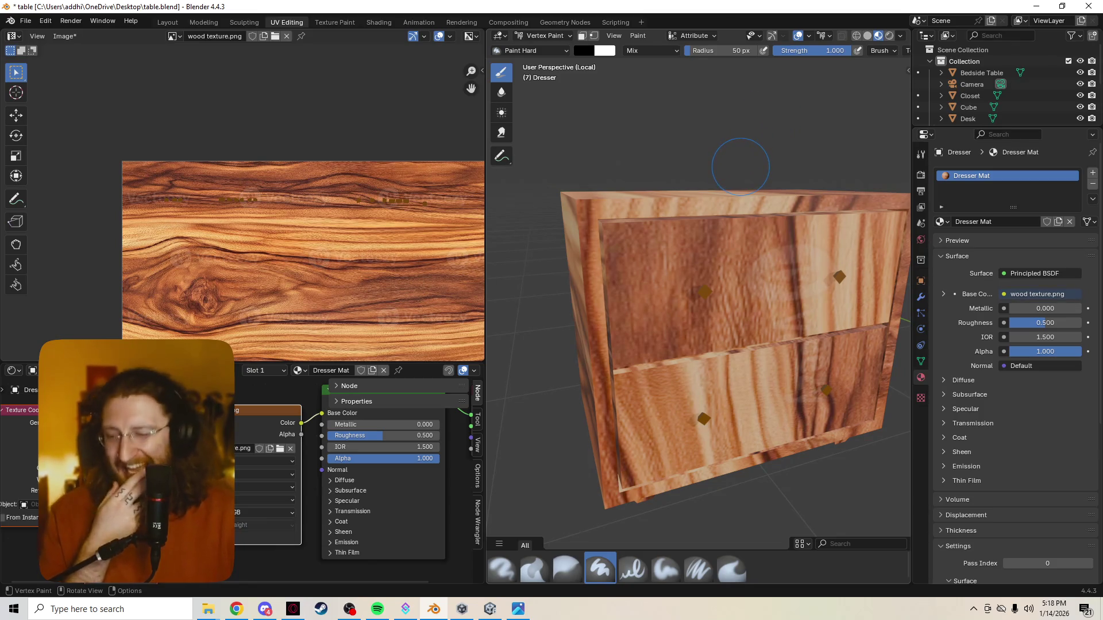
middle_drag(730, 318, 582, 287)
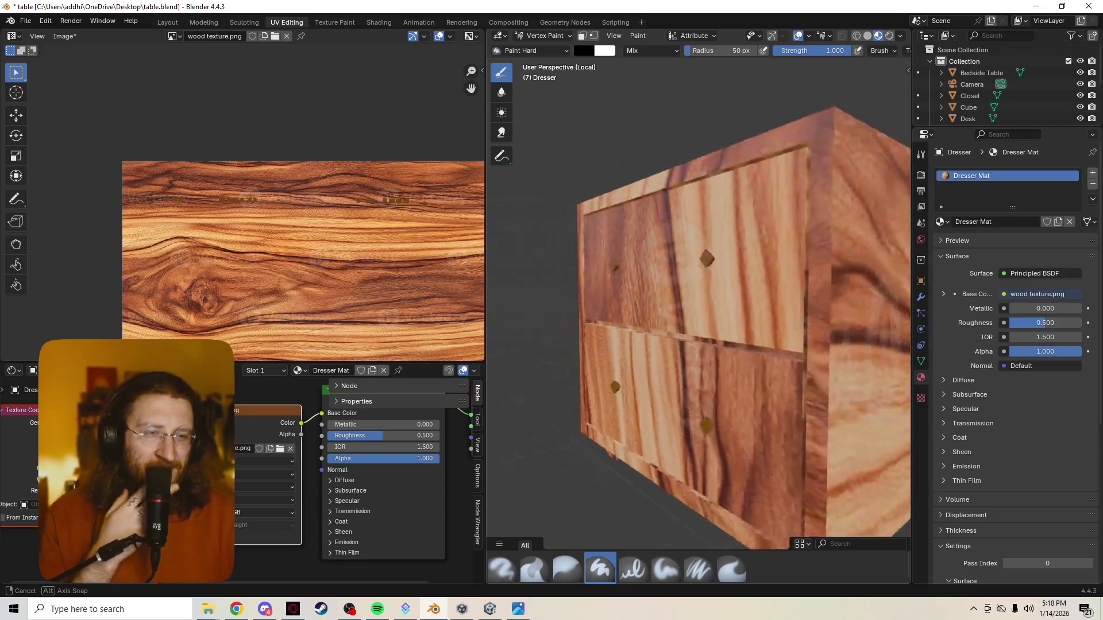
scroll(582, 287, down, 4)
scroll(659, 301, up, 4)
mouse_move(702, 310)
middle_down()
mouse_move(603, 284)
mouse_move(851, 370)
middle_up()
middle_drag(612, 448, 664, 243)
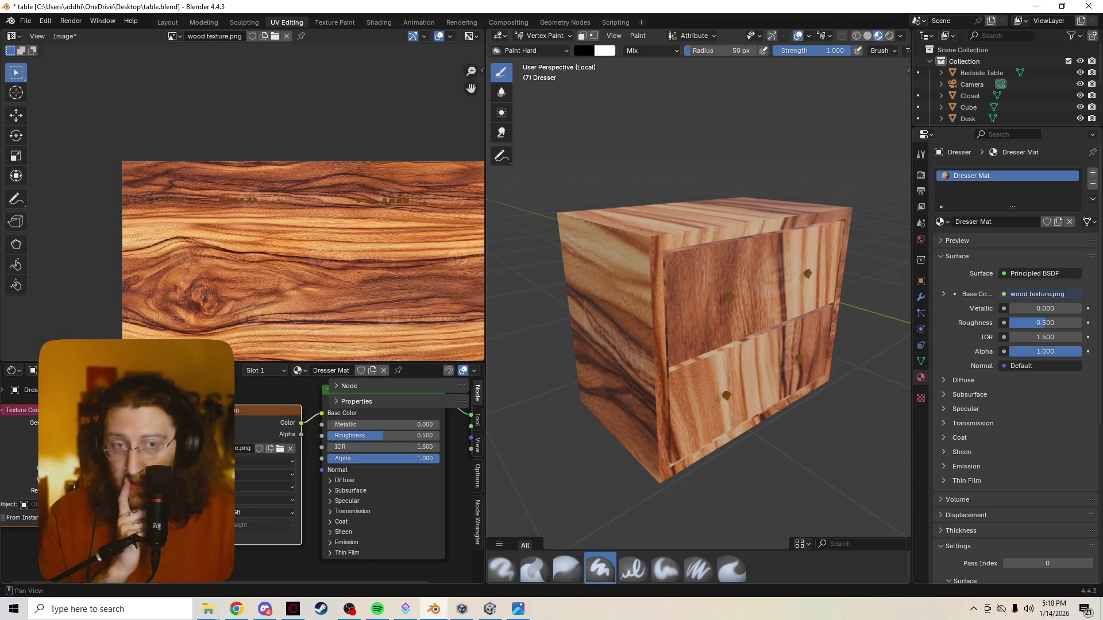
middle_drag(819, 239, 898, 79)
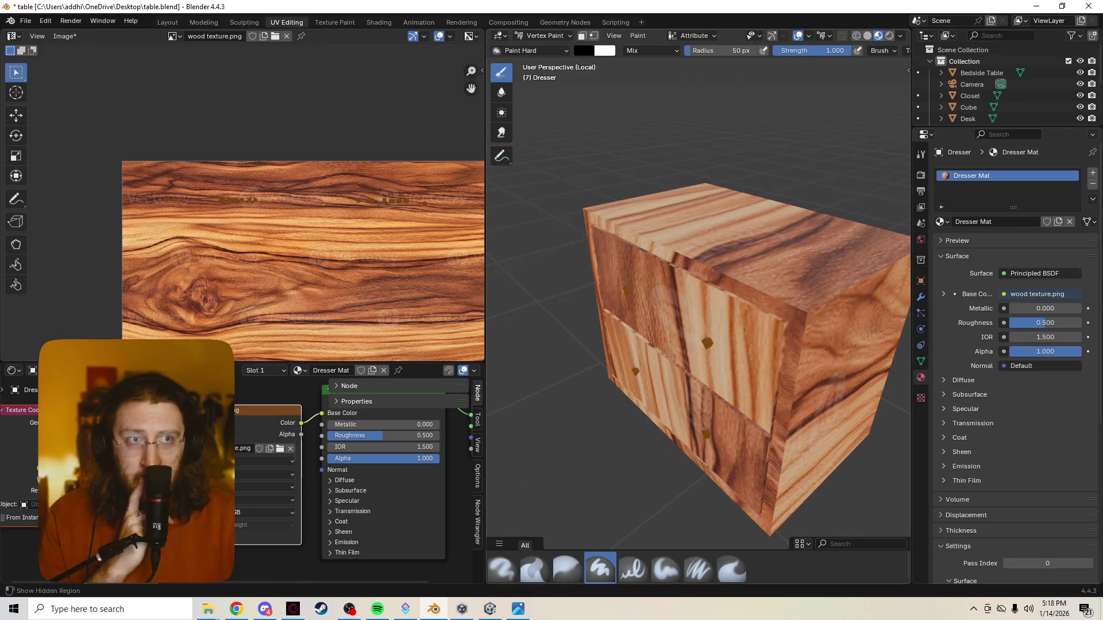
Show the dresser's transform sidebar and its empty modifier list
key(n)
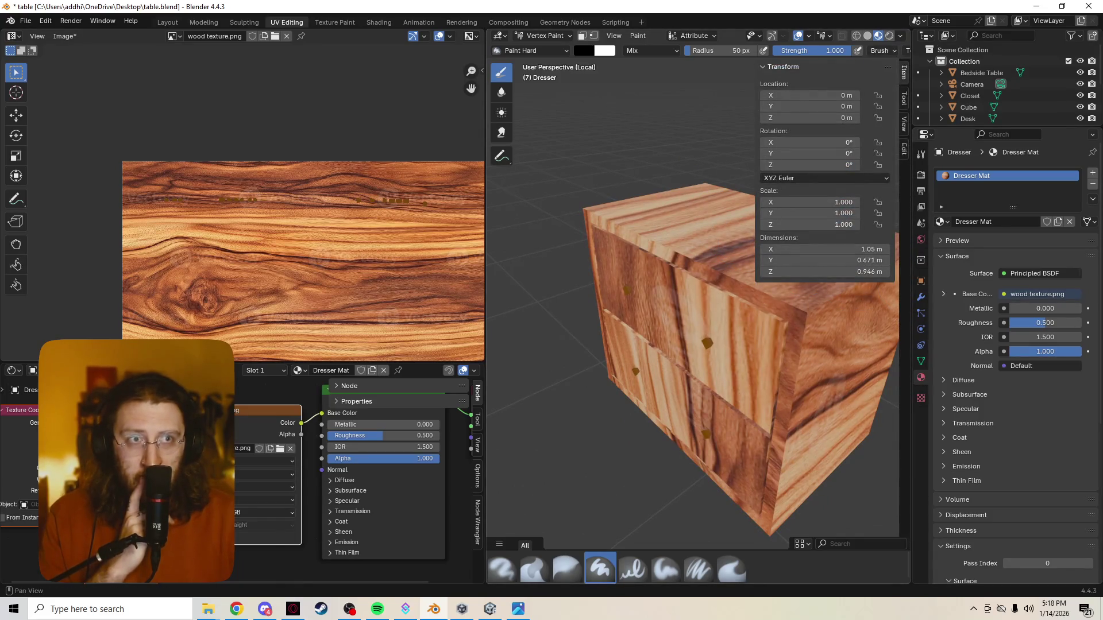
scroll(689, 50, down, 3)
scroll(690, 50, down, 3)
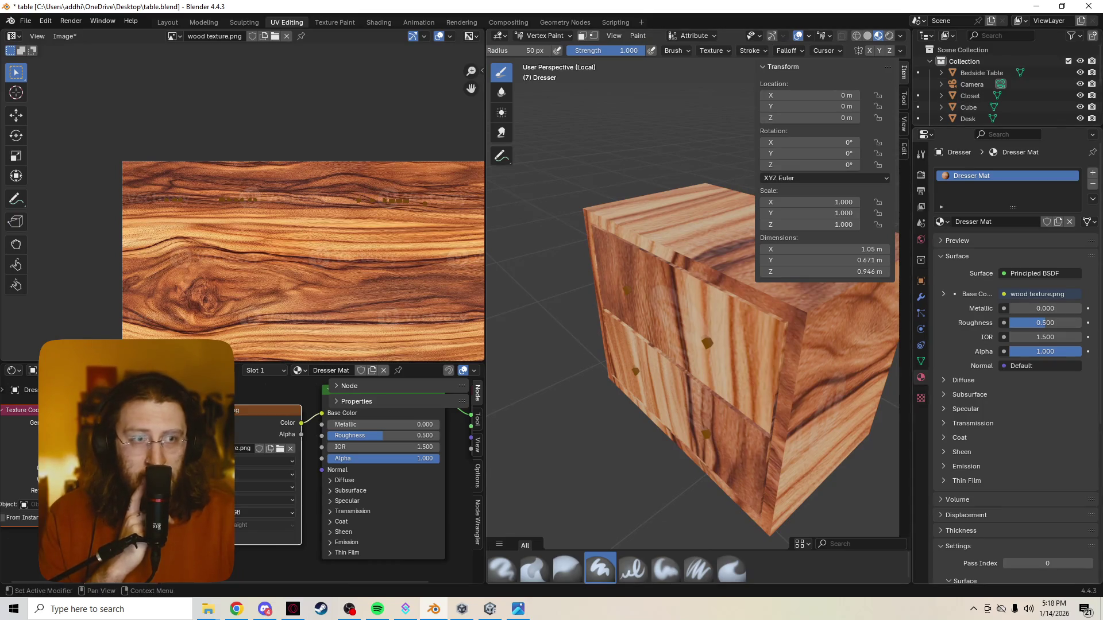
click(920, 296)
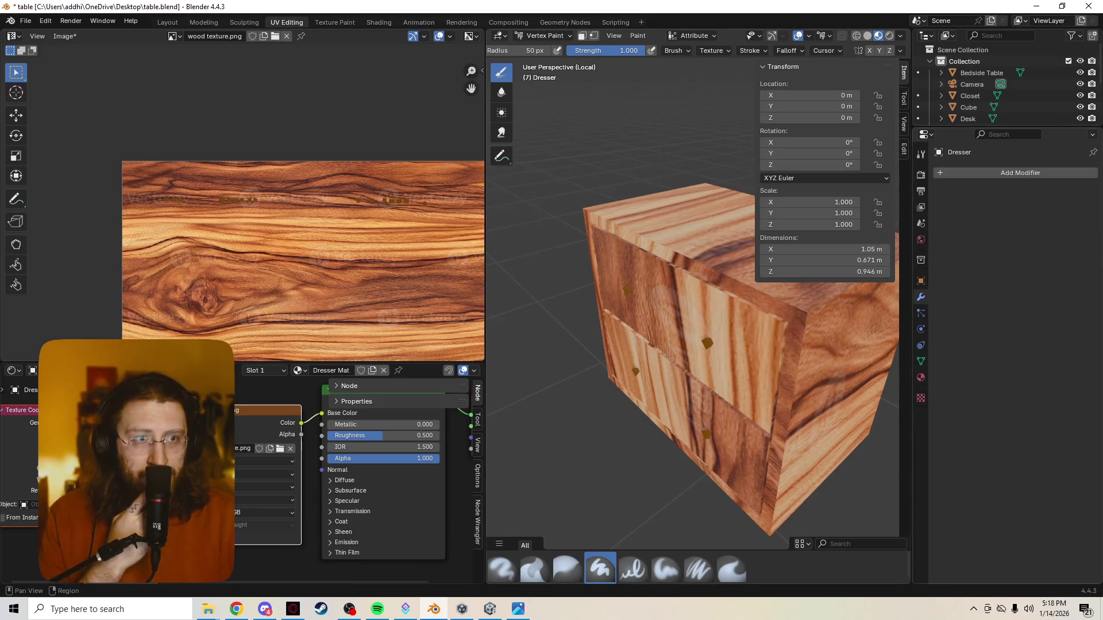
middle_drag(690, 345, 621, 327)
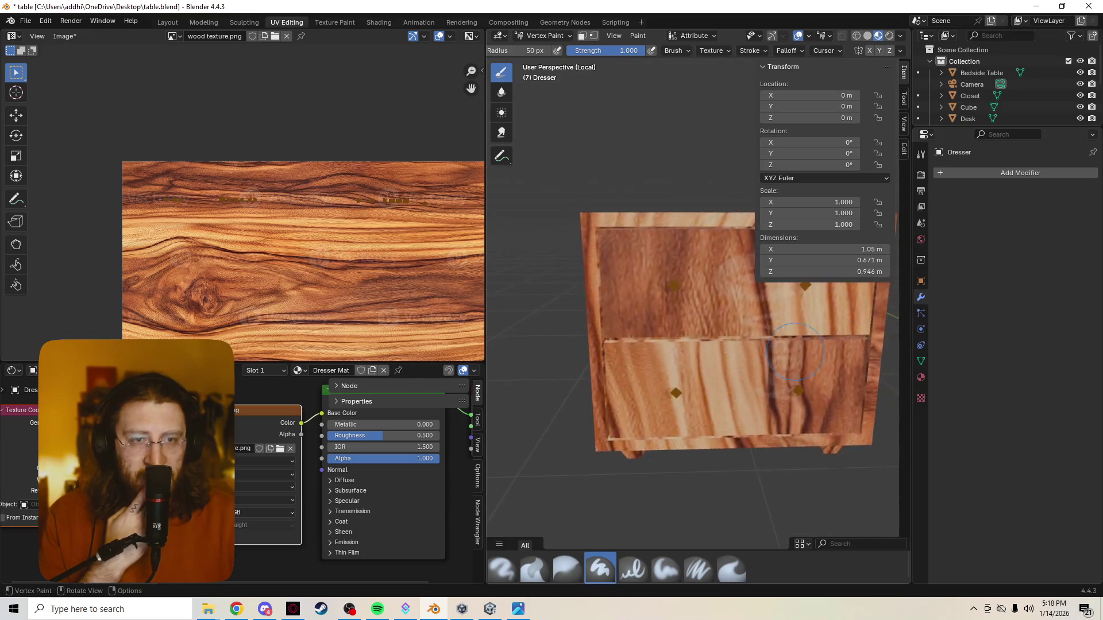
middle_drag(690, 345, 879, 373)
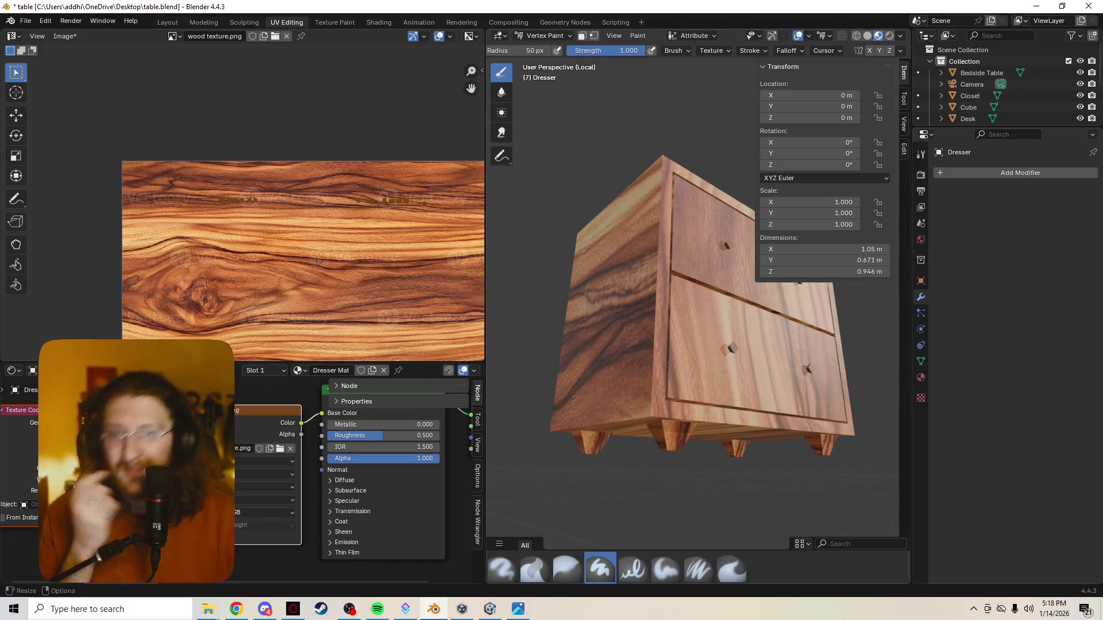
Drag the area dividers to enlarge the Shader Editor and its material node tree
drag(486, 258, 541, 259)
drag(345, 362, 345, 166)
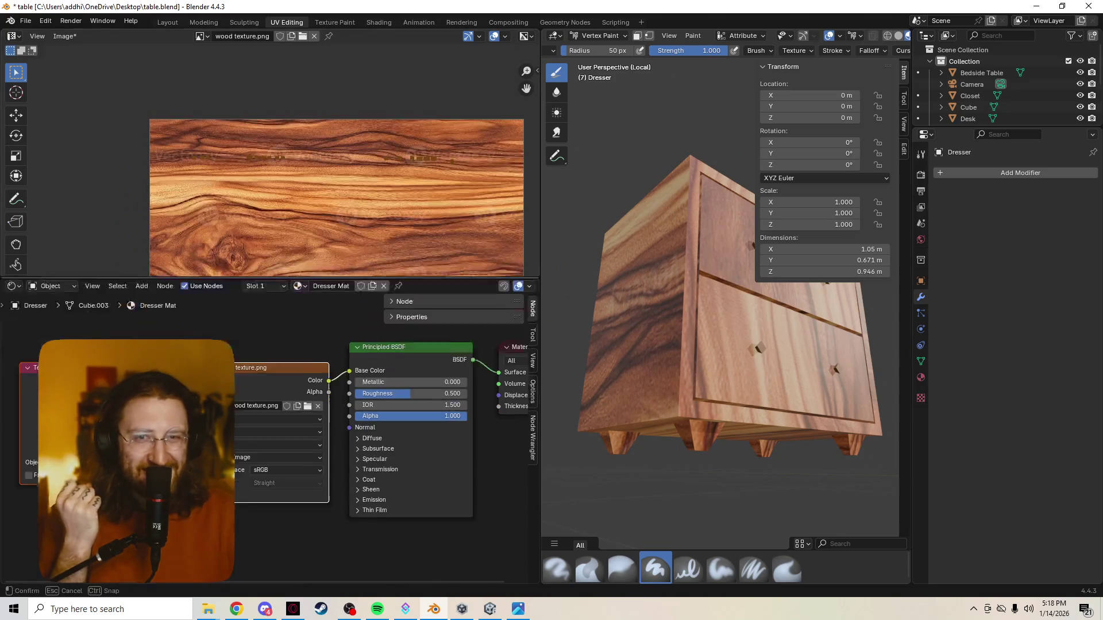
scroll(271, 382, down, 1)
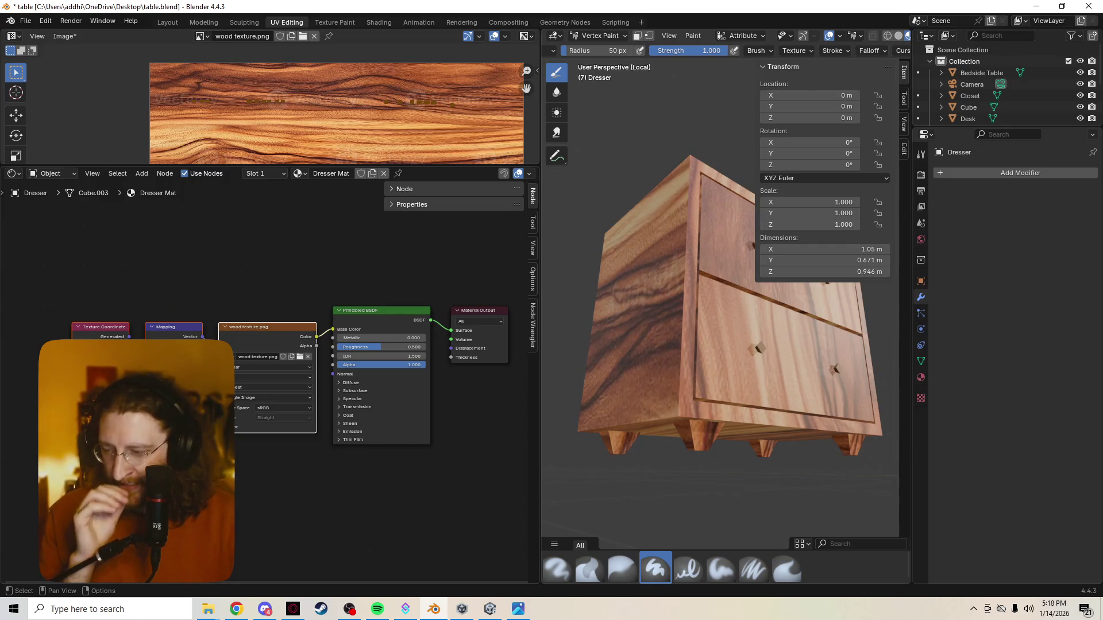
scroll(280, 381, up, 1)
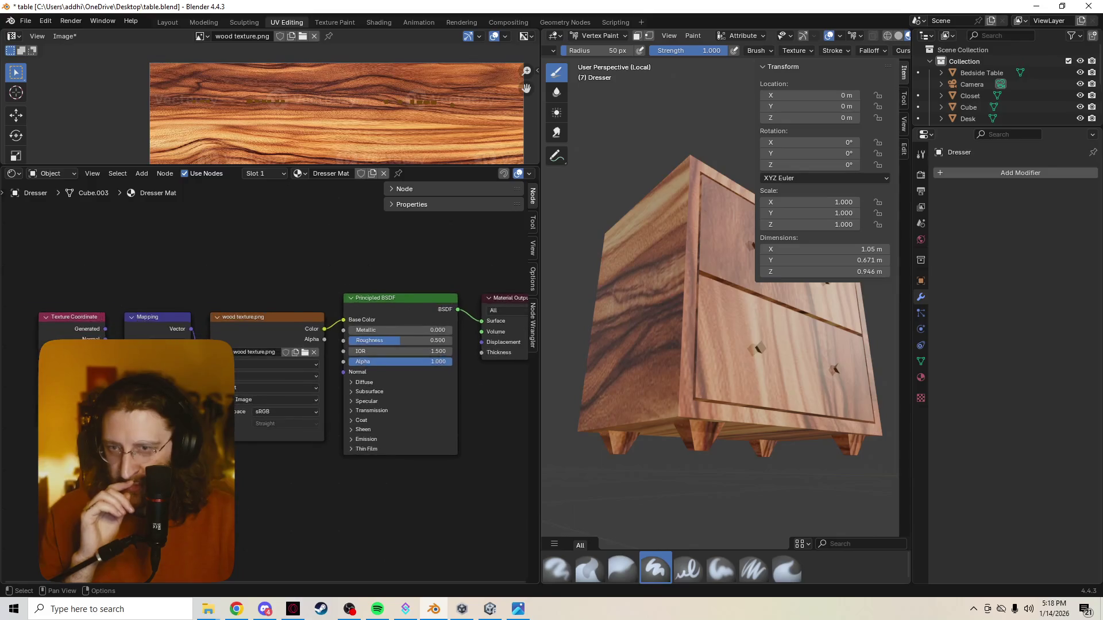
scroll(279, 381, up, 1)
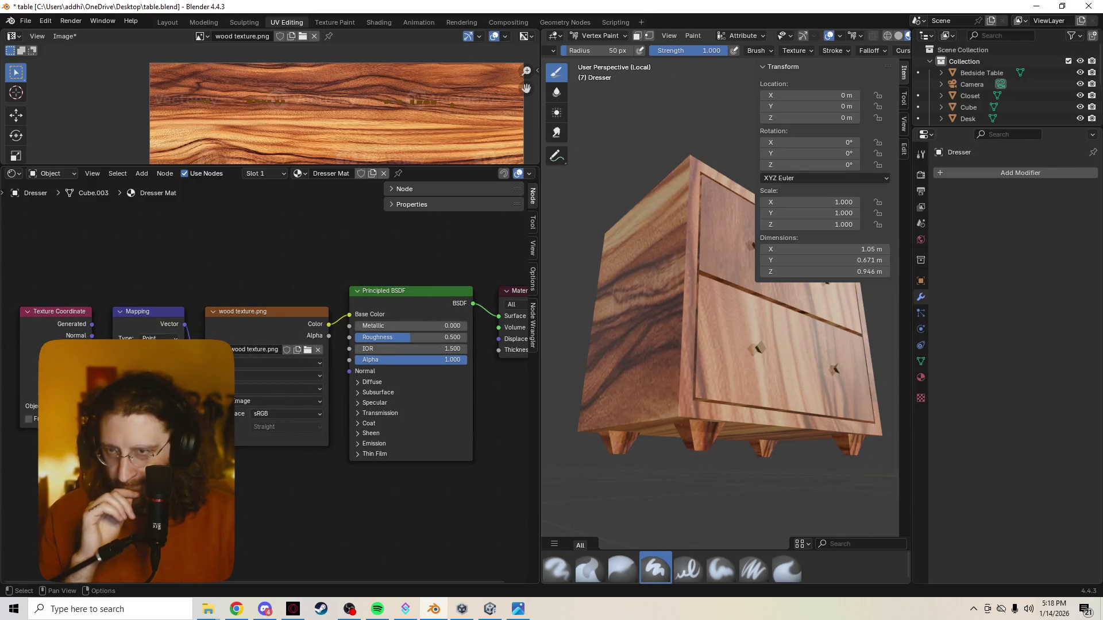
key(shift+a)
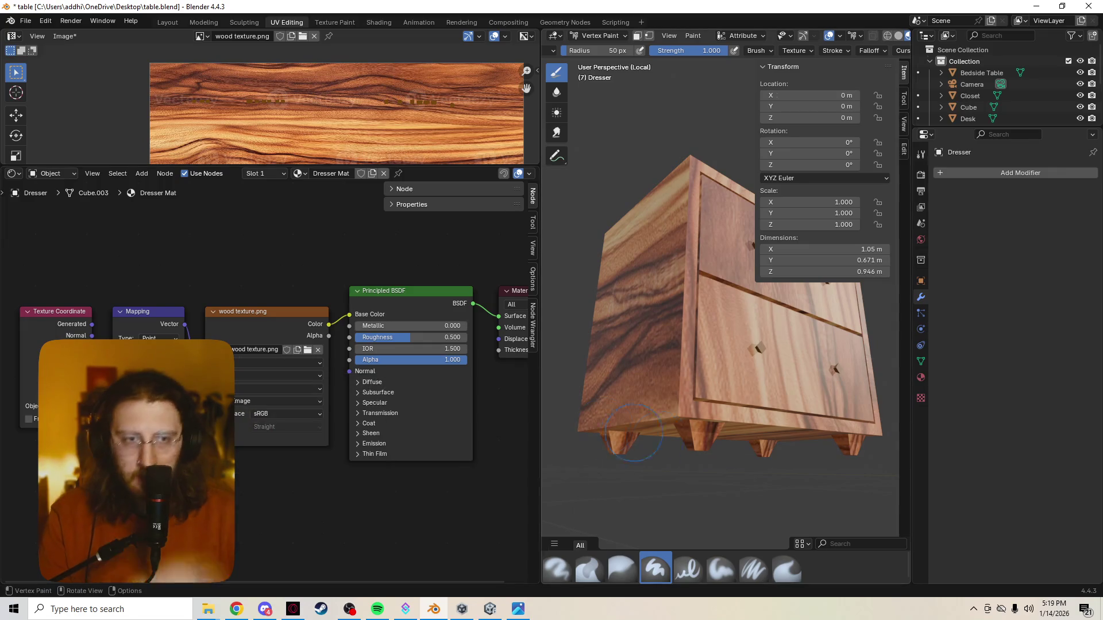
key(z)
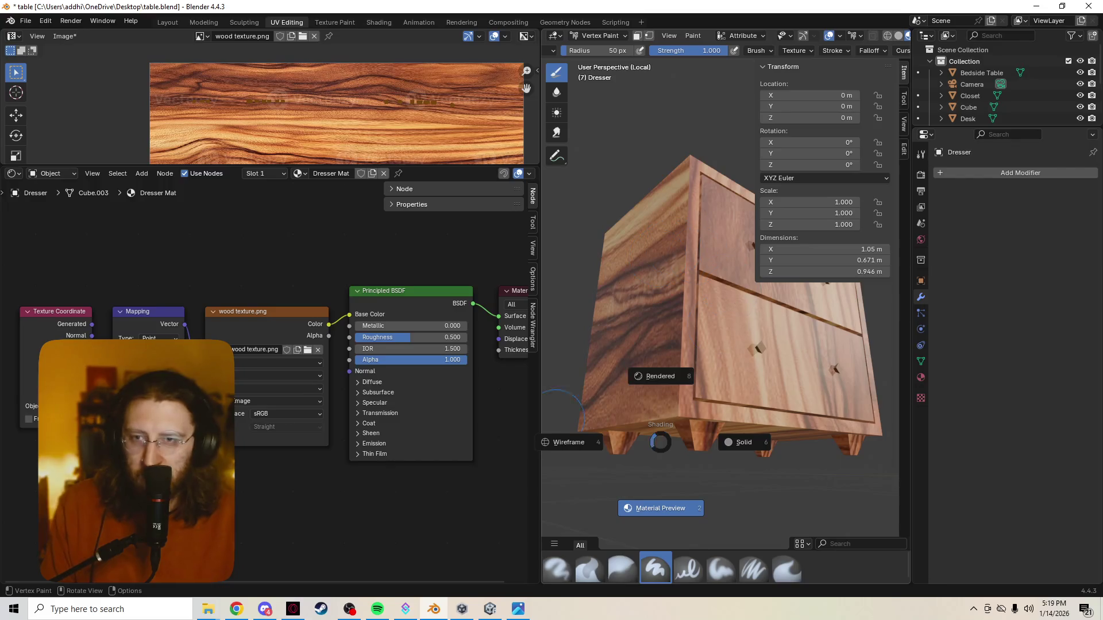
click(569, 441)
key(z)
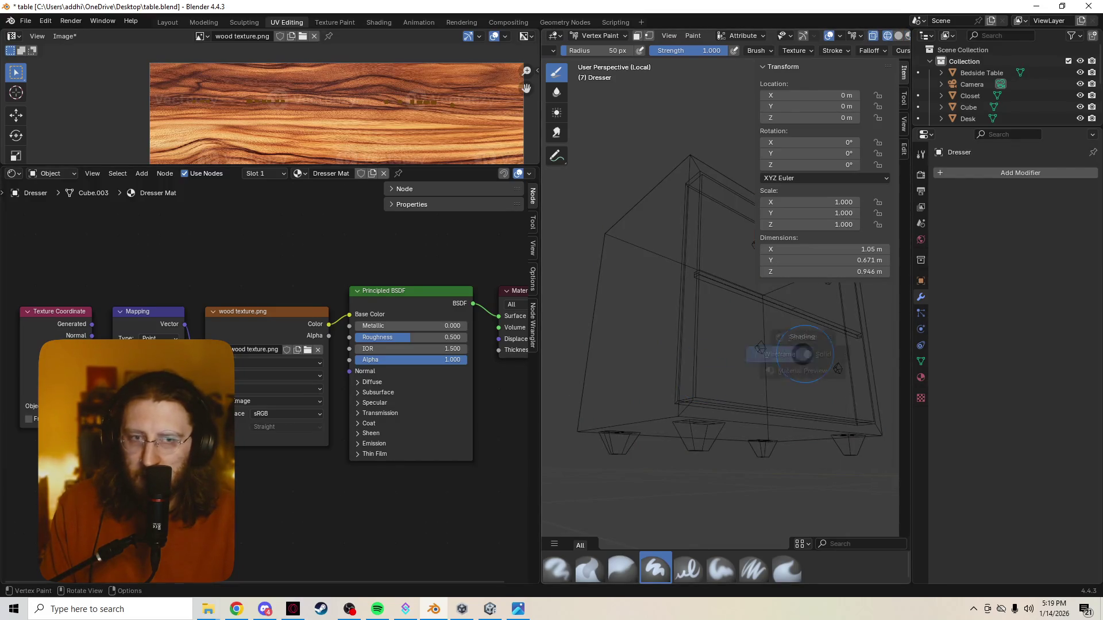
click(779, 432)
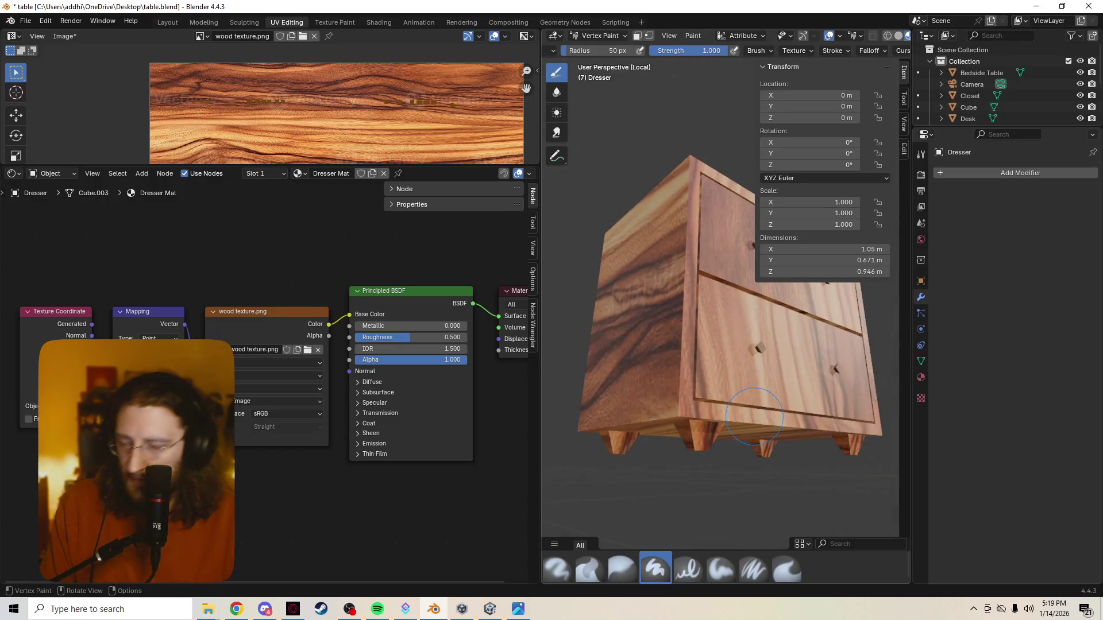
right_click(259, 487)
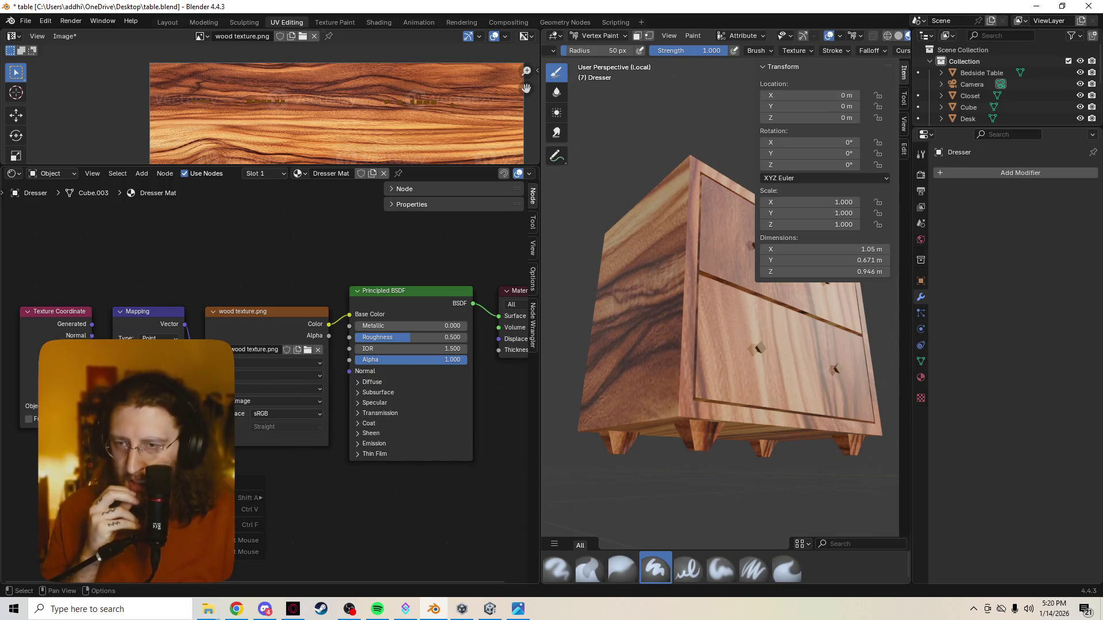
Move the Image Texture, Texture Coordinate, Mapping, Principled BSDF and Material Output nodes into a tidy row, then bring up Add Node
drag(259, 311, 252, 235)
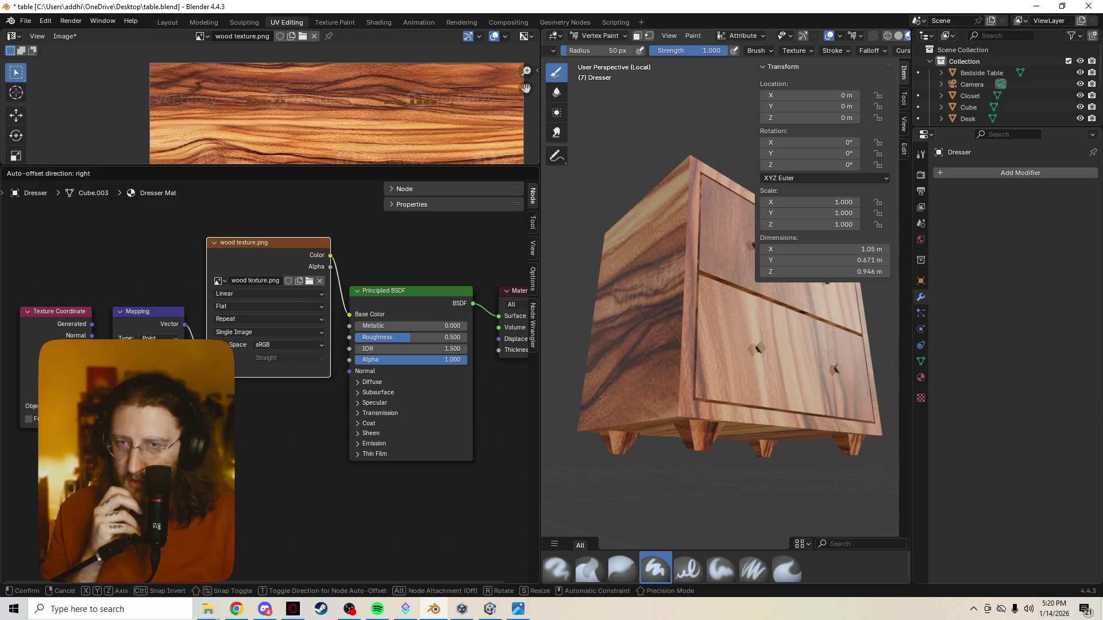
scroll(271, 382, down, 2)
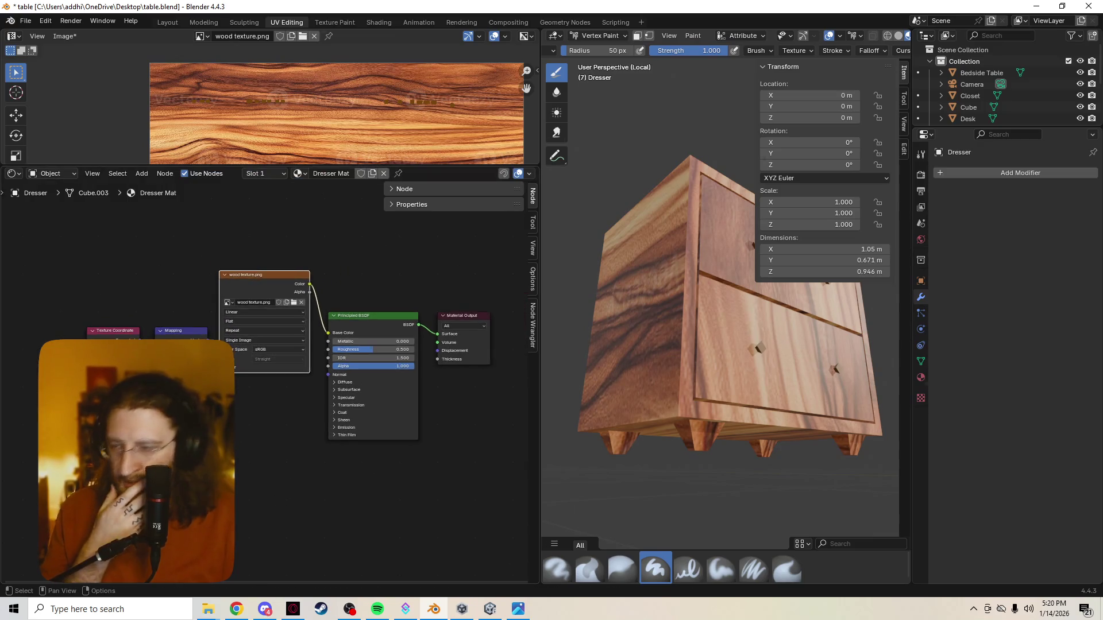
drag(112, 331, 75, 300)
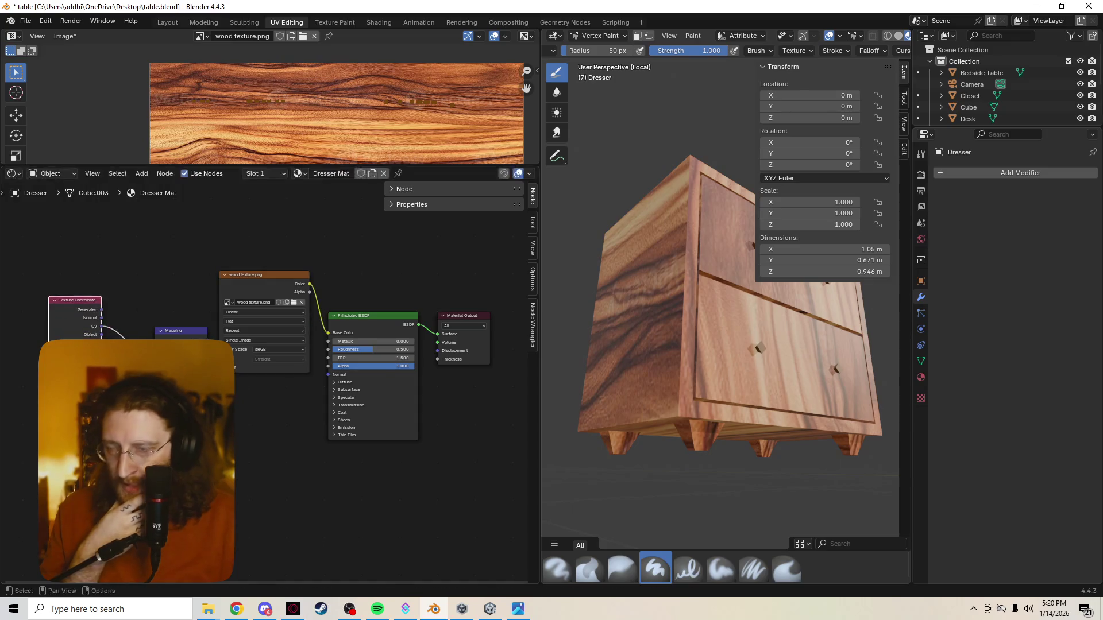
drag(181, 330, 151, 273)
drag(373, 316, 377, 282)
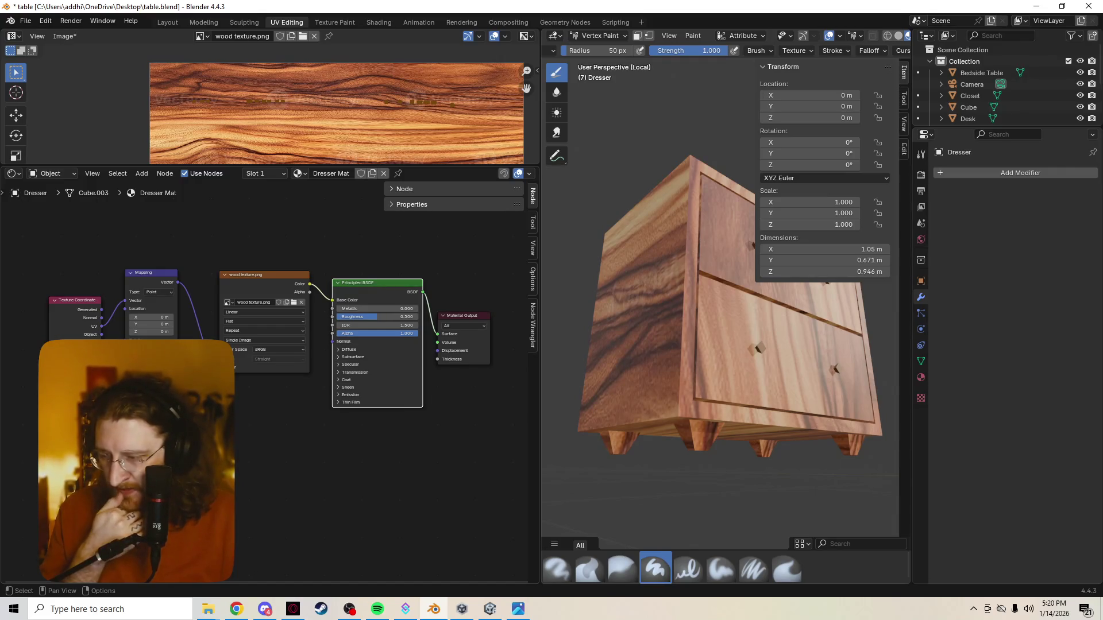
scroll(272, 384, up, 1)
scroll(272, 384, up, 1)
scroll(271, 384, up, 1)
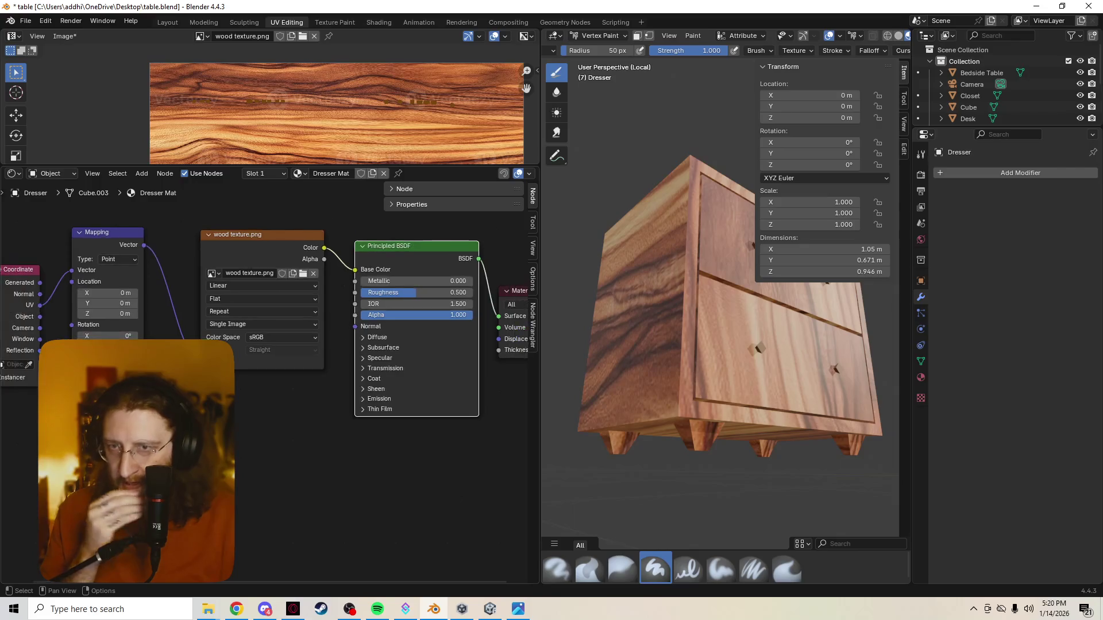
scroll(272, 383, up, 1)
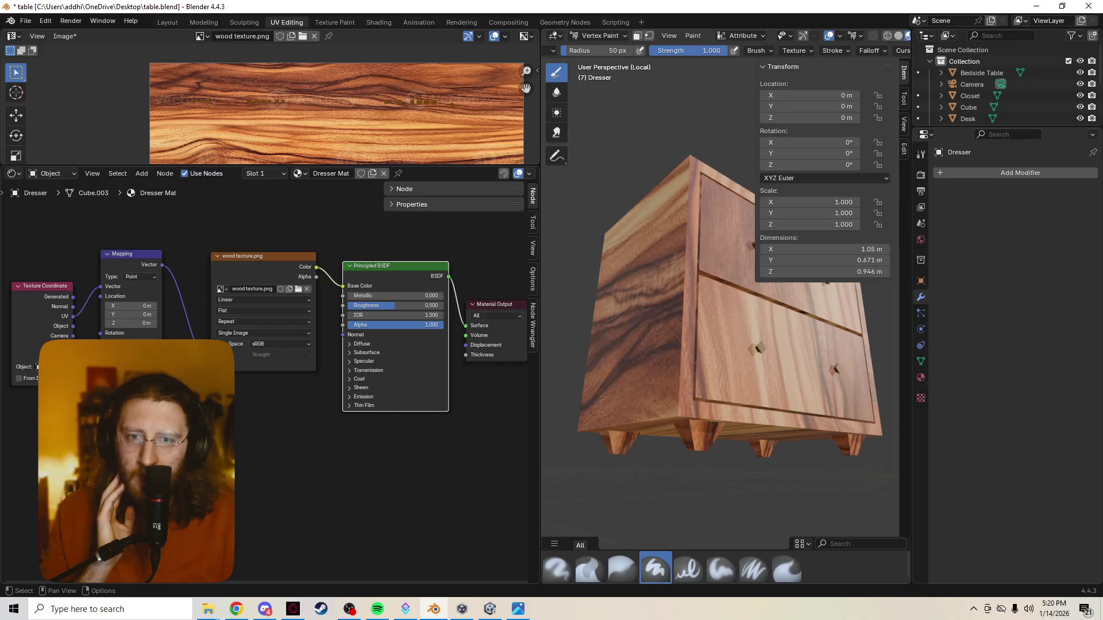
drag(493, 304, 458, 280)
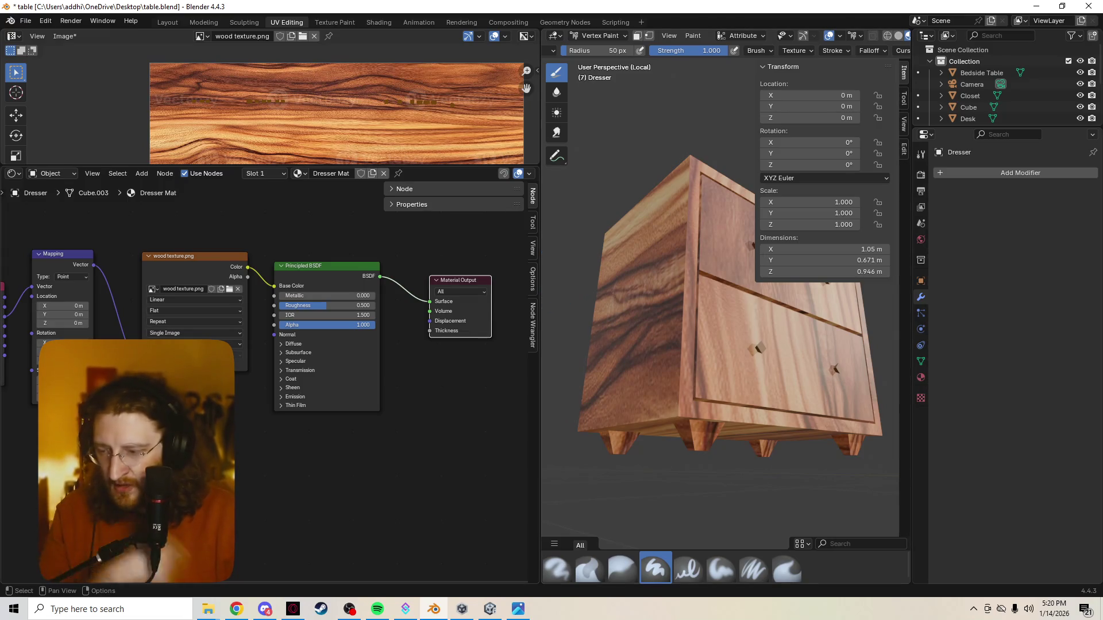
key(alt+a)
key(shift+a)
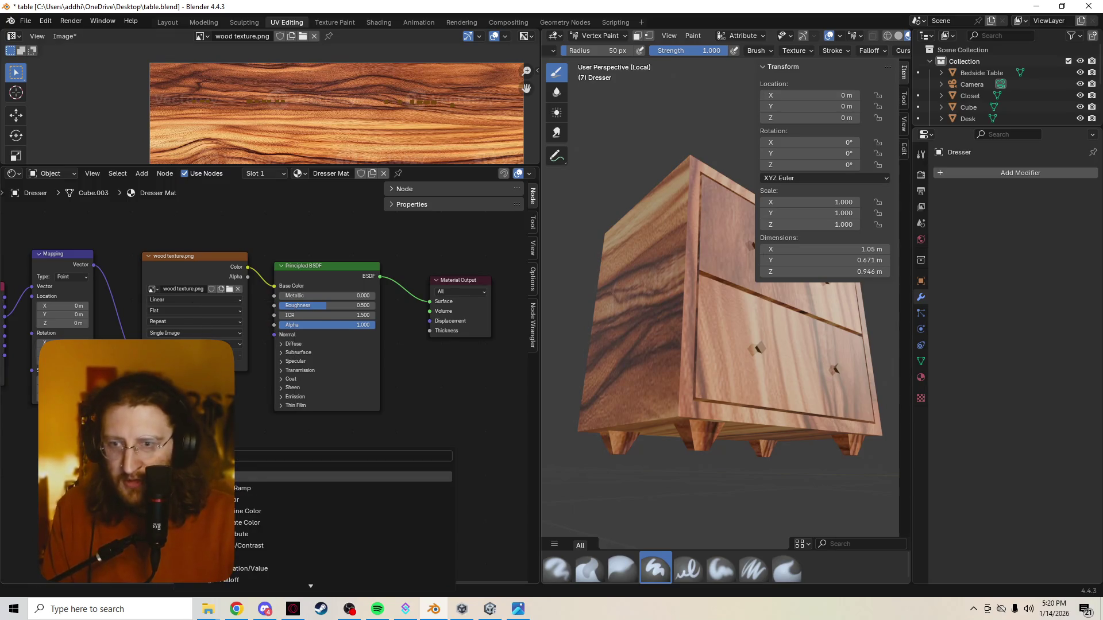
text(attr)
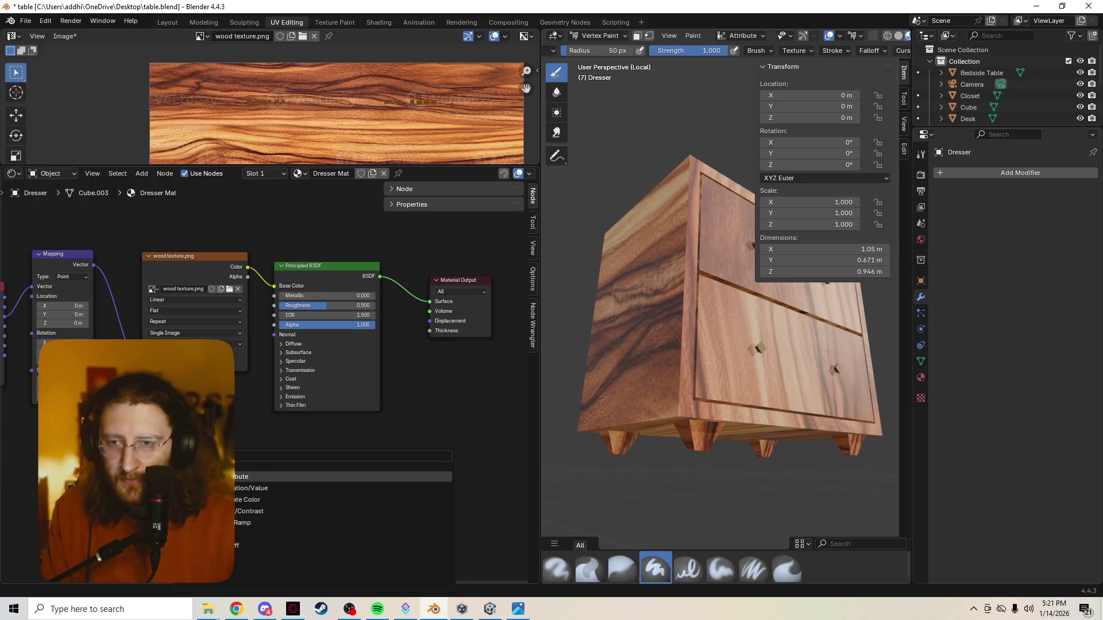
key(Return)
key(Return)
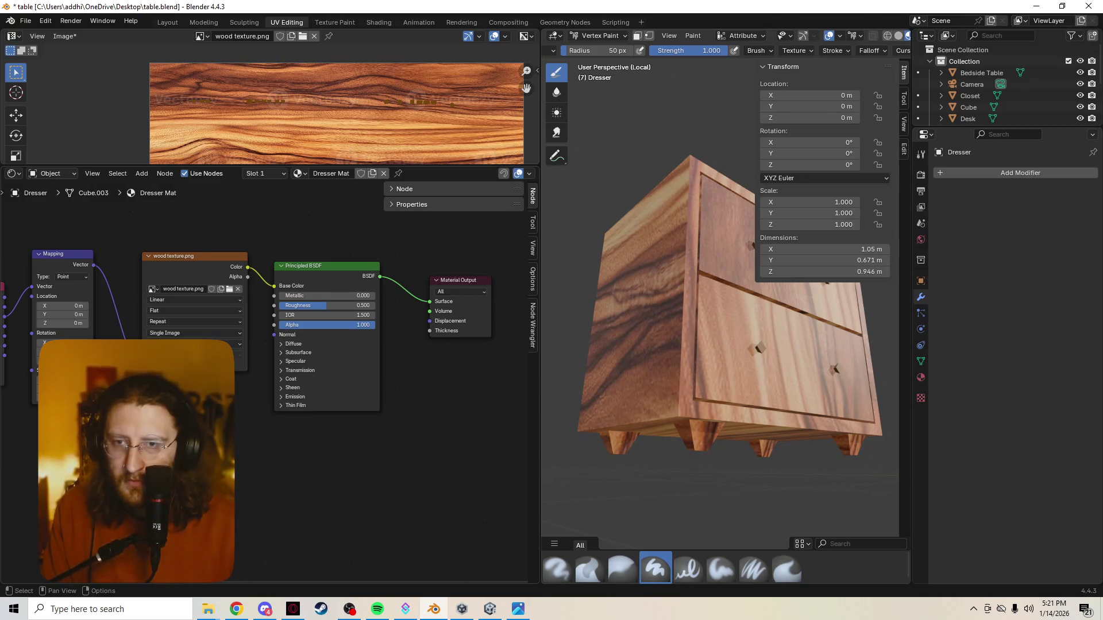
mouse_move(259, 327)
middle_down()
mouse_move(336, 325)
mouse_move(301, 323)
middle_up()
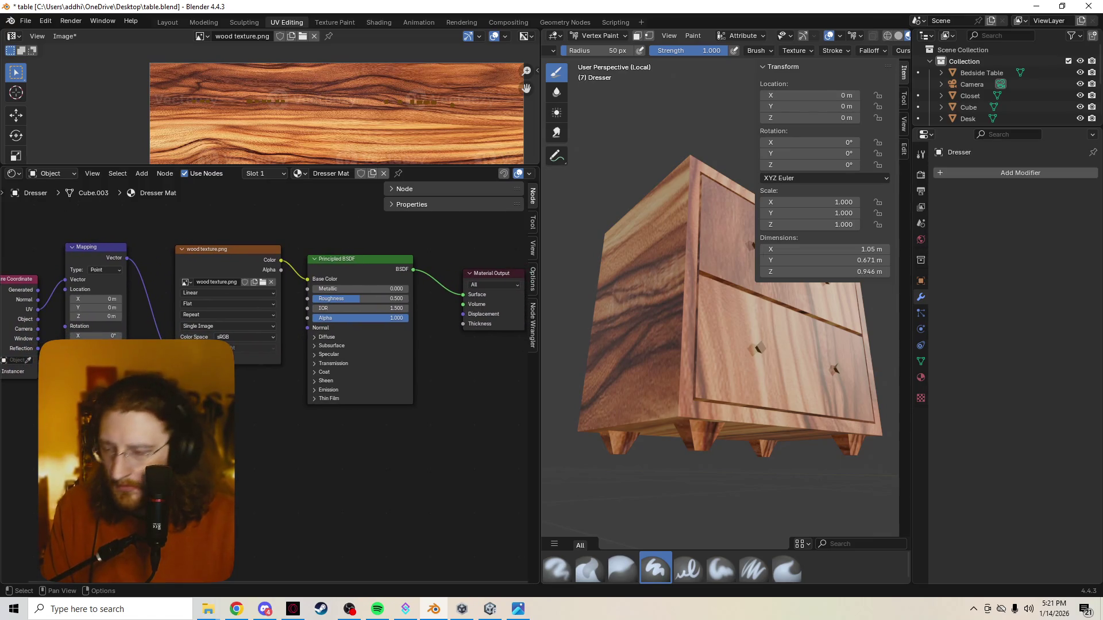
key(shift+a)
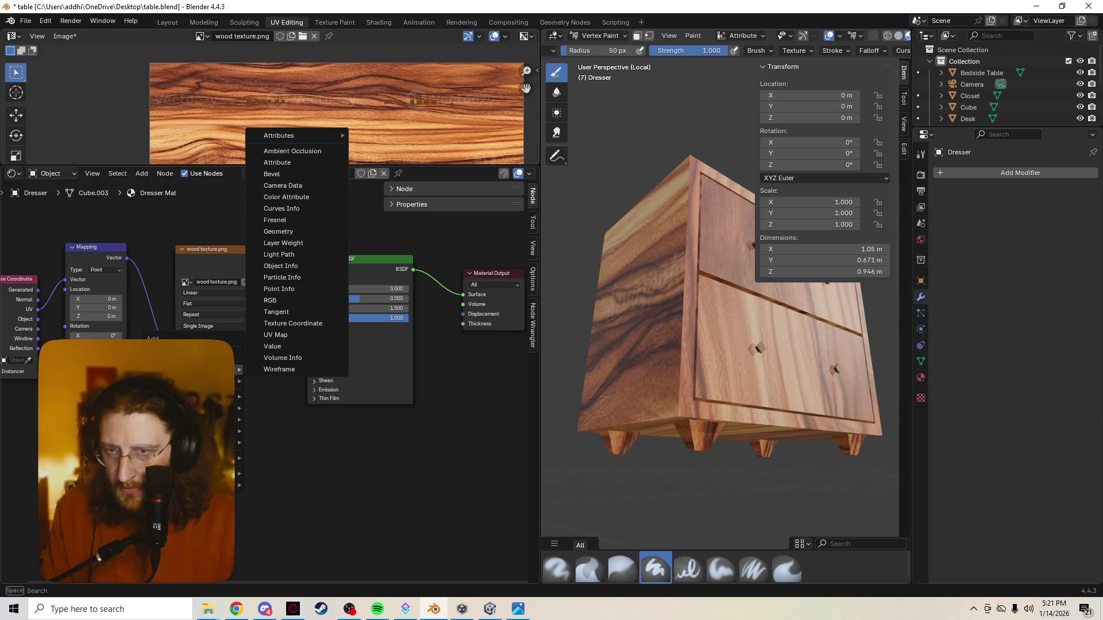
key(Escape)
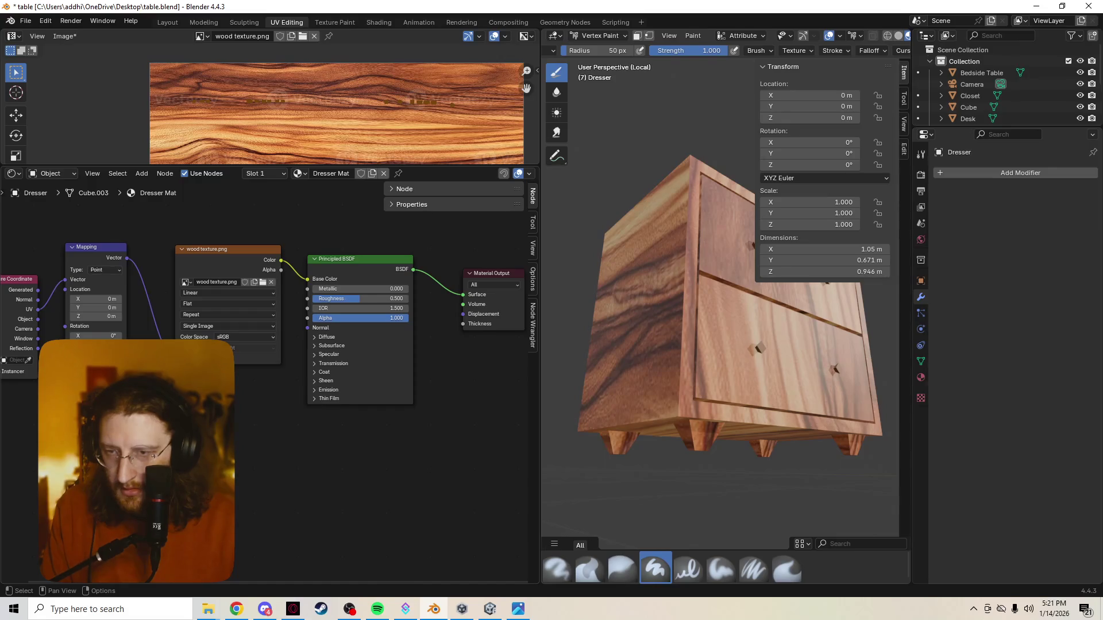
middle_drag(345, 448, 324, 454)
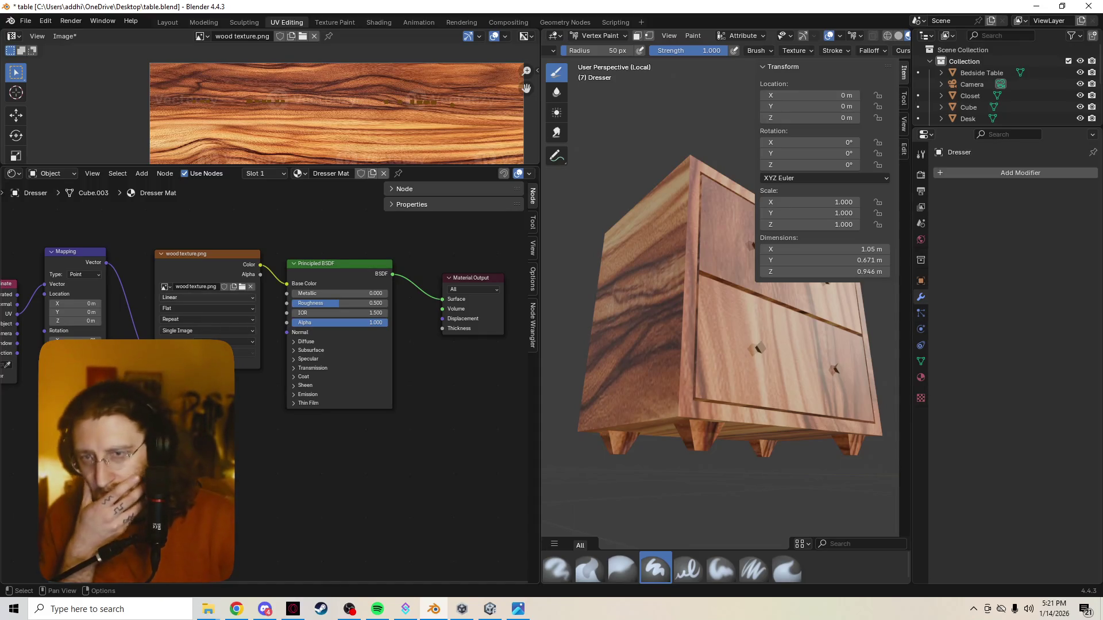
drag(287, 282, 202, 380)
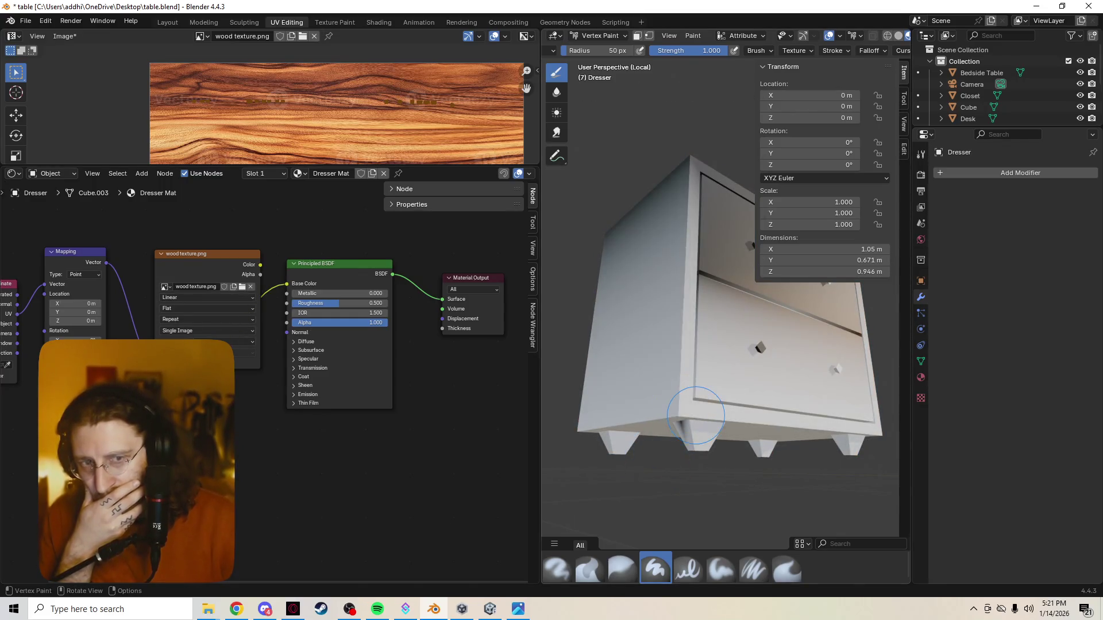
scroll(611, 244, up, 2)
scroll(713, 258, up, 5)
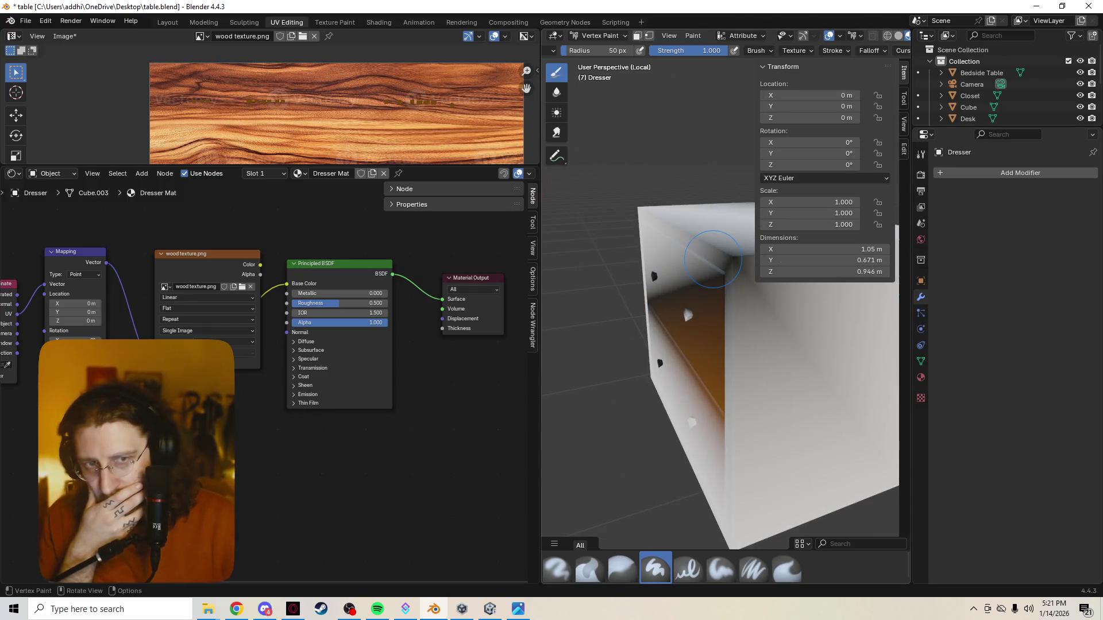
Vertex-paint the leftover orange shading white and reposition the BSDF and wood texture nodes
drag(712, 258, 708, 416)
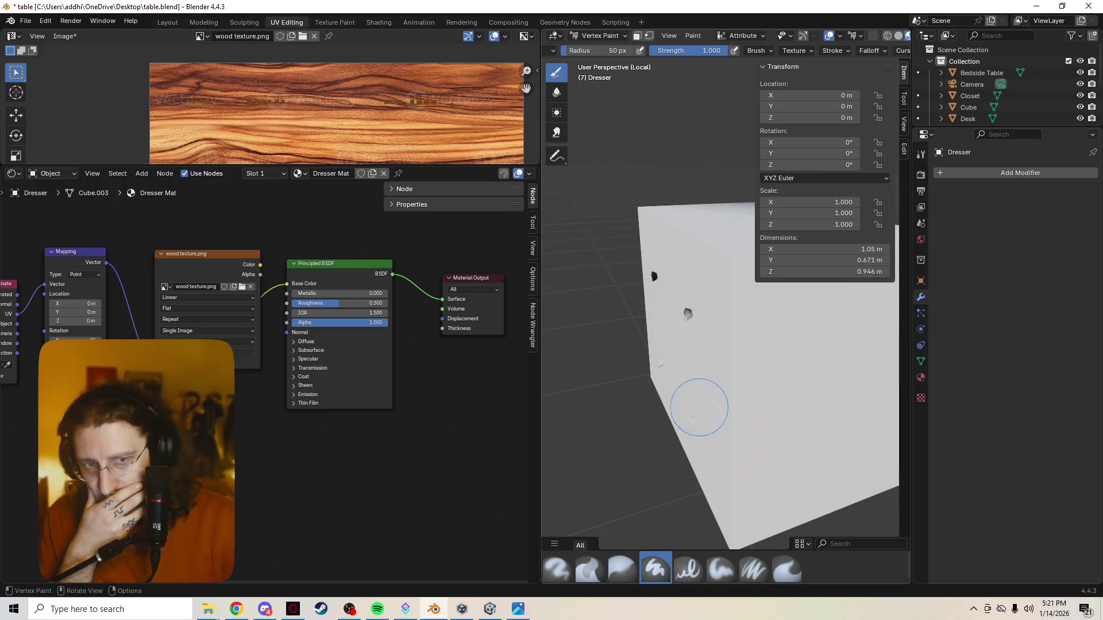
middle_drag(708, 417, 641, 345)
middle_drag(702, 382, 739, 345)
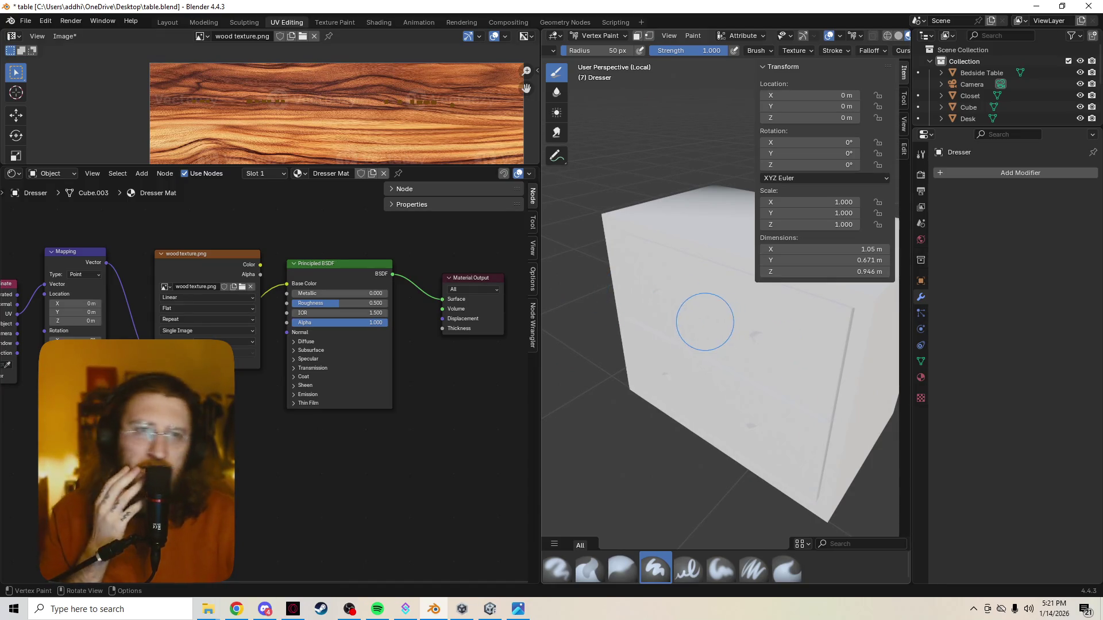
mouse_move(336, 264)
mouse_down()
mouse_move(344, 288)
mouse_move(334, 226)
mouse_up()
drag(199, 255, 171, 215)
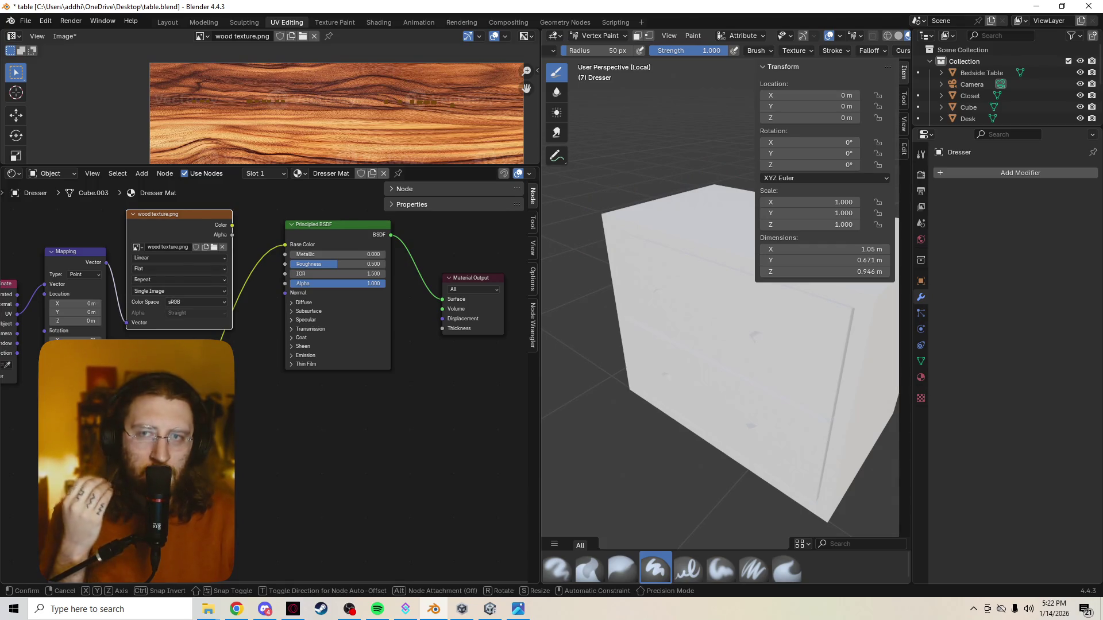
drag(171, 214, 178, 215)
drag(338, 224, 342, 259)
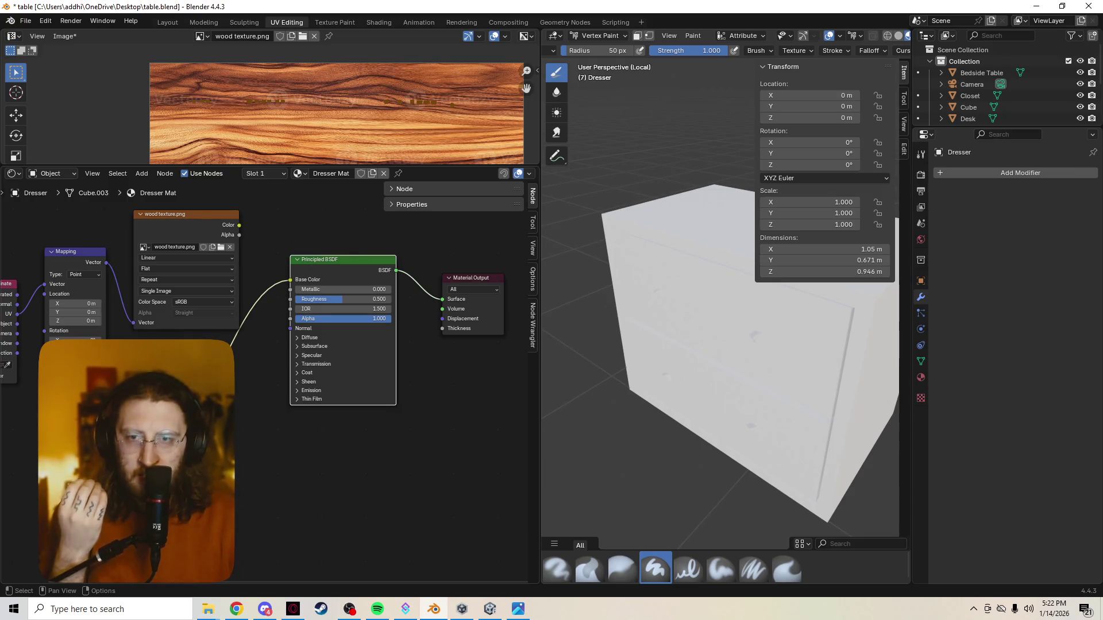
Orbit the viewport to inspect the white dresser front-on and from above
mouse_move(603, 364)
middle_down()
mouse_move(689, 357)
mouse_move(651, 360)
middle_up()
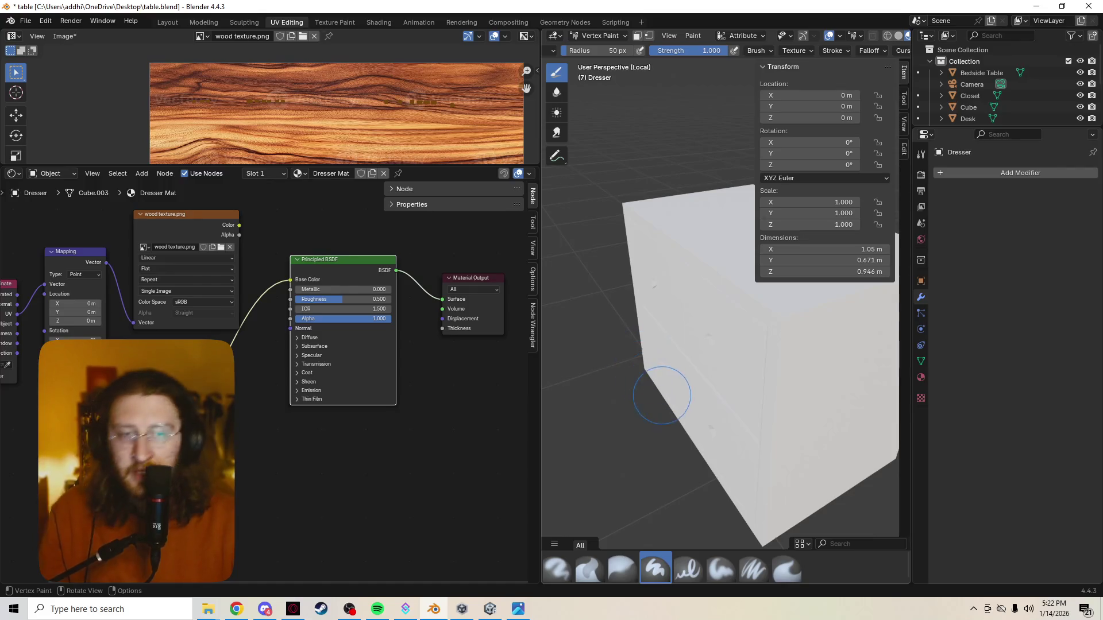
middle_drag(635, 394, 568, 355)
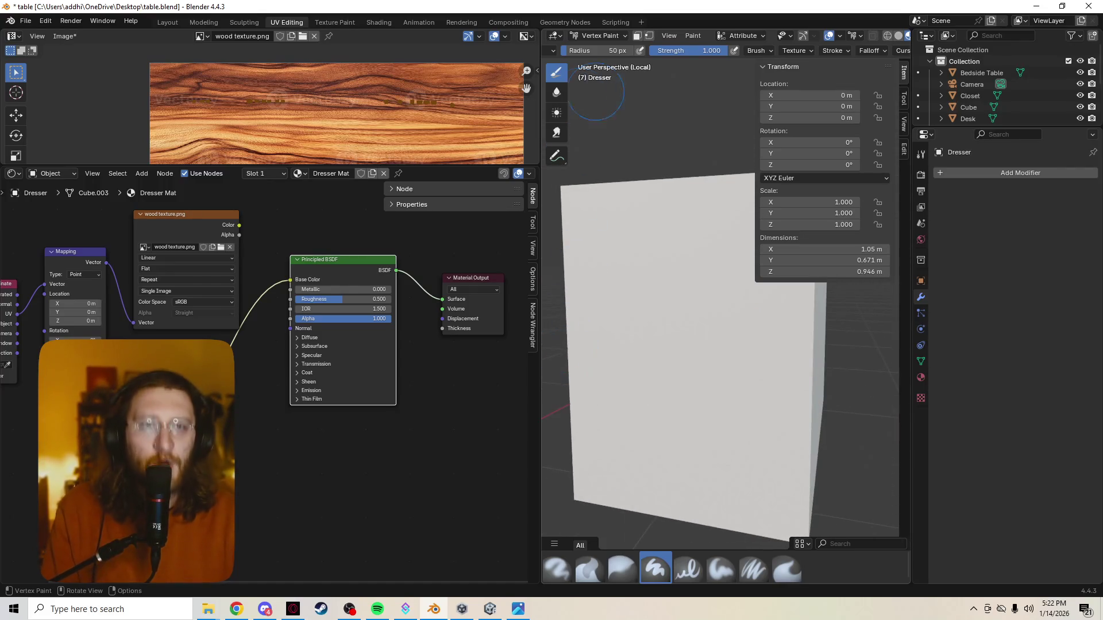
scroll(786, 441, down, 3)
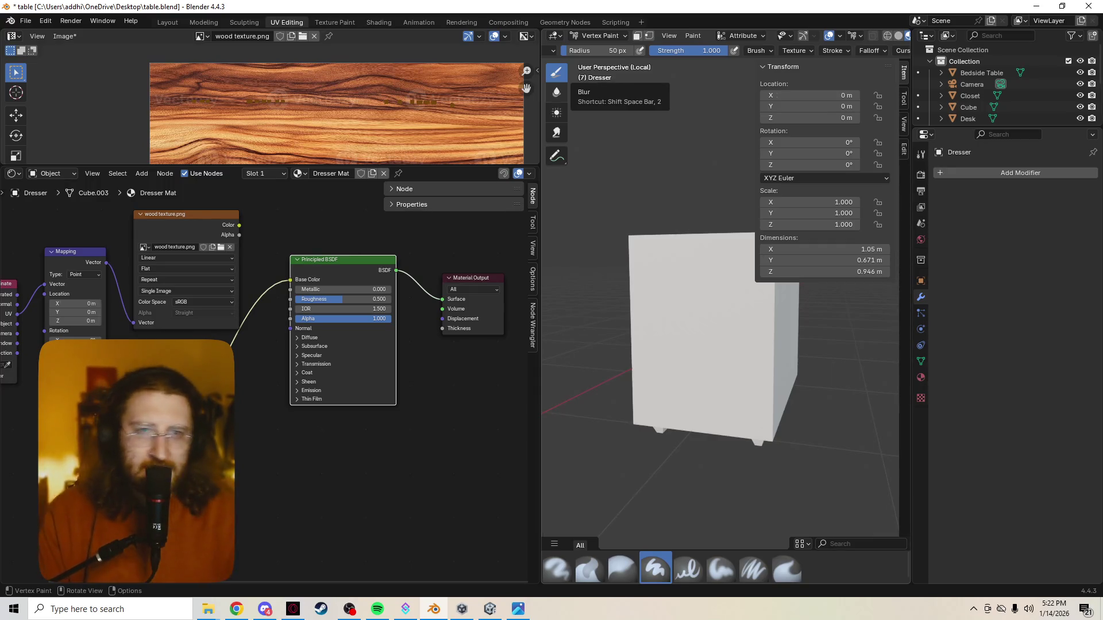
middle_drag(638, 345, 660, 384)
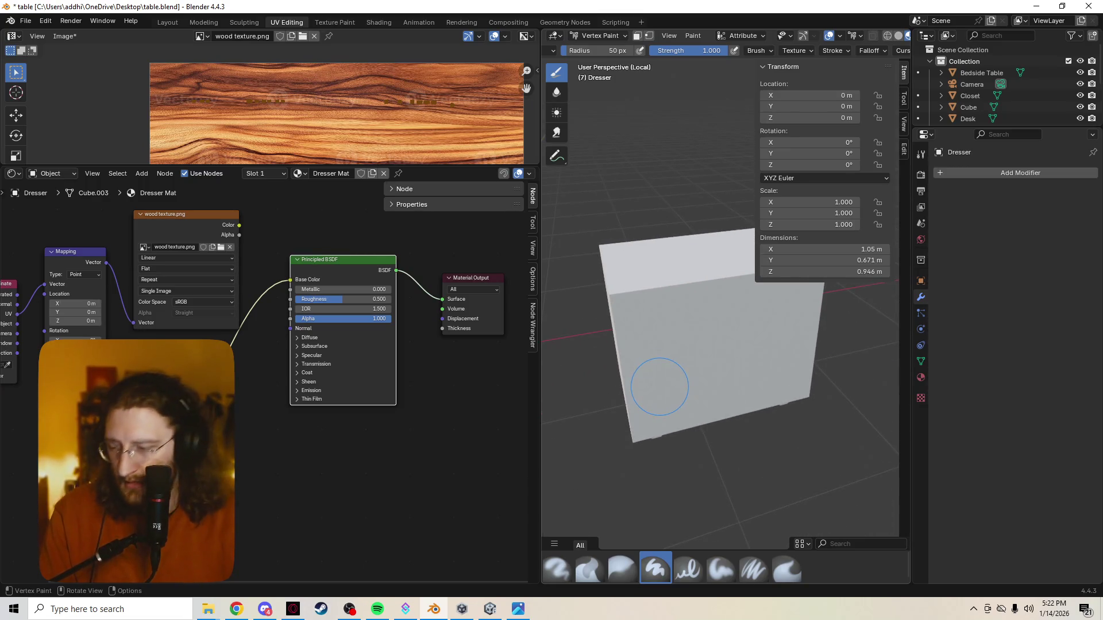
scroll(661, 386, up, 1)
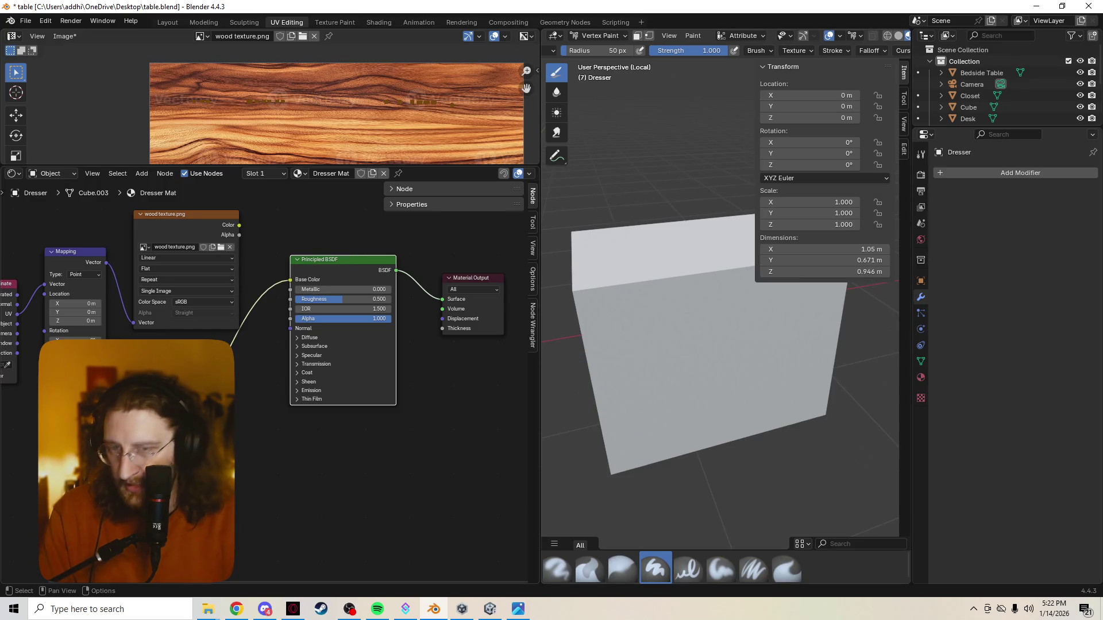
Add a Mix Color node on the Base Color link and feed the wood texture colour into it
right_click(224, 424)
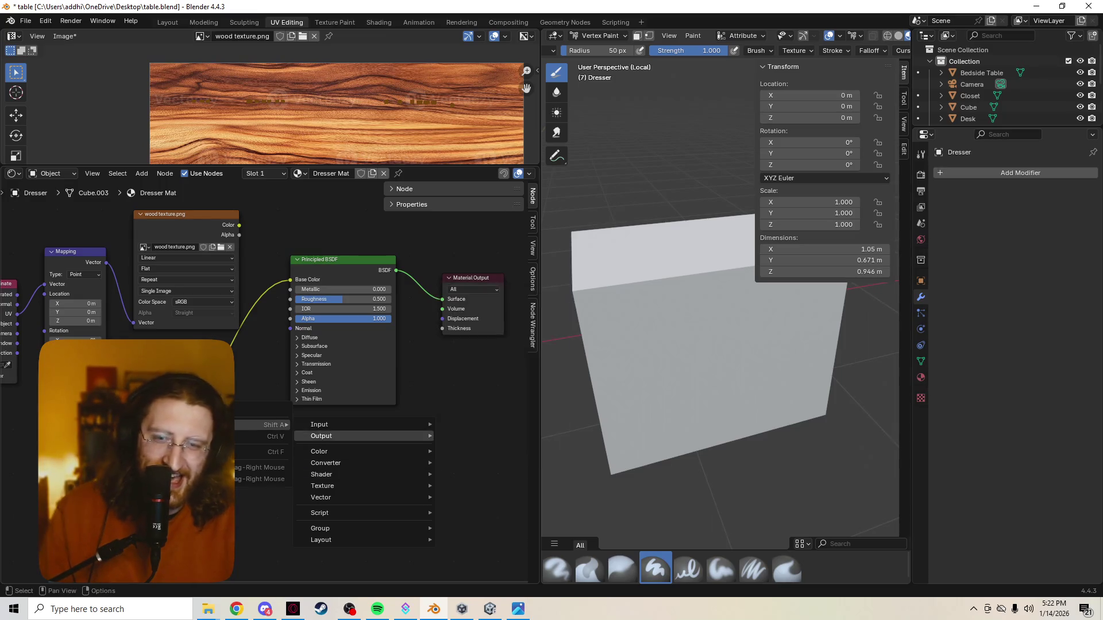
text(image)
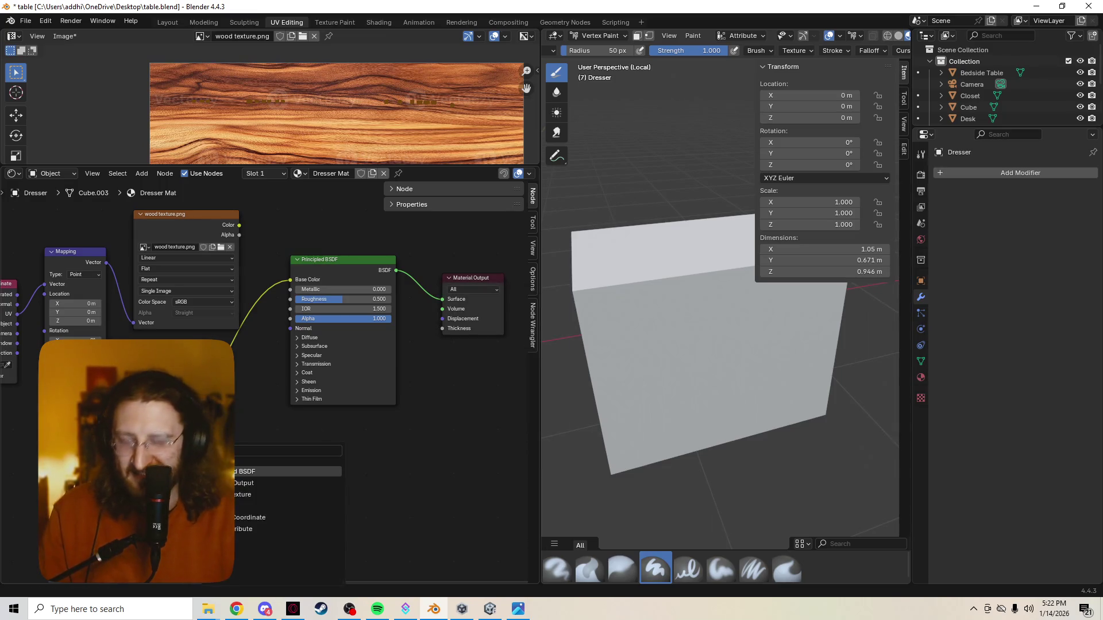
key(BackSpace)
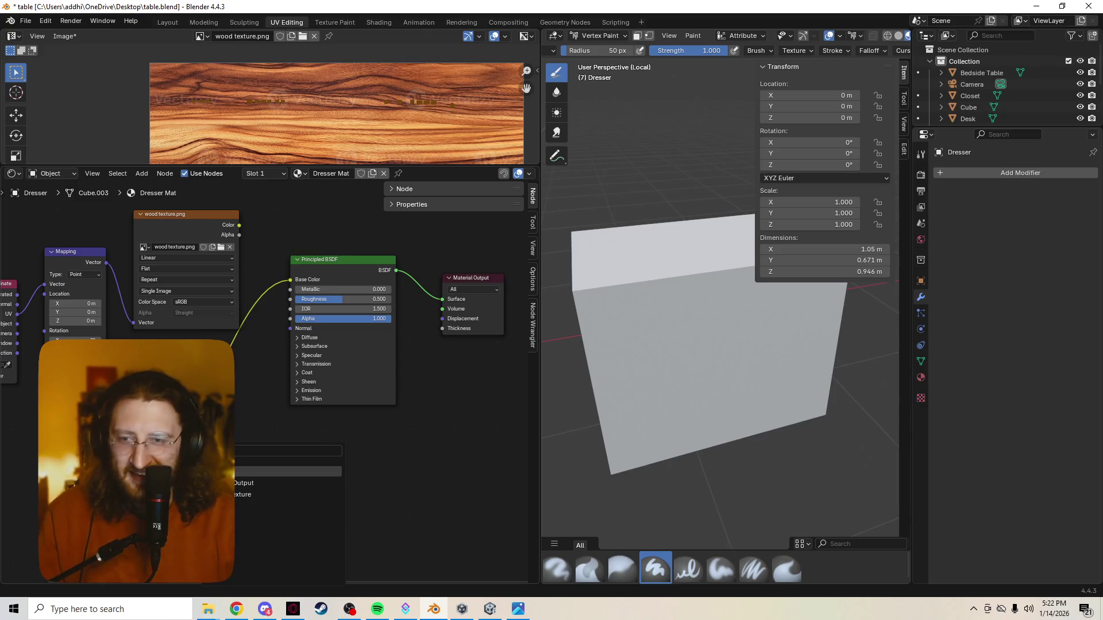
text(geattr)
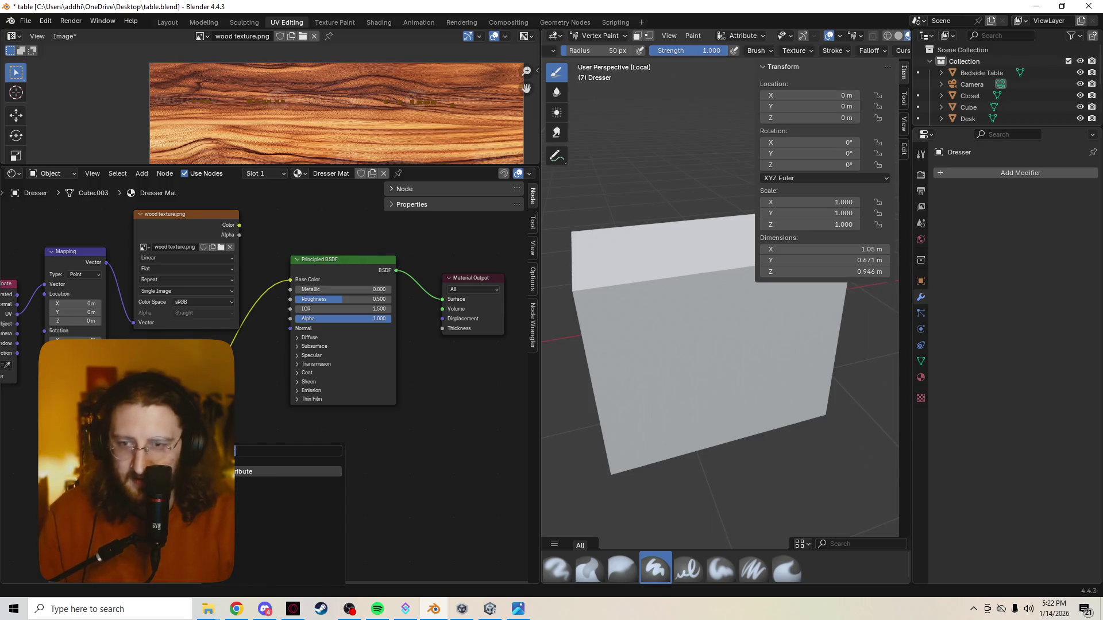
key(BackSpace)
key(BackSpace)
key(BackSpace)
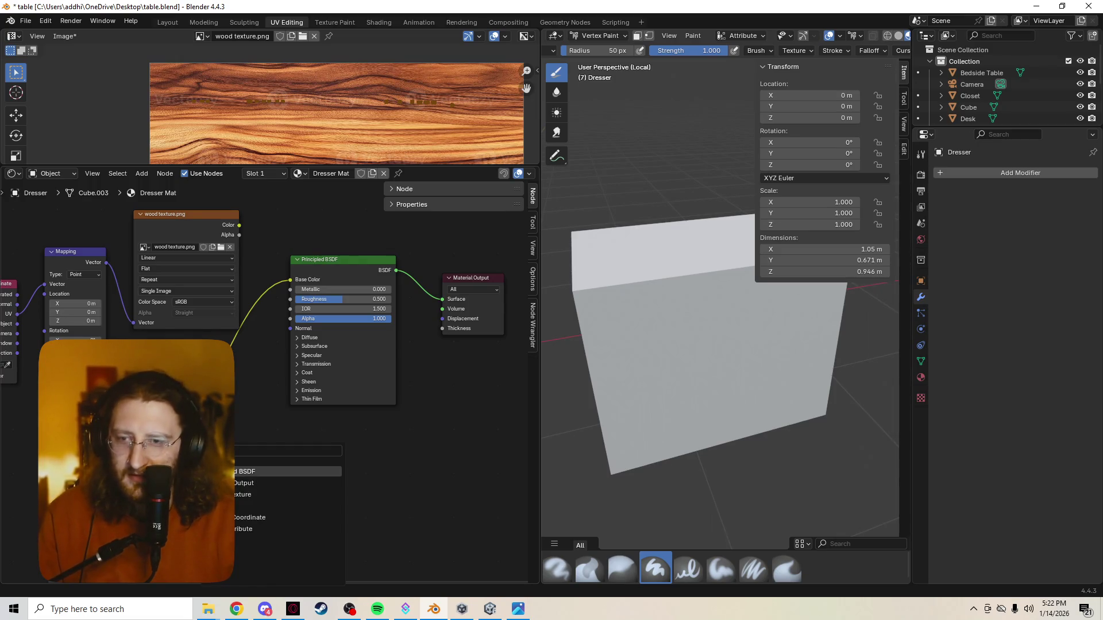
key(BackSpace)
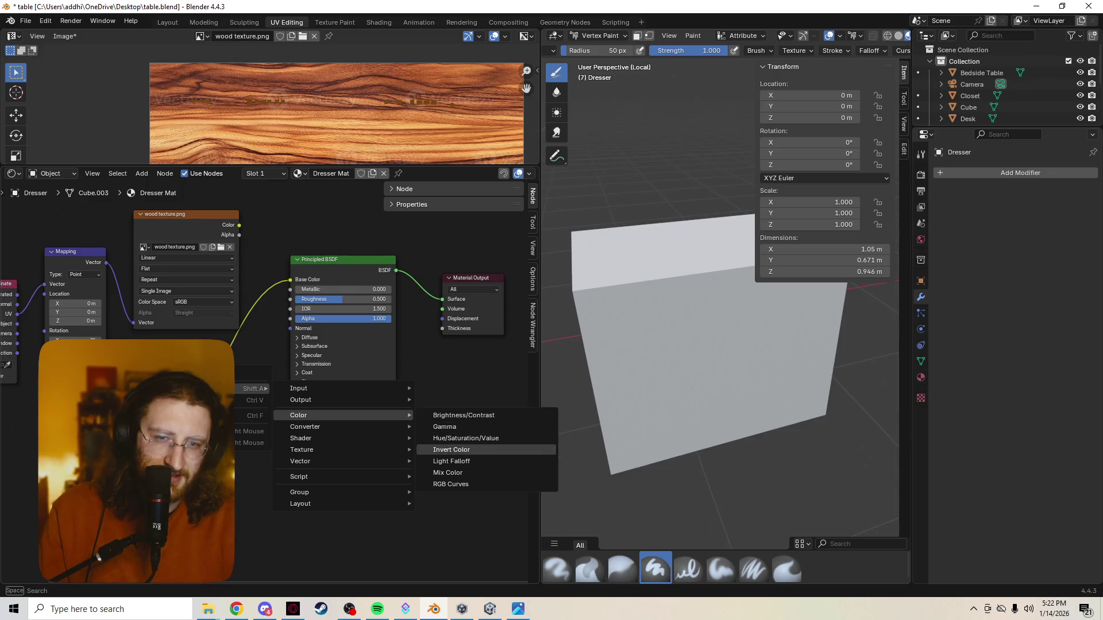
click(449, 473)
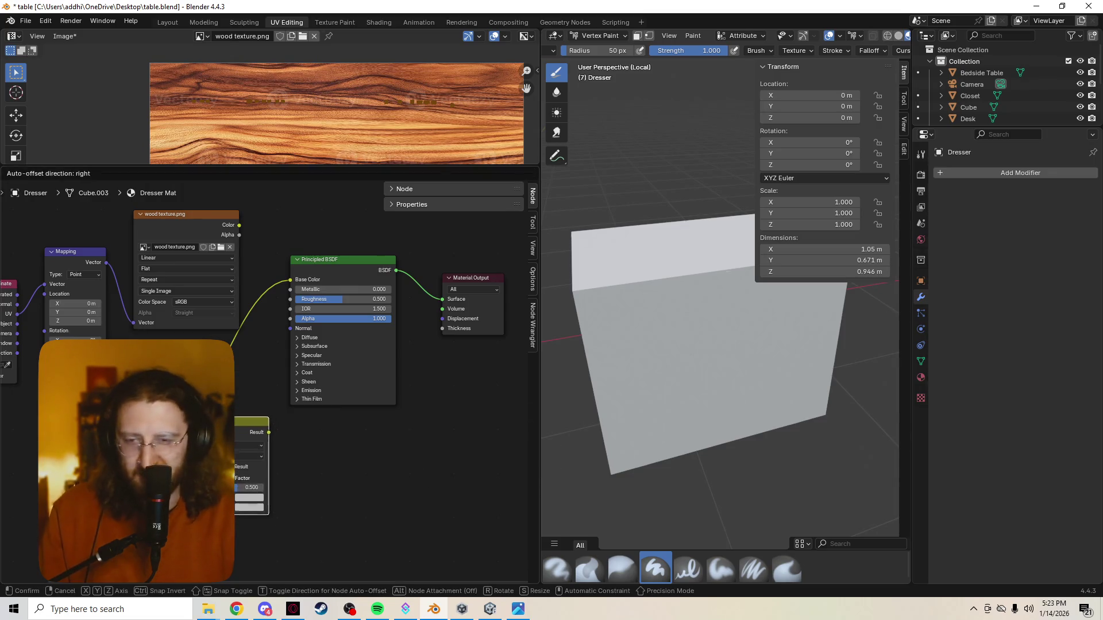
click(207, 403)
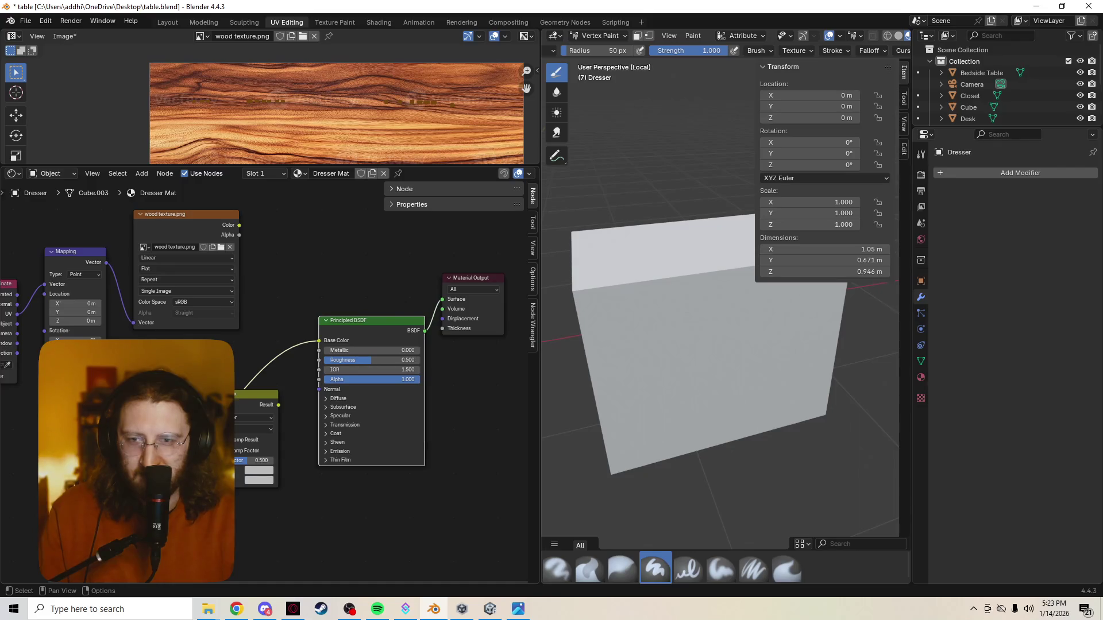
drag(279, 404, 319, 340)
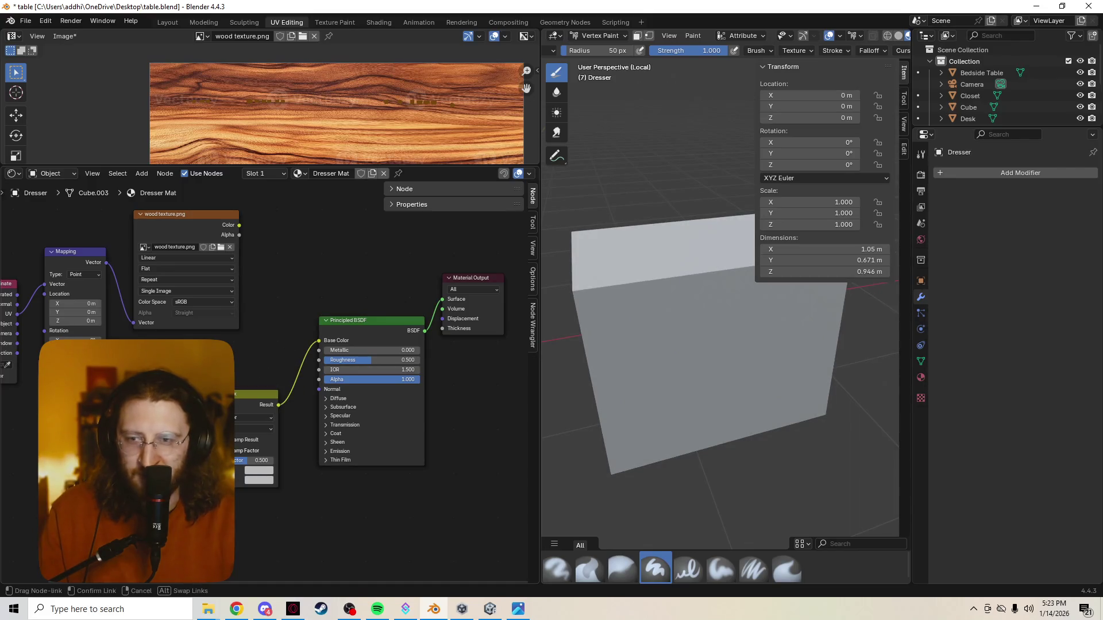
drag(239, 224, 226, 413)
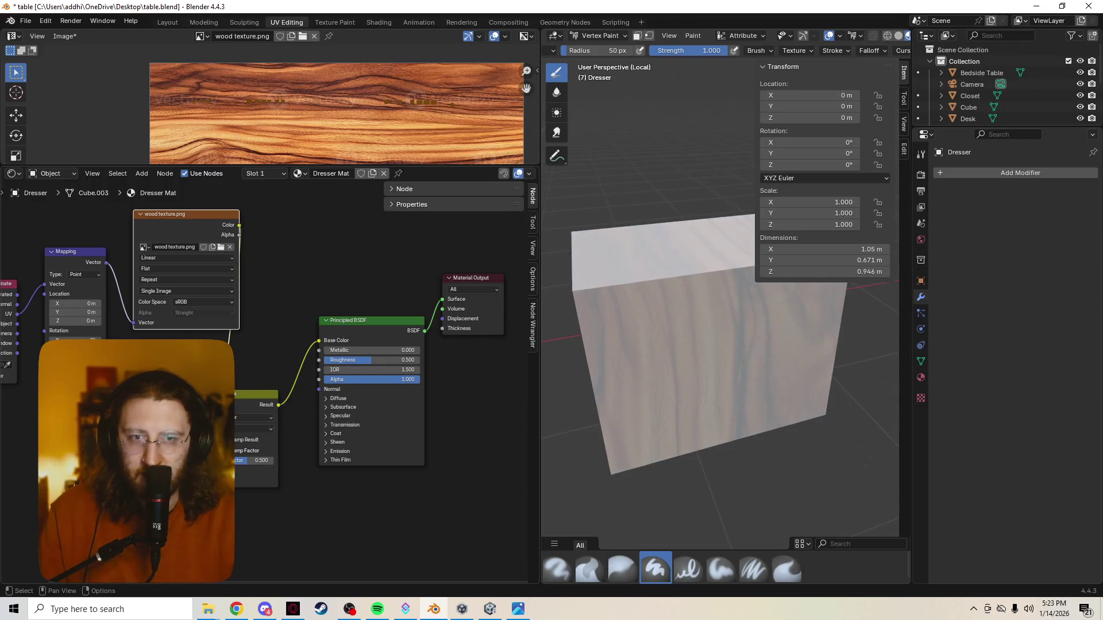
Inspect the faint wood grain, then show the active brush's Stroke settings
mouse_move(724, 345)
middle_down()
mouse_move(741, 362)
mouse_move(635, 328)
middle_up()
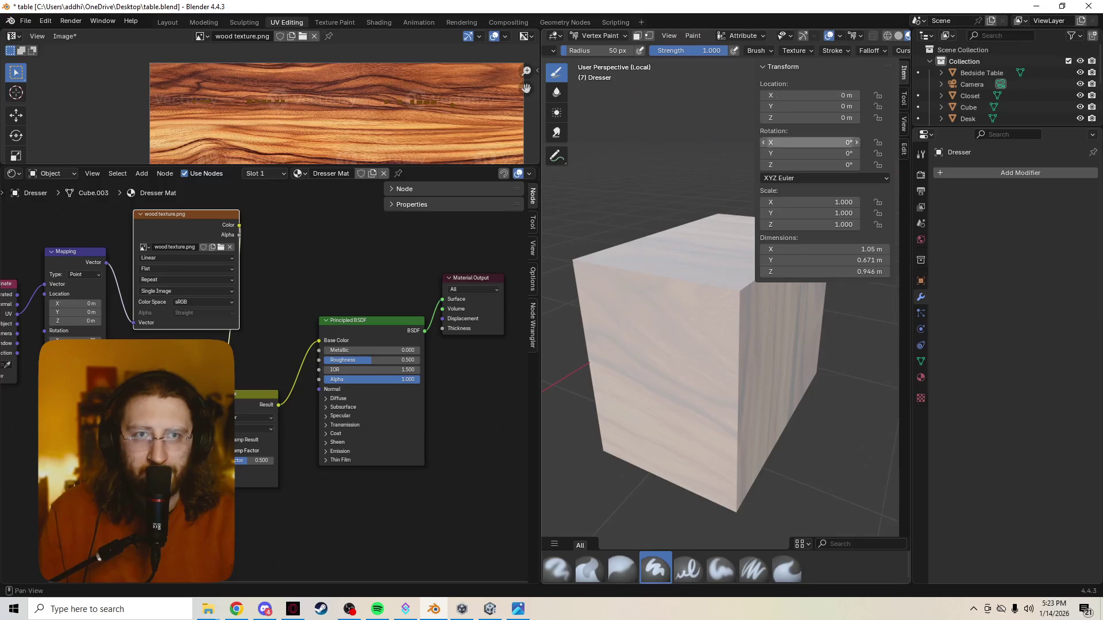
click(921, 153)
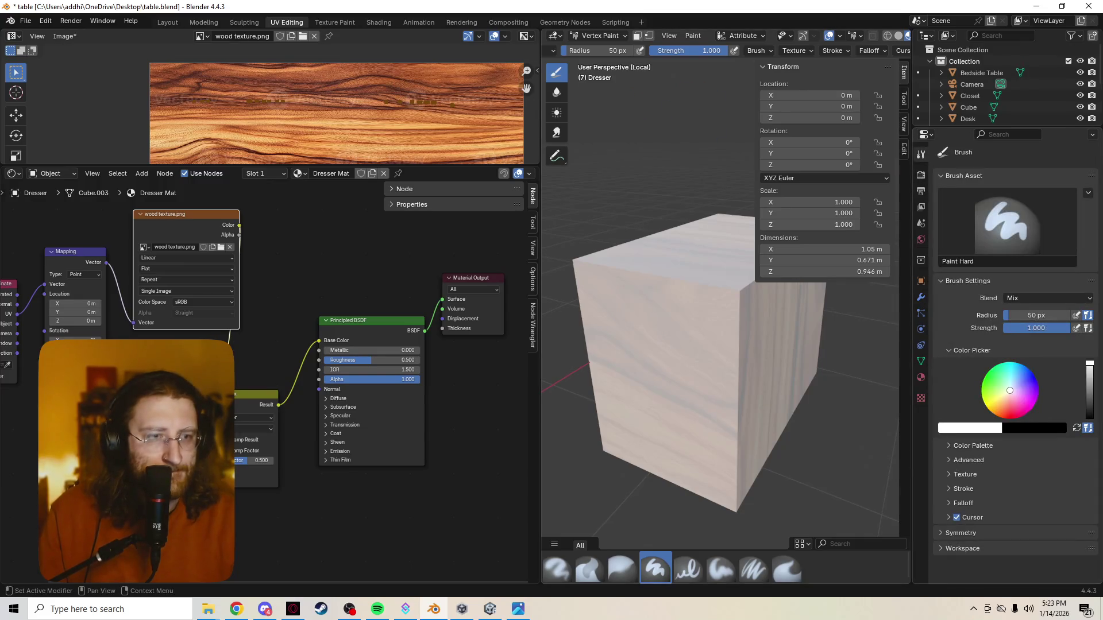
click(962, 488)
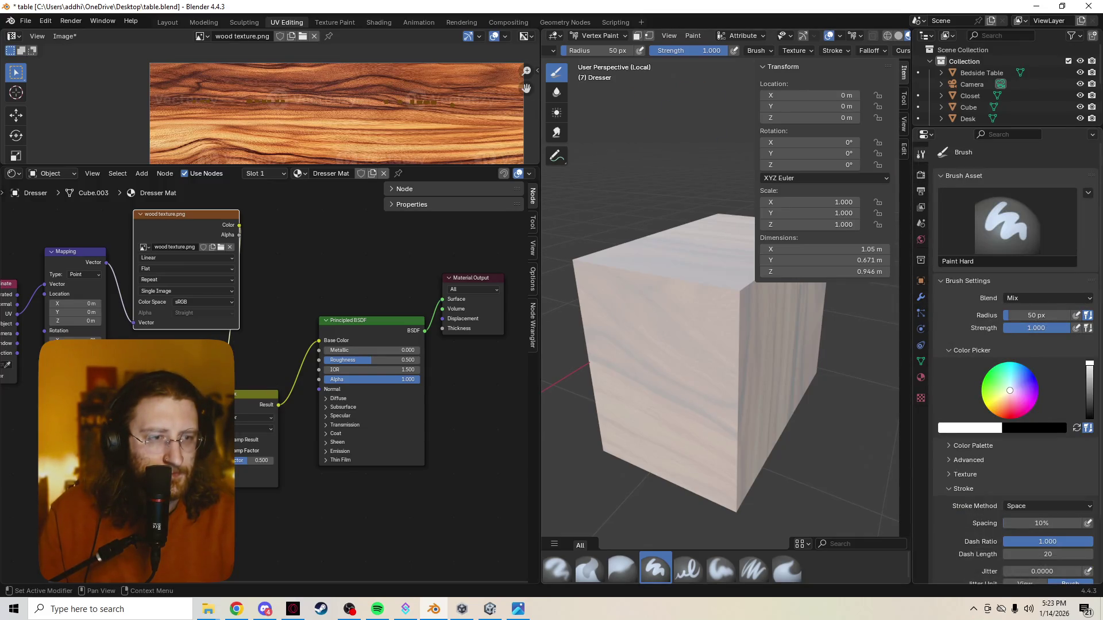
scroll(1017, 364, down, 3)
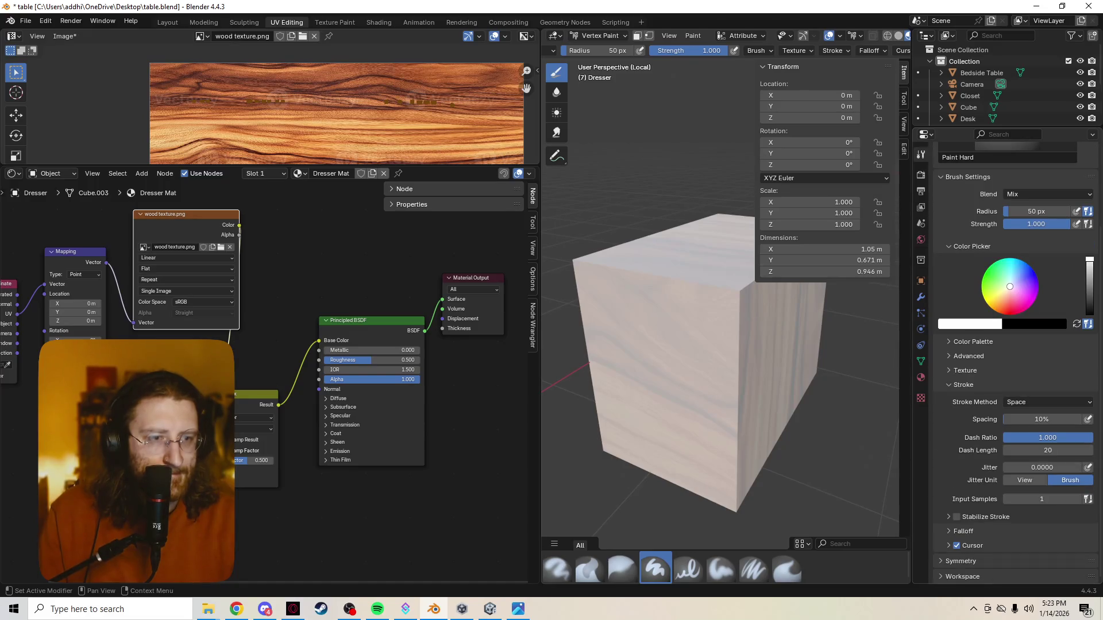
Expand and collapse the brush Texture and Advanced panels, then set the brush colour to black
click(960, 561)
scroll(1013, 363, down, 2)
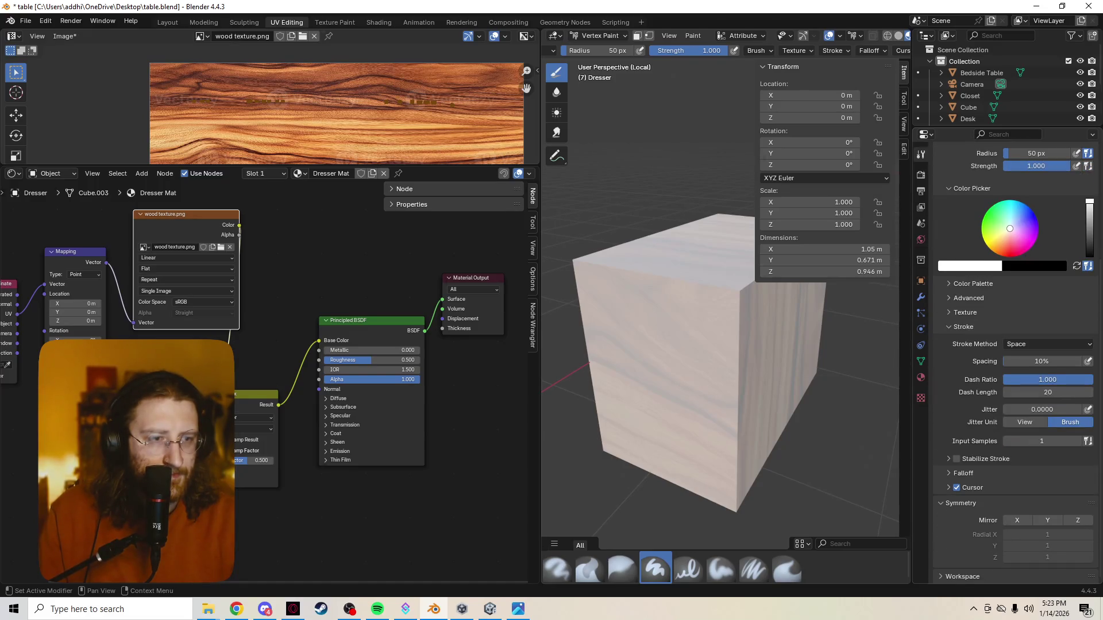
scroll(1012, 363, down, 2)
scroll(1013, 362, down, 2)
scroll(1012, 362, up, 3)
scroll(1012, 362, up, 2)
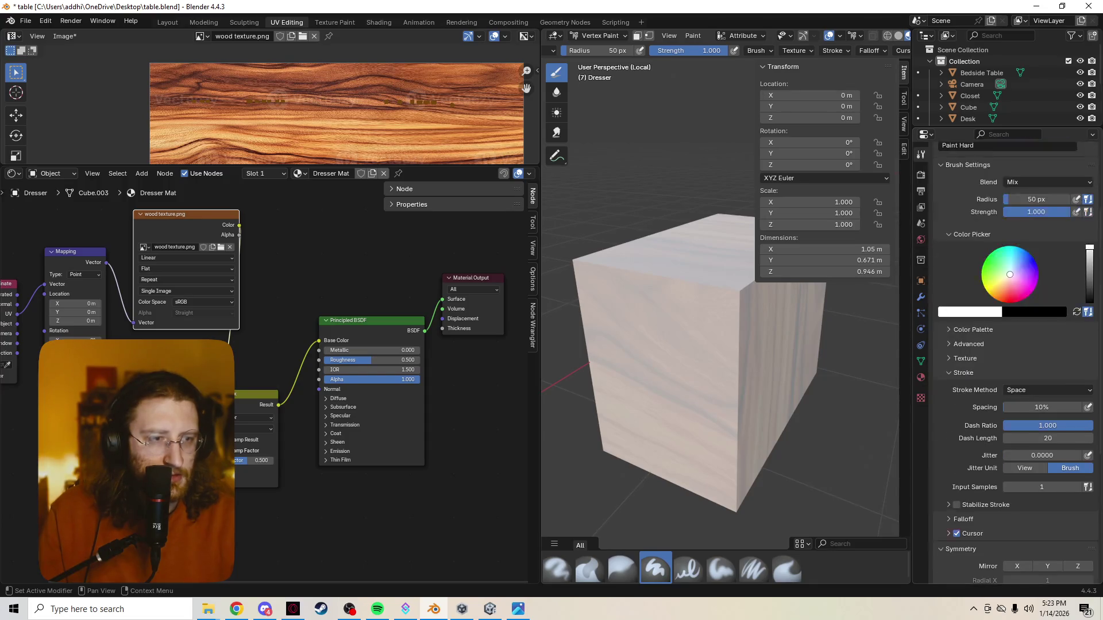
click(1012, 359)
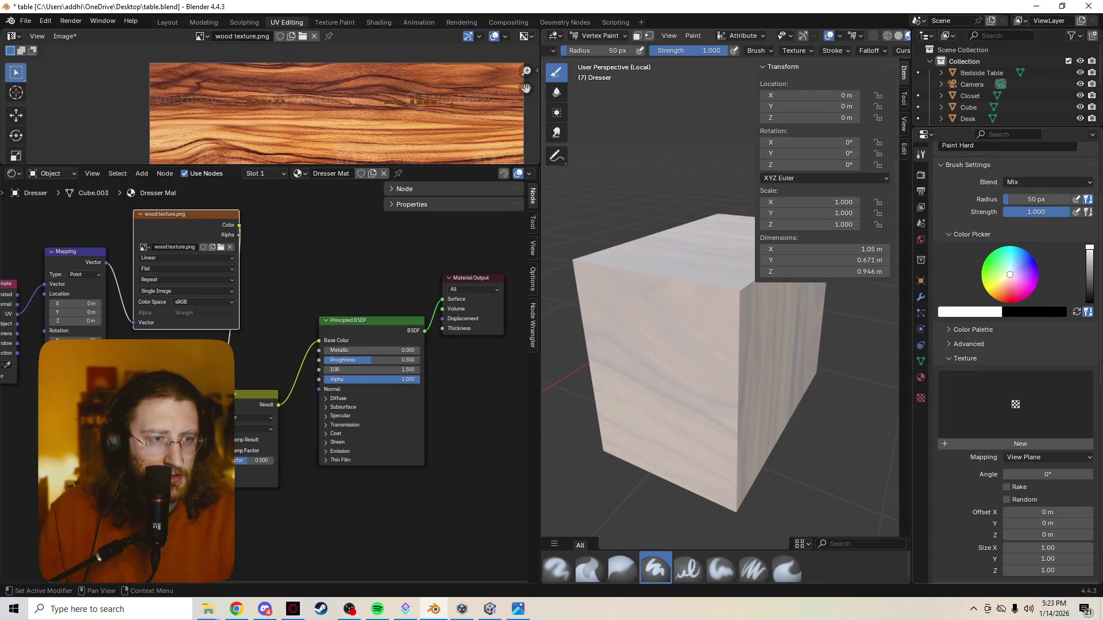
click(969, 344)
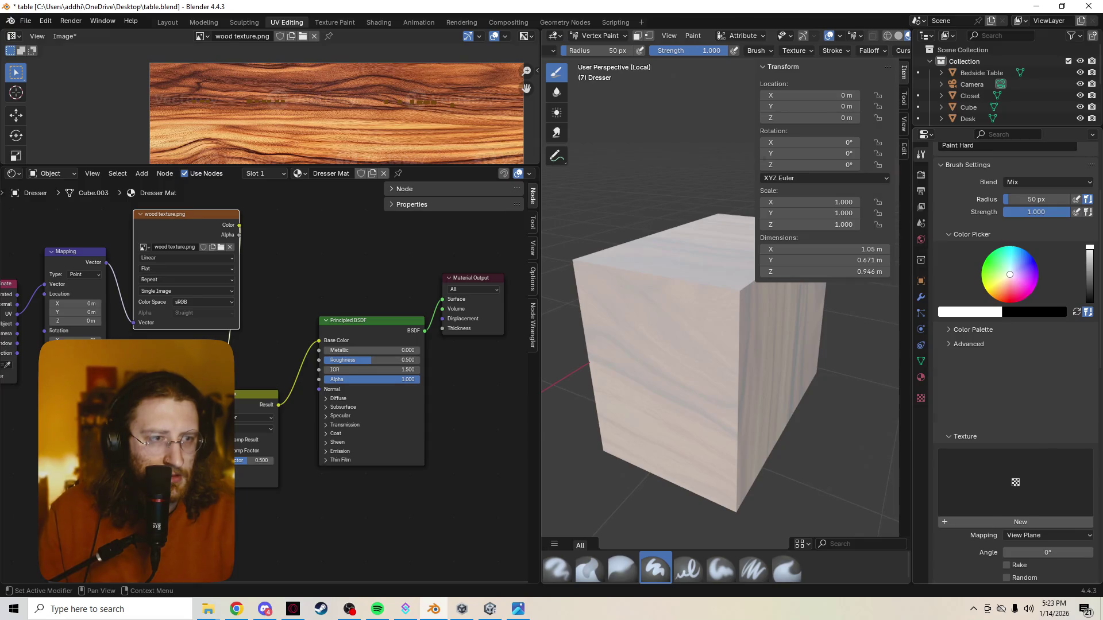
click(969, 344)
click(966, 359)
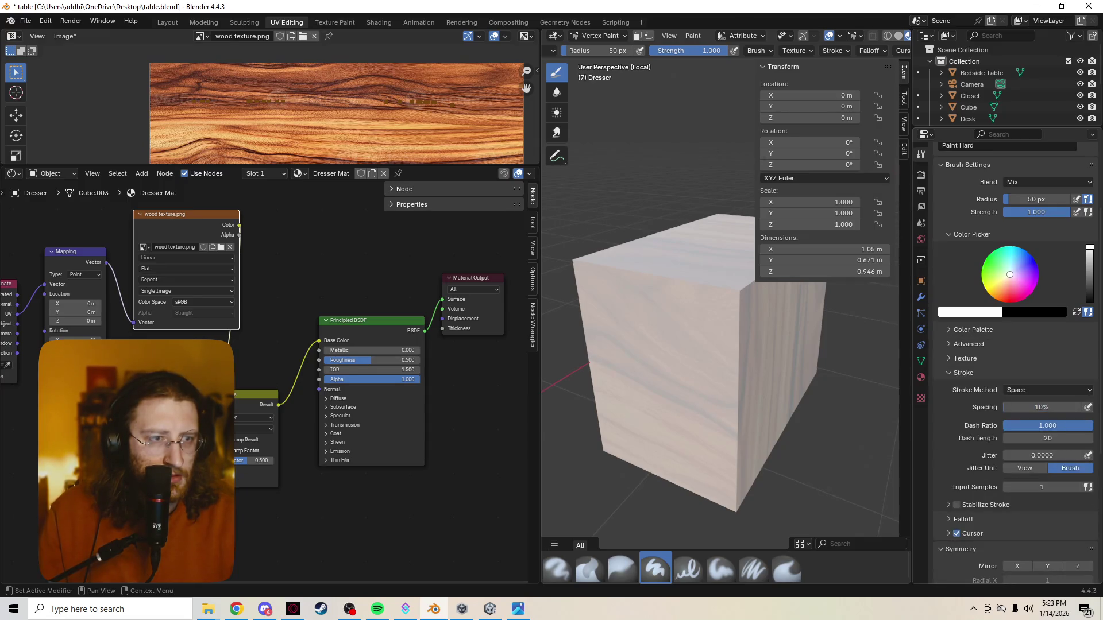
drag(1089, 250, 1089, 302)
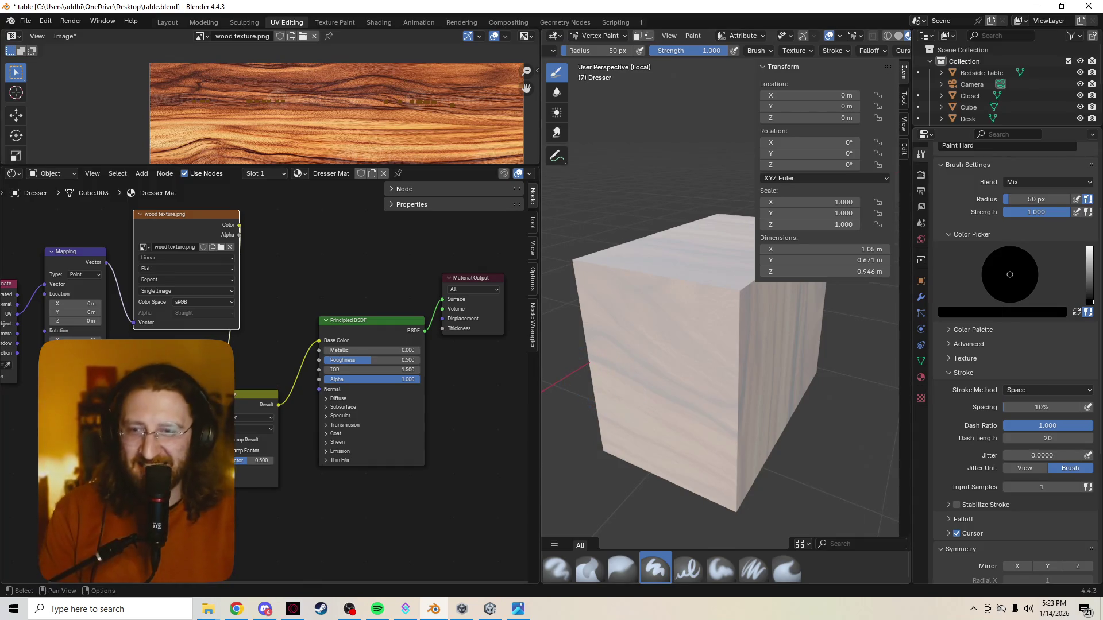
Spread the Mix and image texture nodes apart and deselect everything
drag(186, 214, 171, 222)
drag(259, 395, 284, 338)
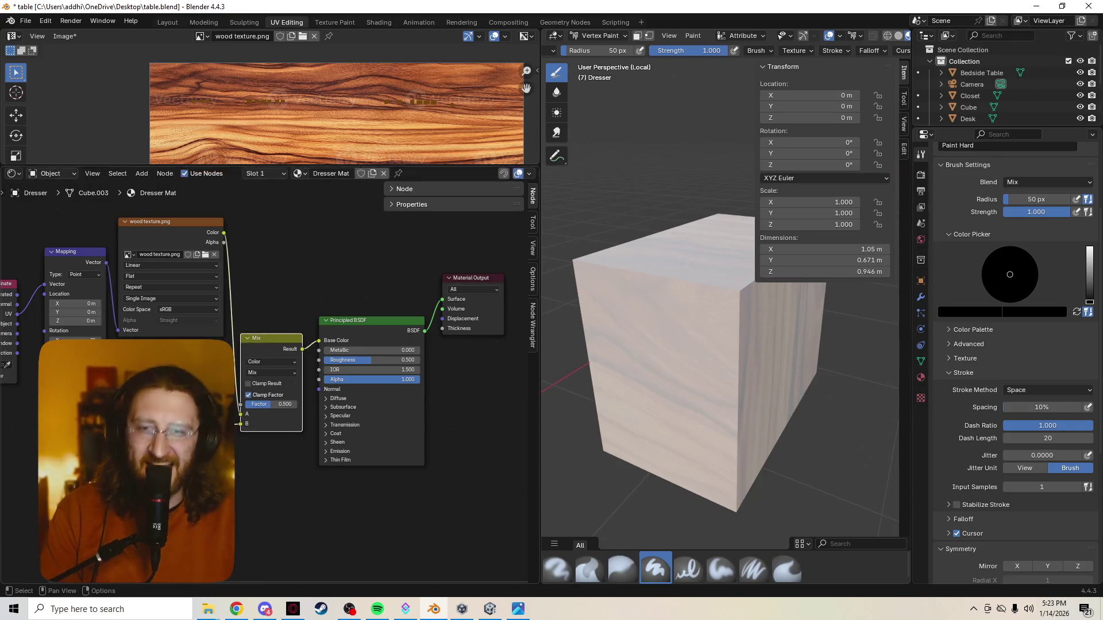
key(alt+a)
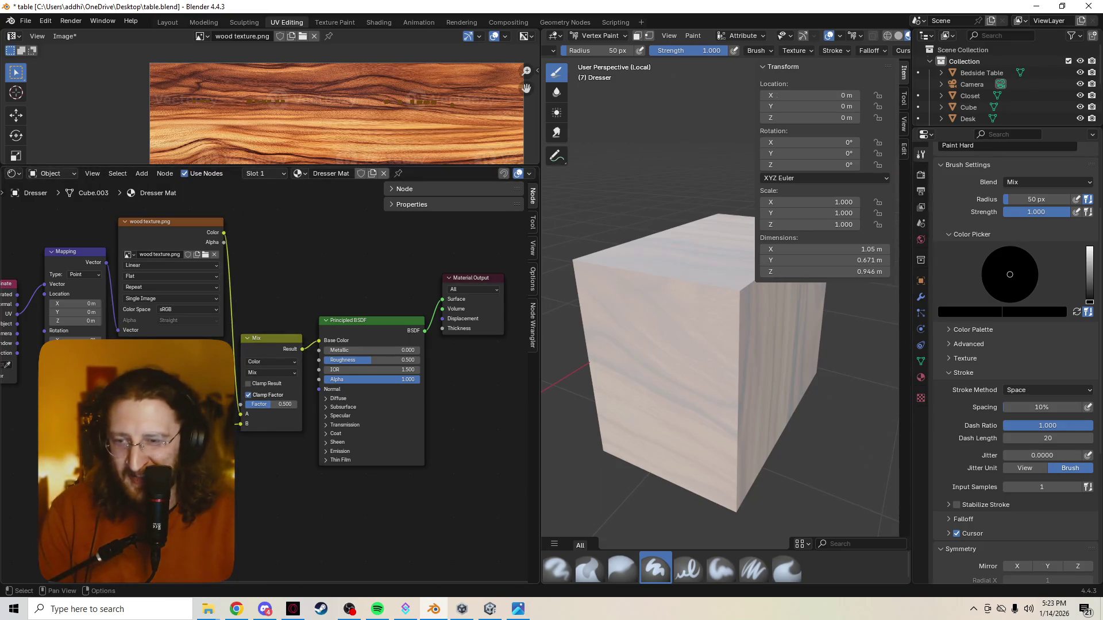
Add a Color Ramp node and connect it to the Mix node's B input
key(shift+a)
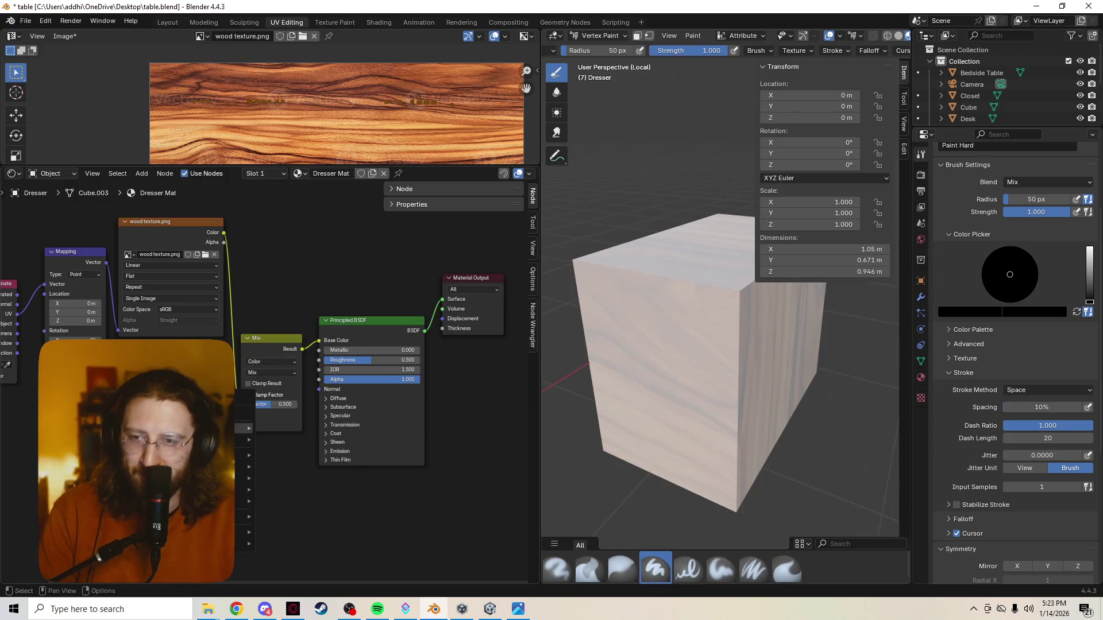
text(color ra)
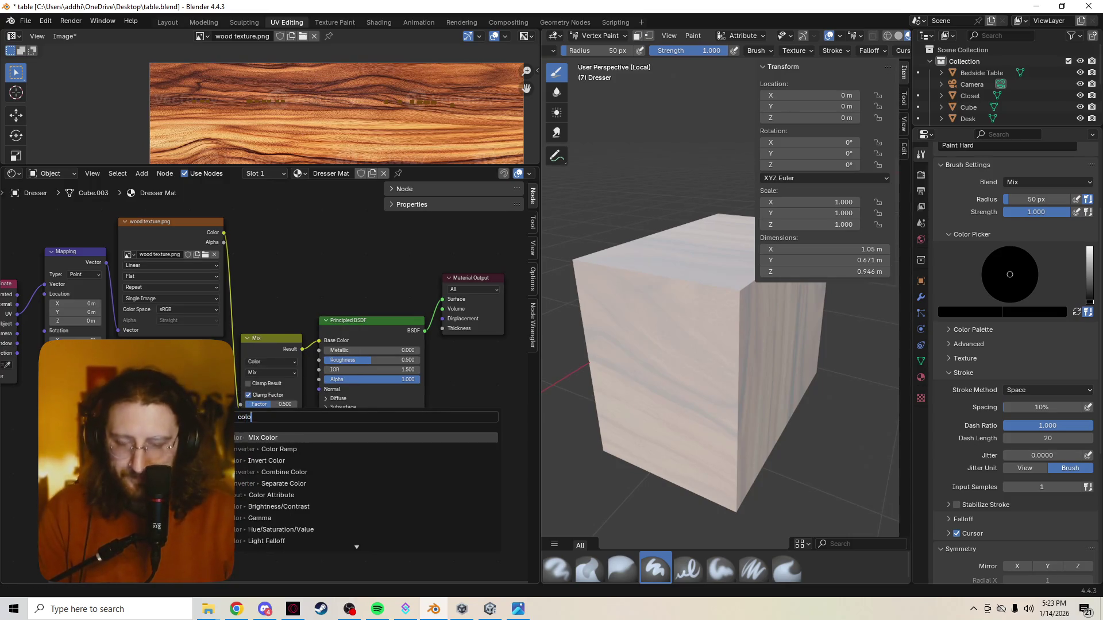
key(Return)
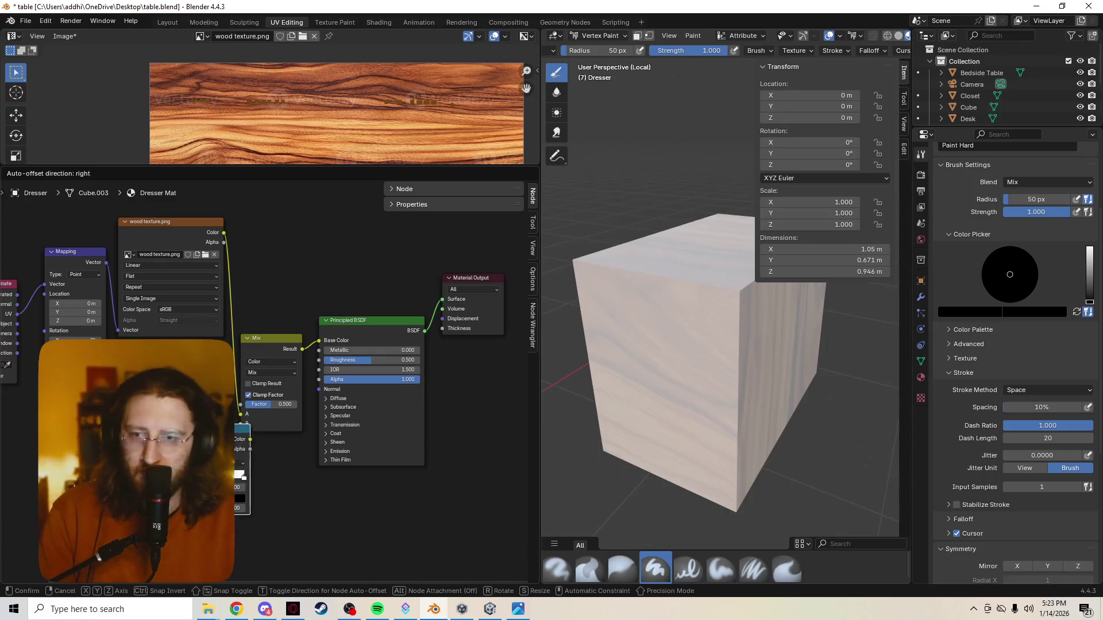
click(228, 448)
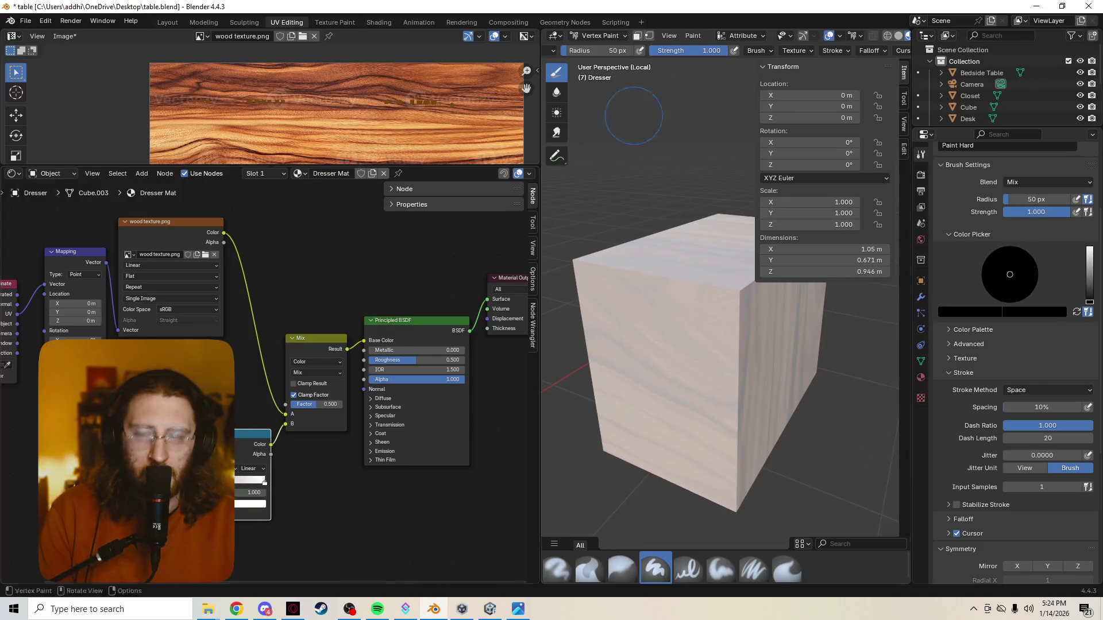
scroll(723, 50, up, 5)
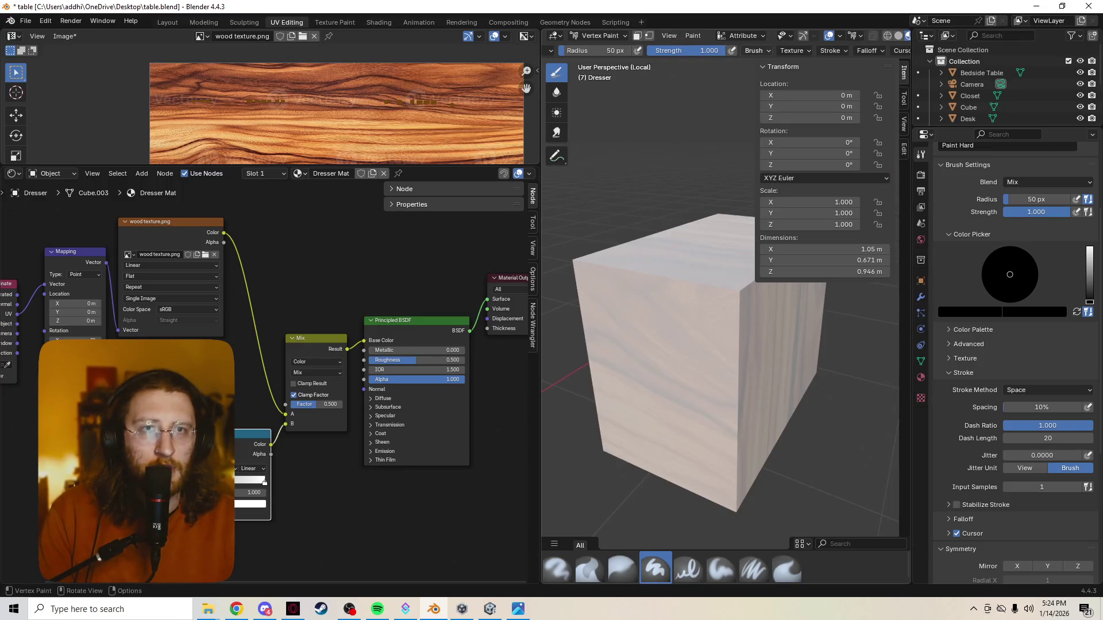
Orbit the viewport to a front-on view of the dresser
mouse_move(776, 520)
middle_down()
mouse_move(673, 470)
mouse_move(603, 336)
middle_up()
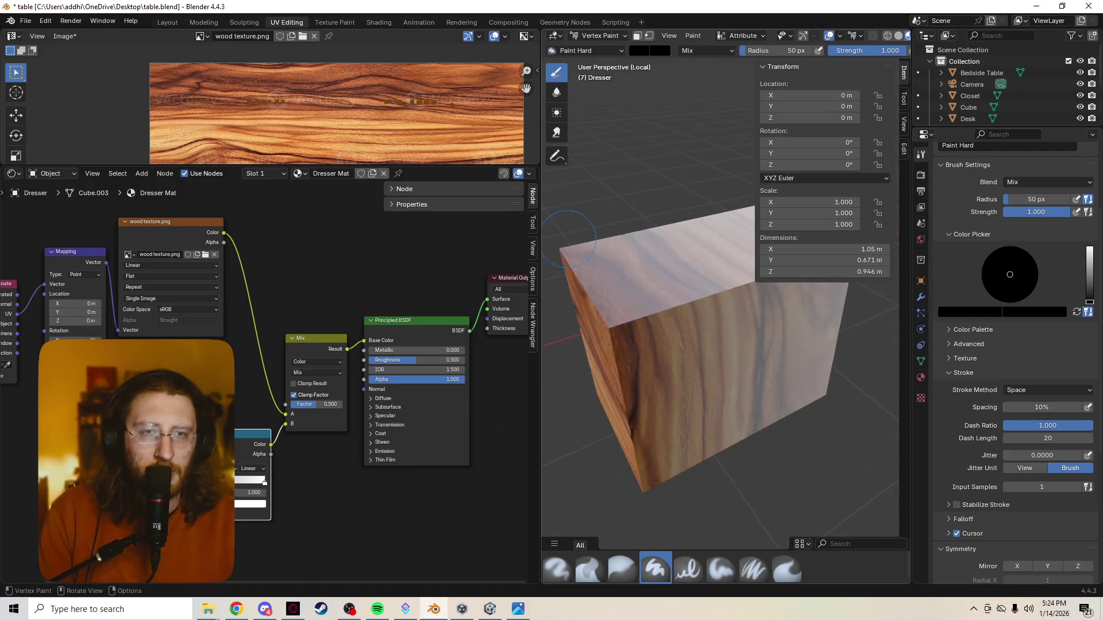
scroll(733, 302, down, 4)
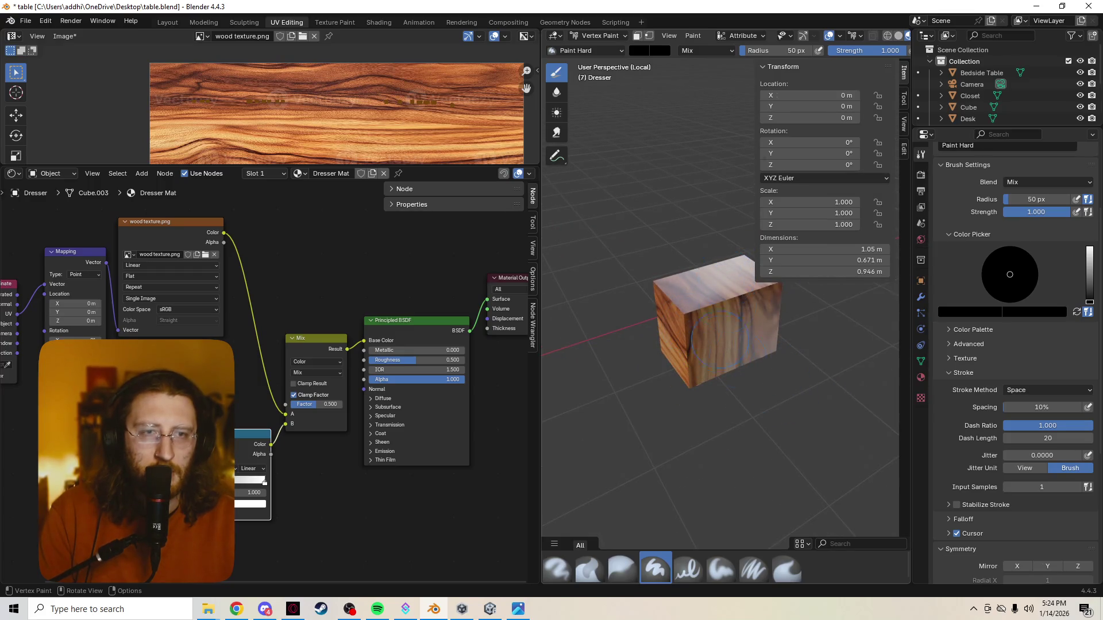
scroll(1008, 344, down, 2)
scroll(1008, 345, down, 2)
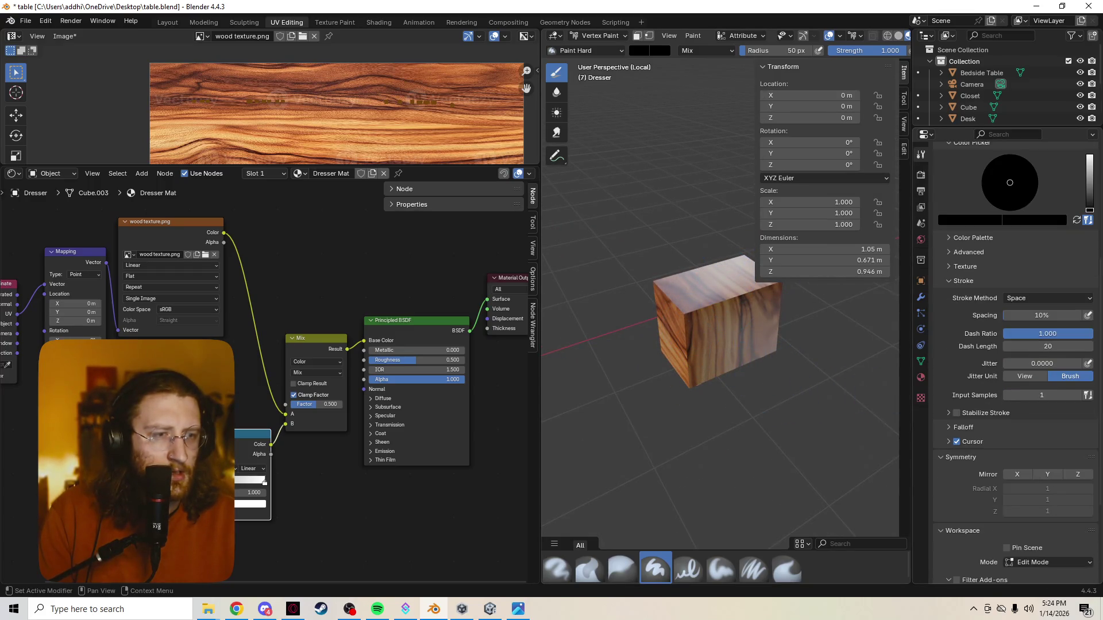
scroll(1017, 362, down, 2)
scroll(1017, 362, down, 2)
scroll(1017, 363, down, 1)
scroll(1015, 460, down, 1)
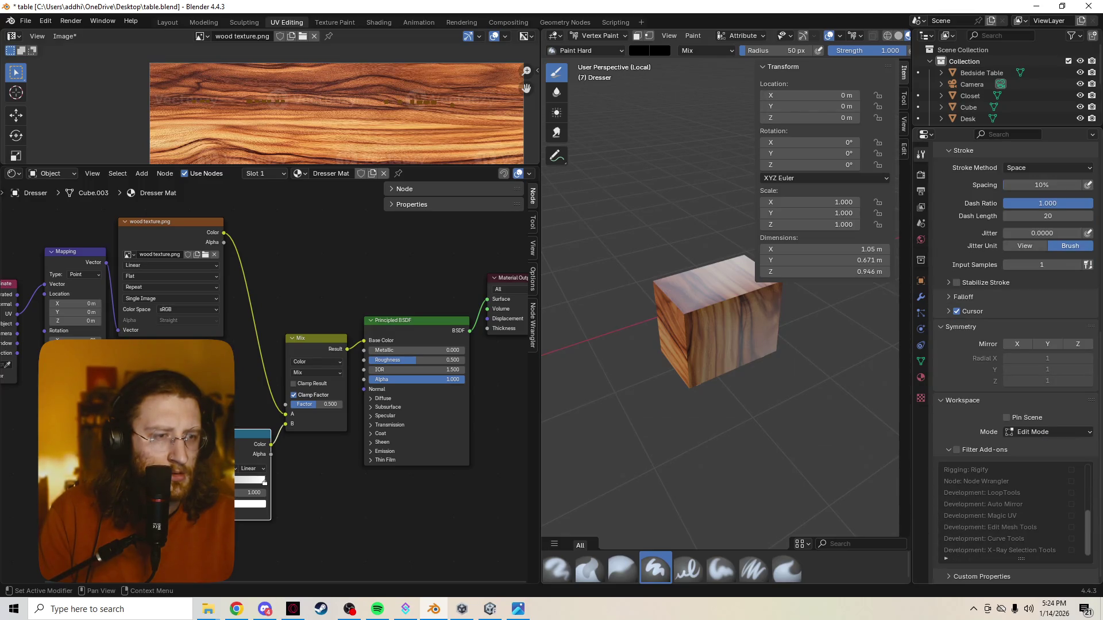
scroll(1008, 345, up, 4)
scroll(1009, 345, up, 3)
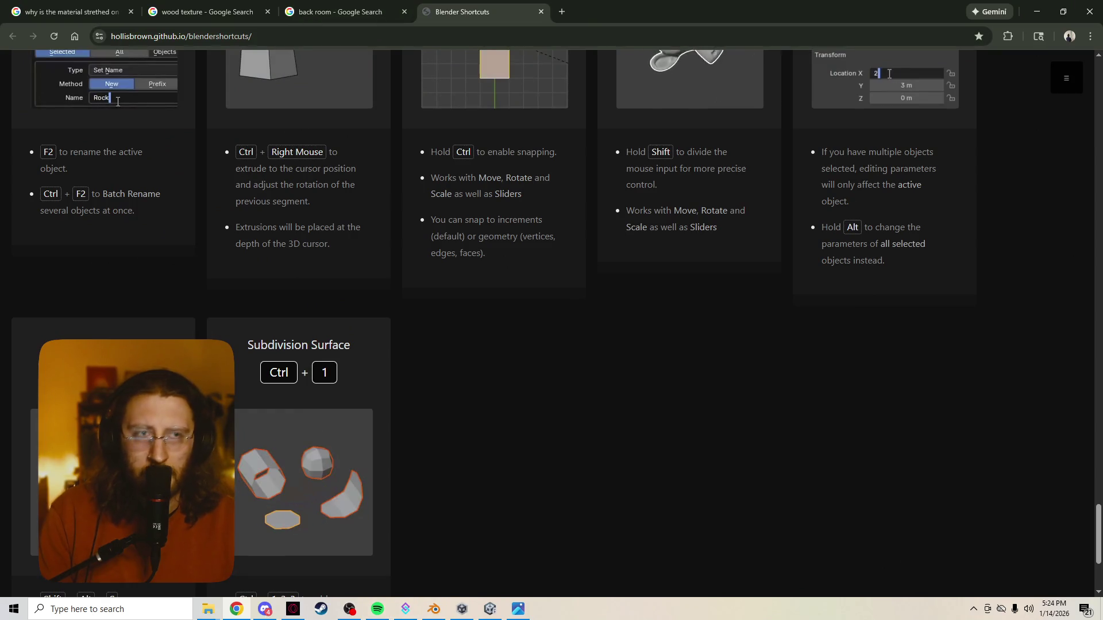
View the bookmarked Imgur vertex-painting GIF in a new Chrome tab, then return to Blender
key(ctrl+t)
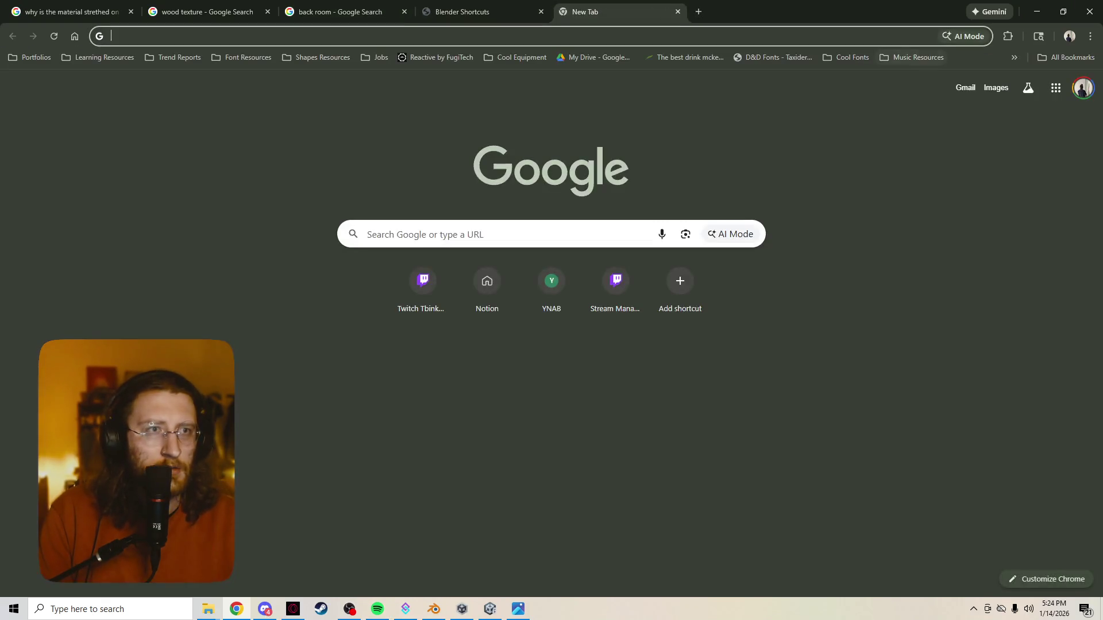
click(1015, 57)
click(868, 515)
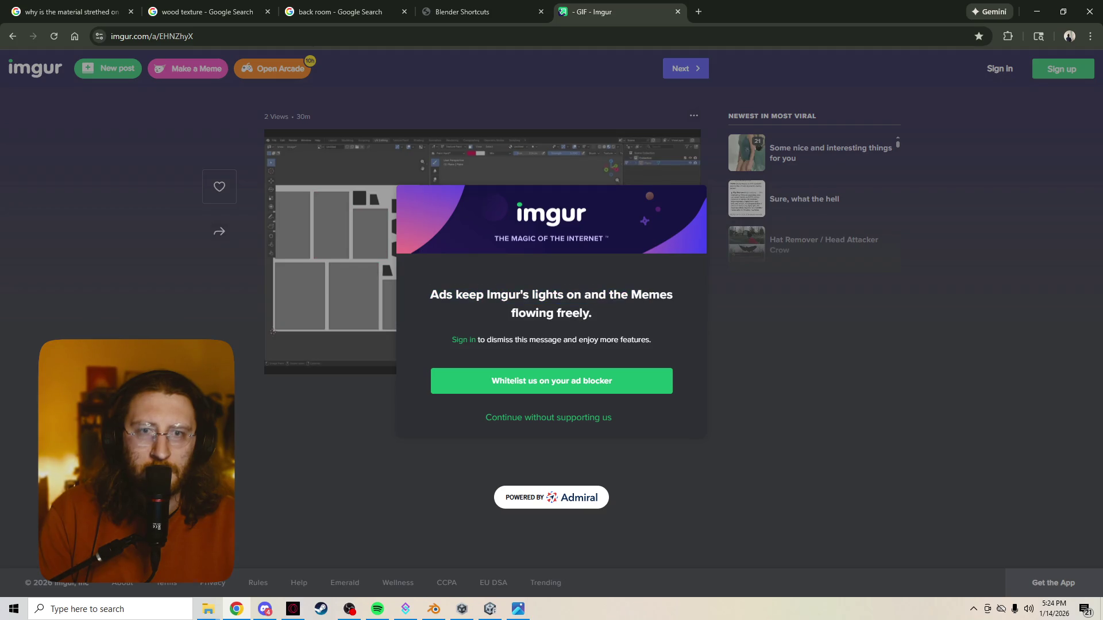
click(548, 418)
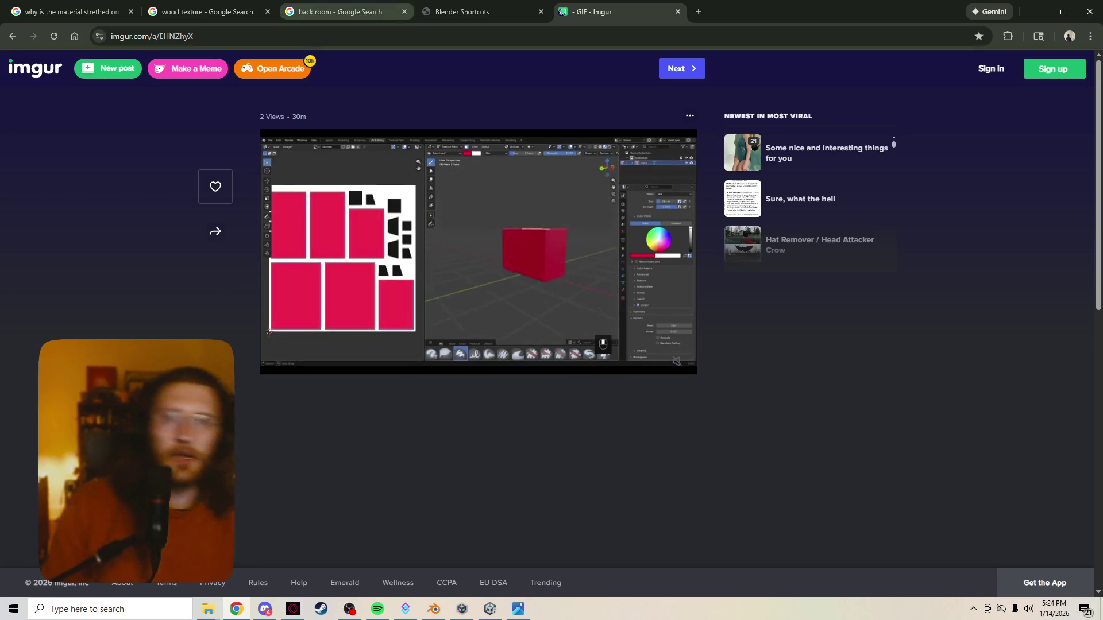
key(alt+Tab)
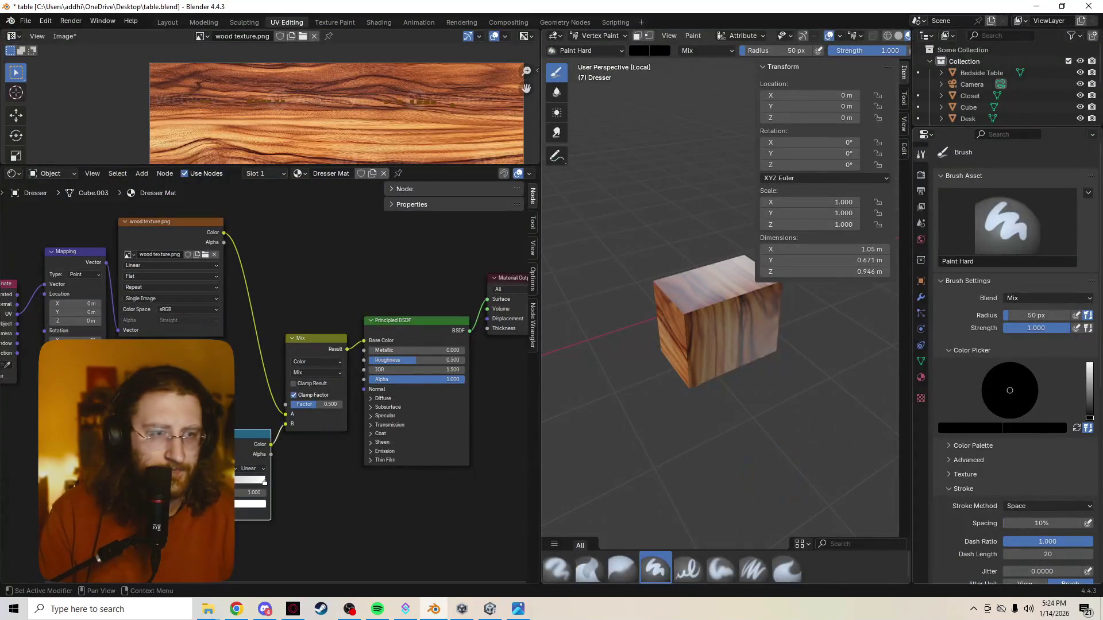
Collapse the Stroke and Color Picker panels and expand the brush's Advanced options
click(968, 280)
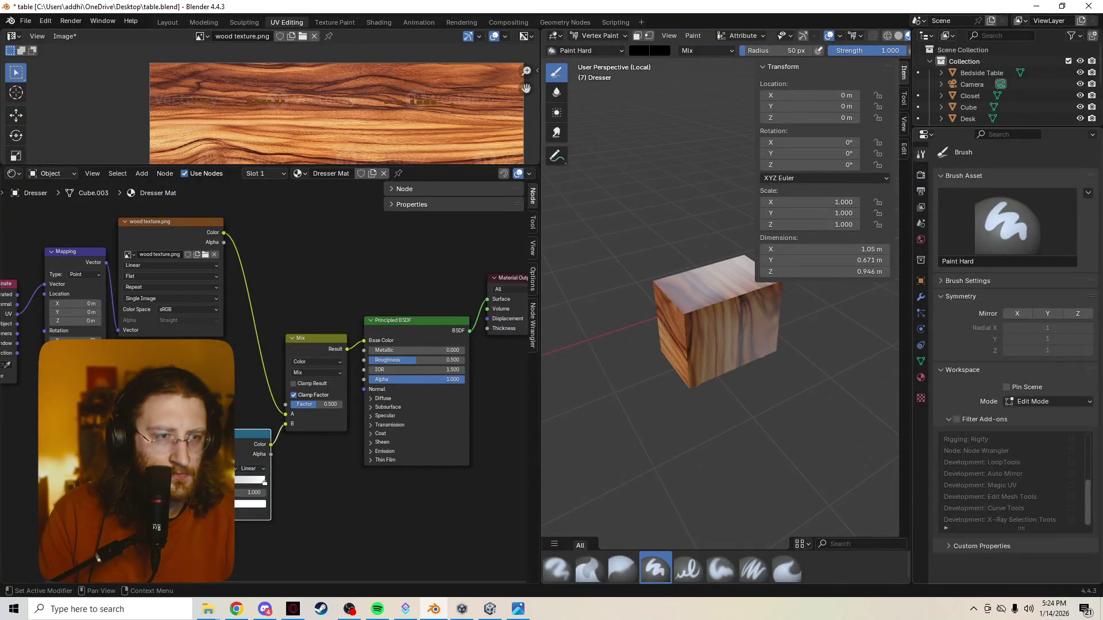
click(968, 280)
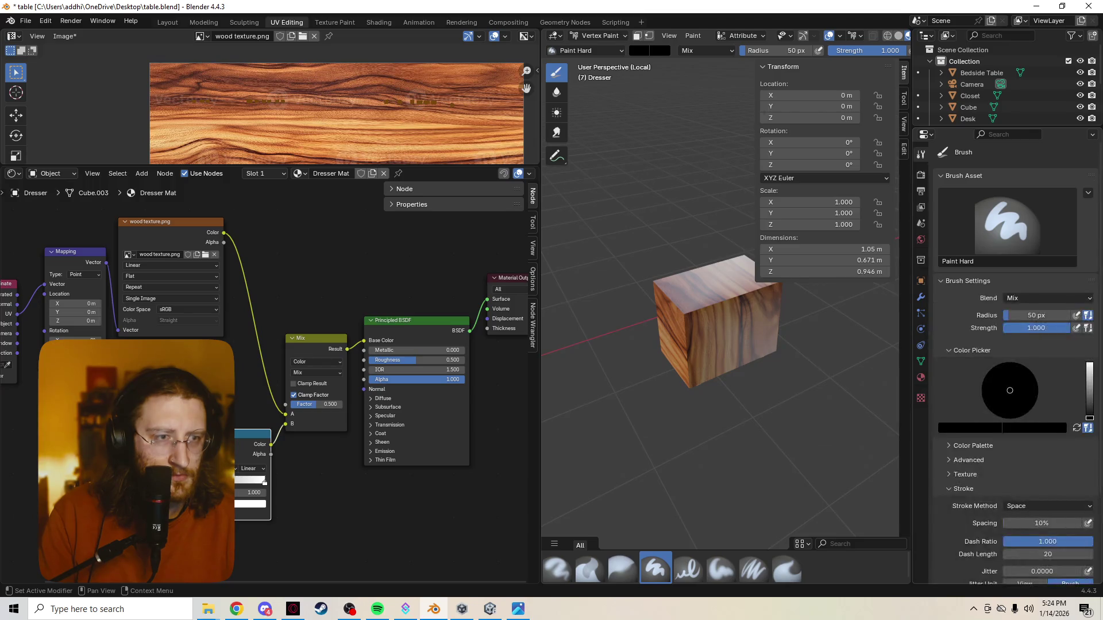
scroll(1008, 284, down, 2)
click(963, 396)
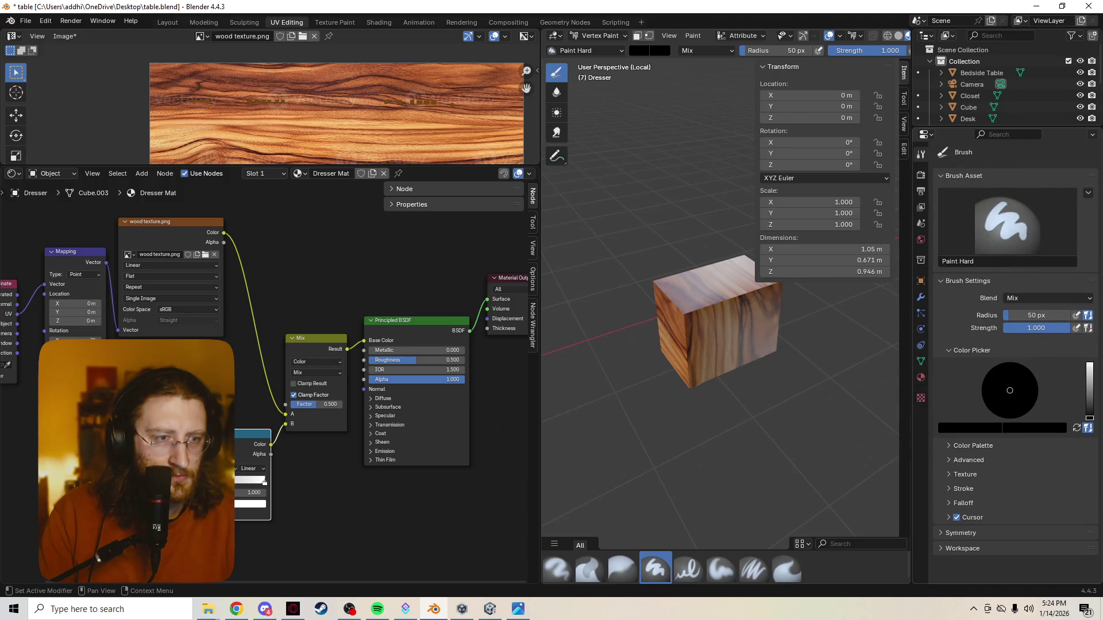
click(971, 350)
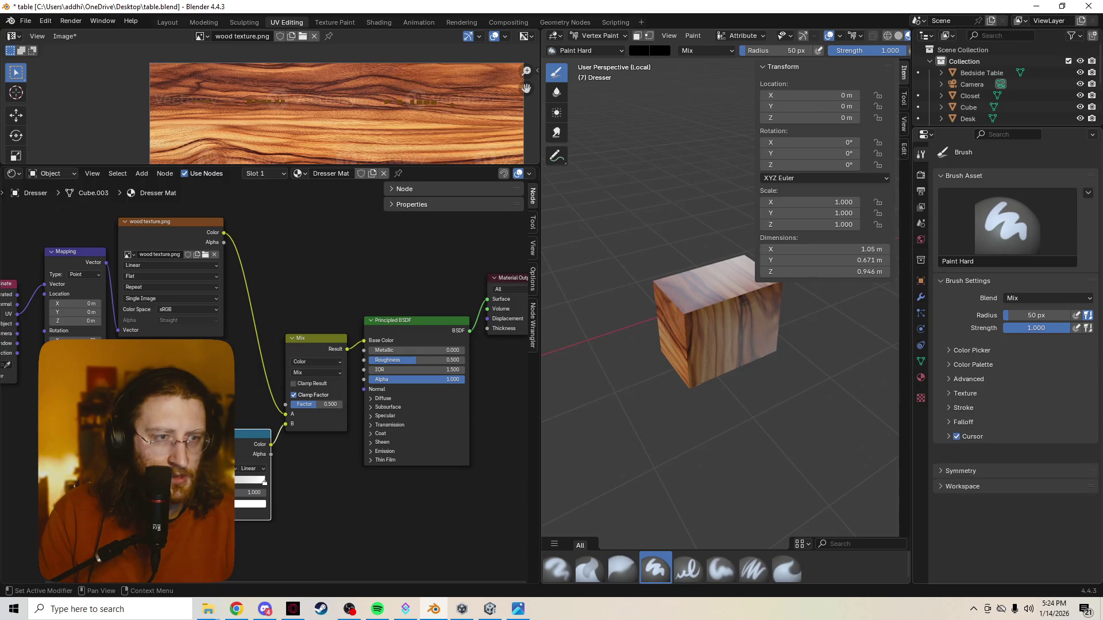
click(968, 378)
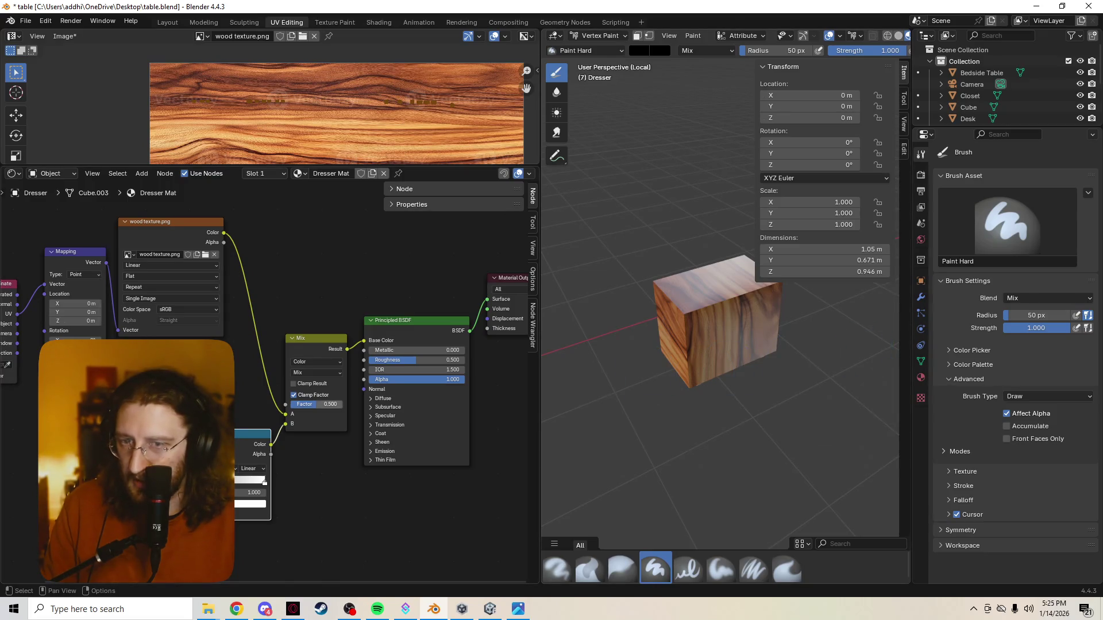
Bring up the Mix node's blending-mode choices
click(317, 373)
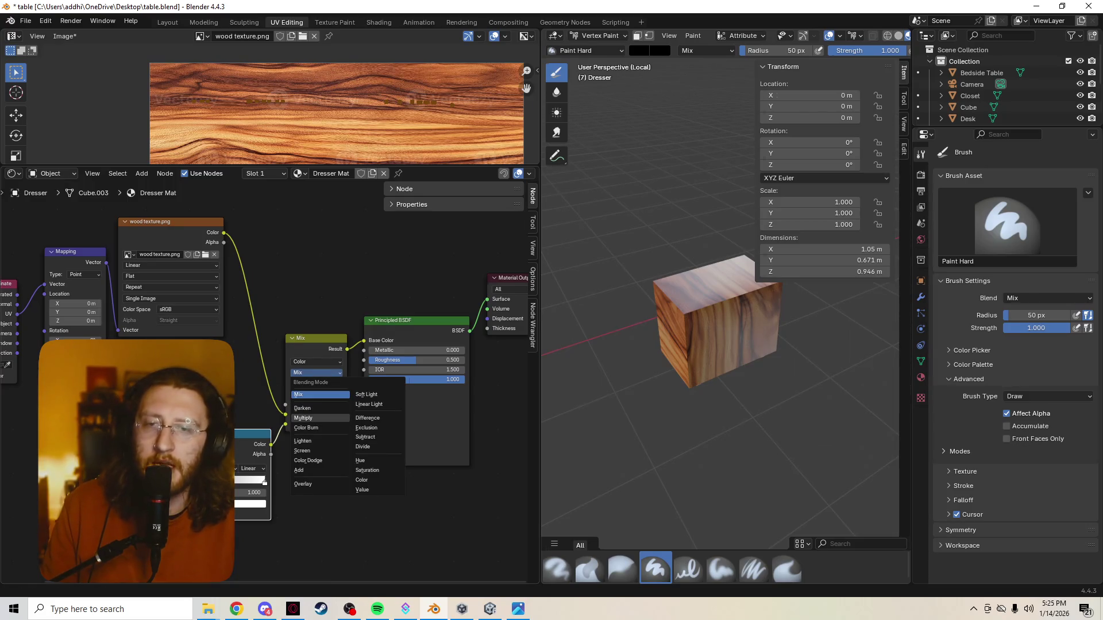
Set the Mix node to Multiply and paint black strokes over the dresser's faces
click(303, 418)
scroll(592, 474, up, 4)
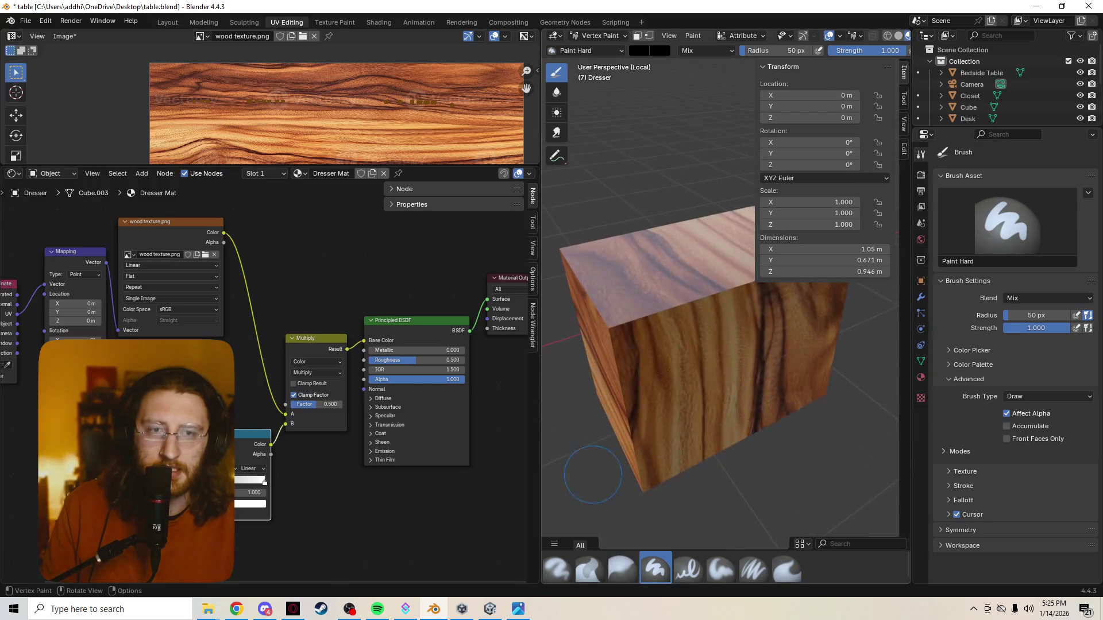
middle_drag(603, 319, 655, 285)
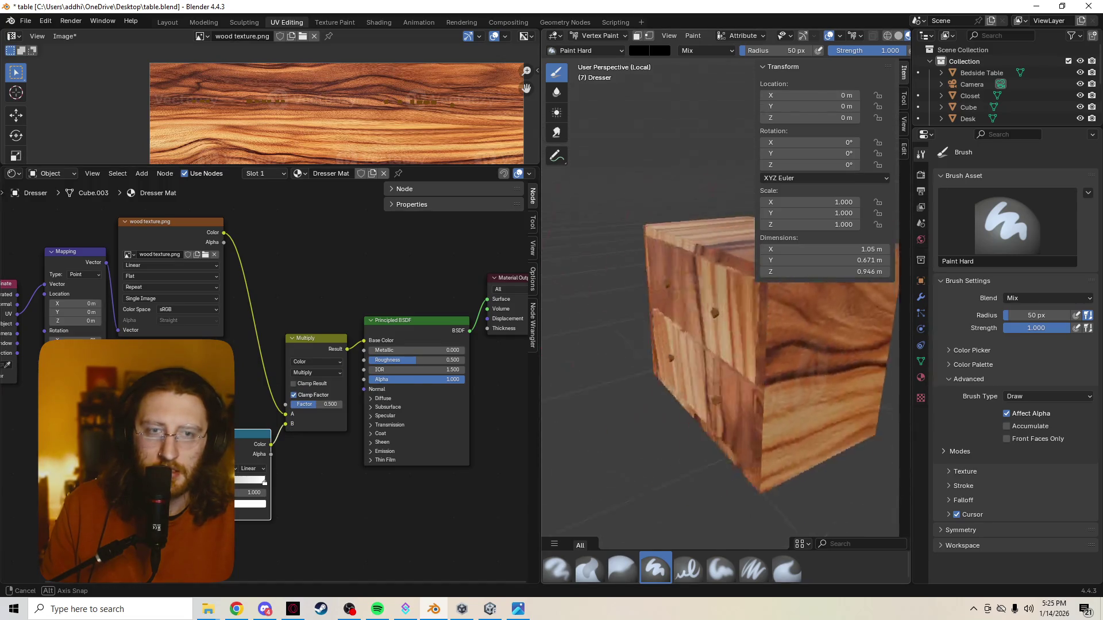
drag(638, 216, 742, 311)
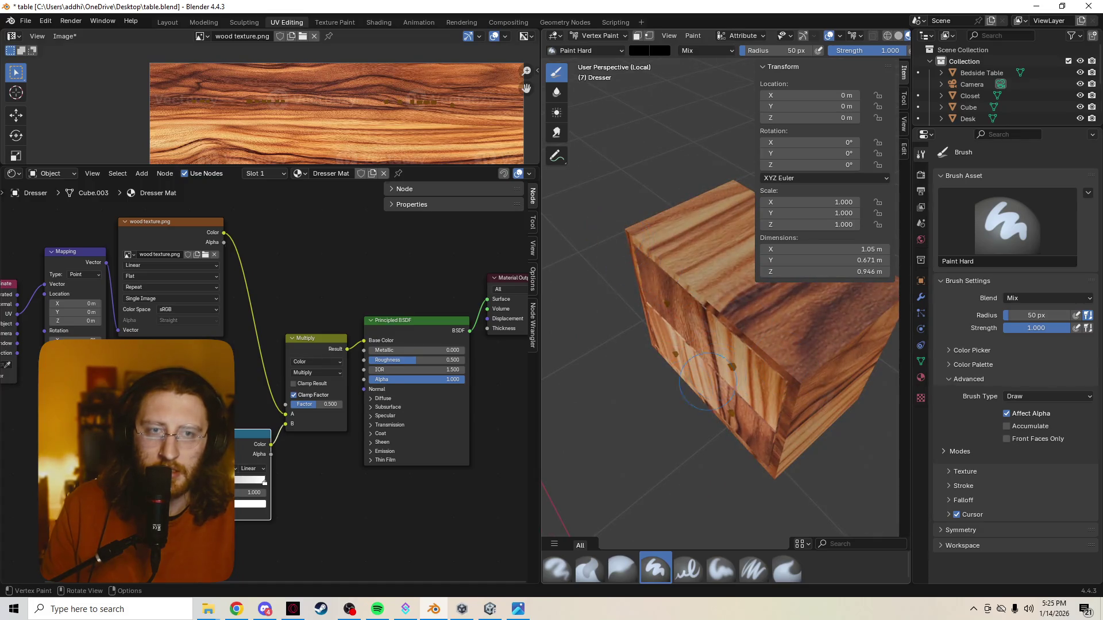
drag(672, 388, 694, 262)
middle_drag(638, 289, 620, 250)
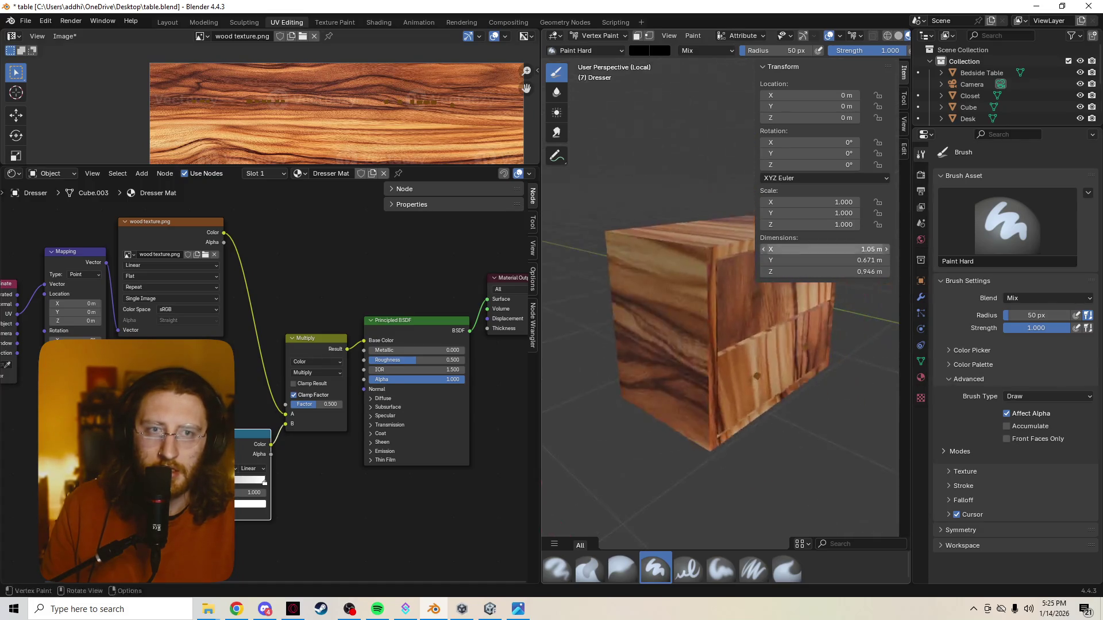
Change the vertex paint brush colour to pure white and widen the 3D view
click(660, 50)
click(638, 50)
drag(733, 146, 734, 66)
mouse_move(715, 375)
middle_down()
mouse_move(580, 194)
mouse_move(720, 358)
mouse_move(732, 345)
middle_up()
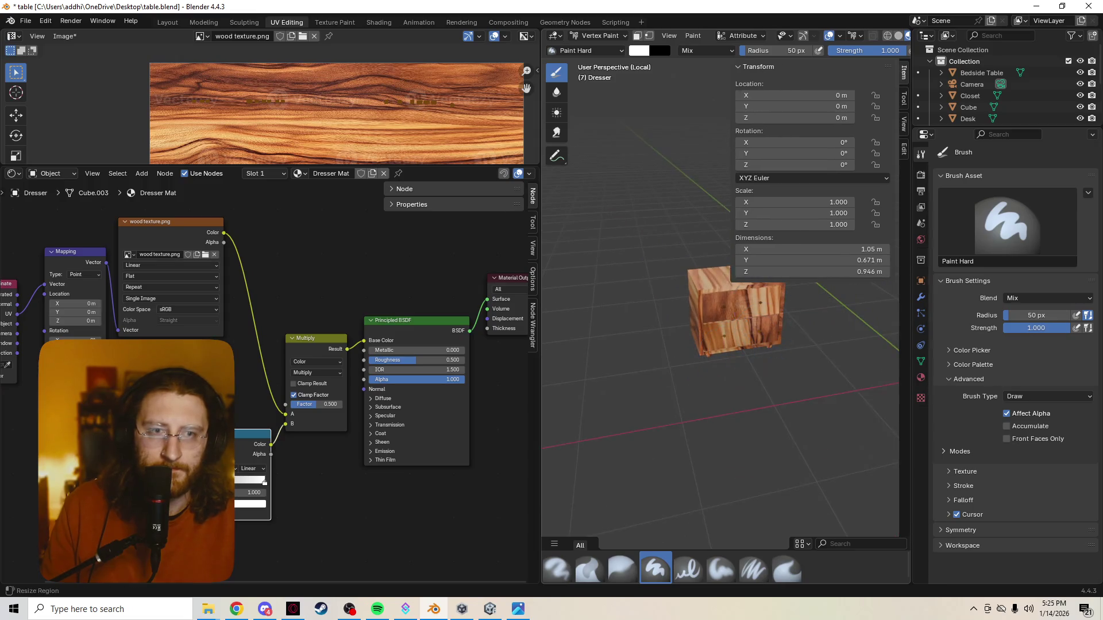
drag(757, 173, 835, 173)
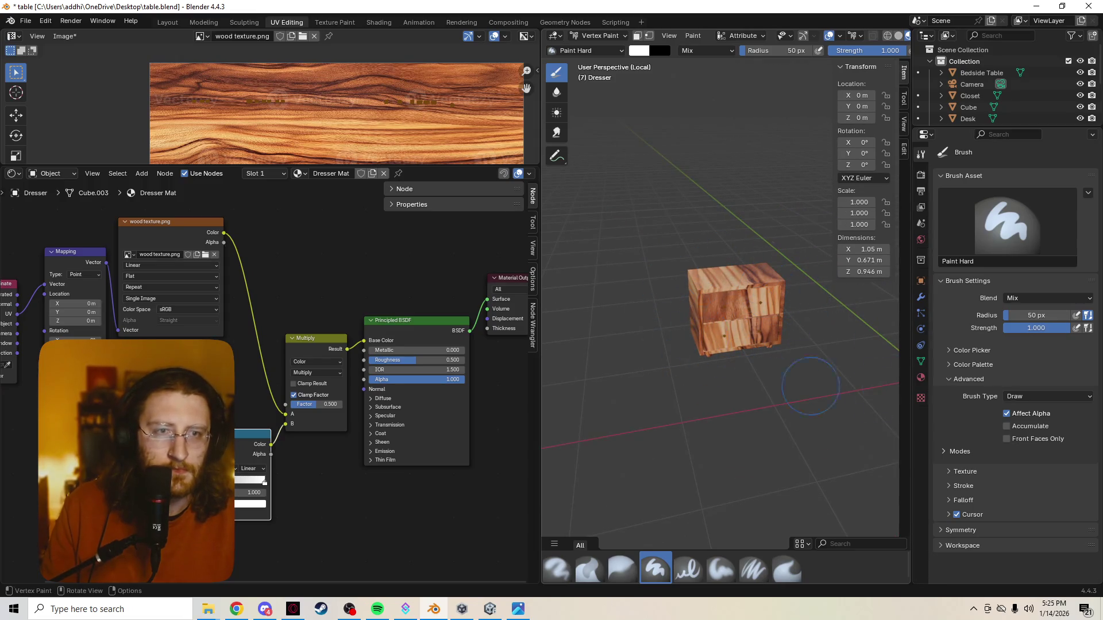
middle_drag(761, 349, 758, 315)
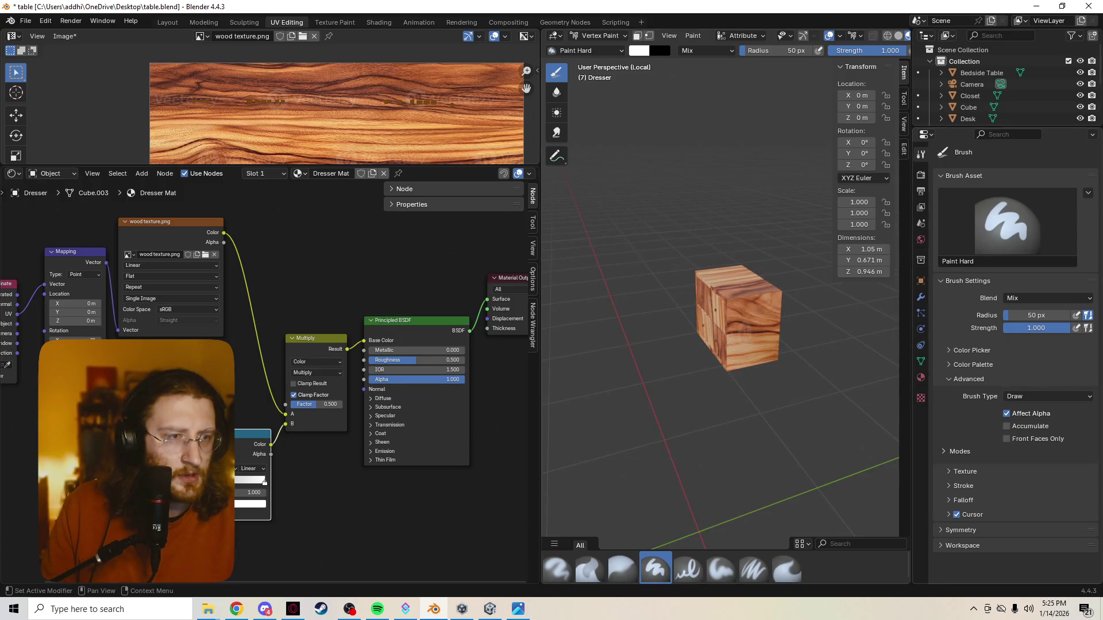
Look through the brush type, paint mode, cursor and texture panels in the Brush properties
click(1047, 397)
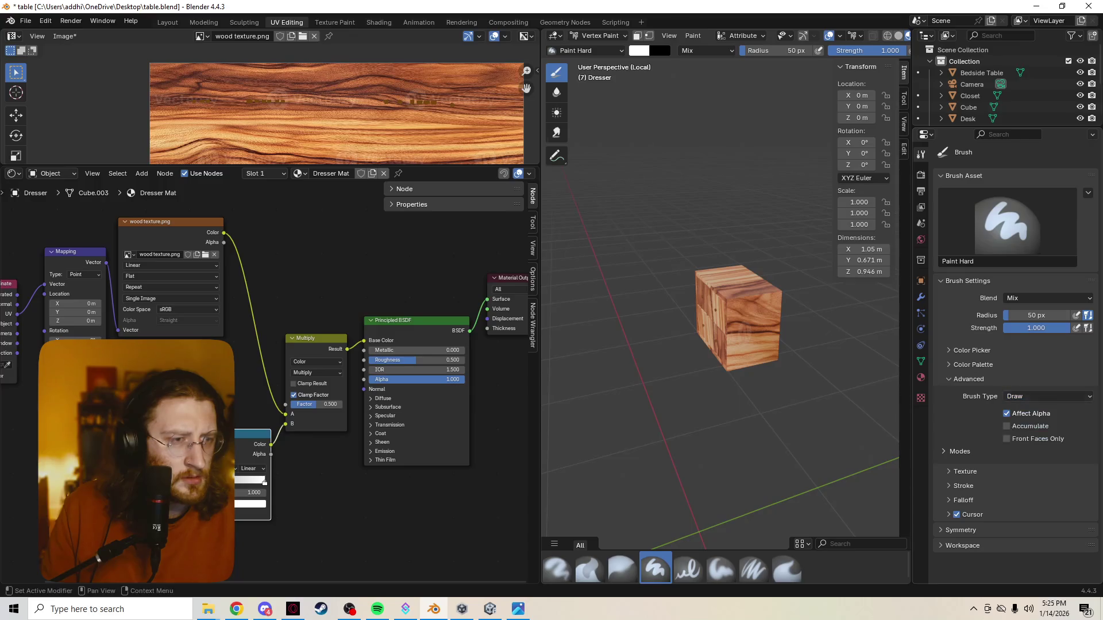
click(960, 451)
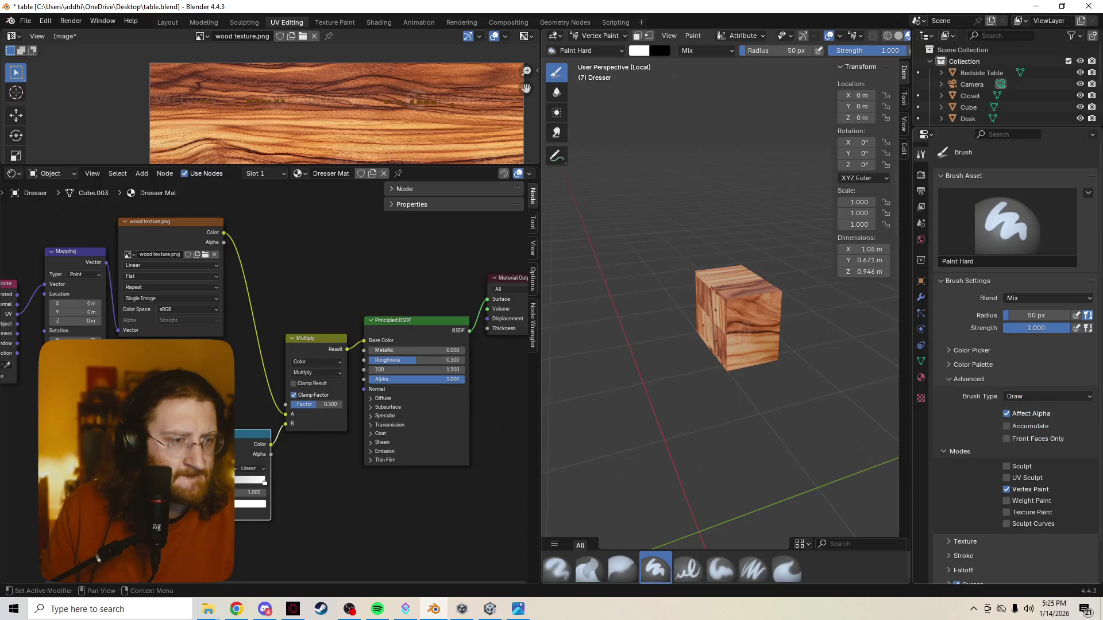
click(960, 451)
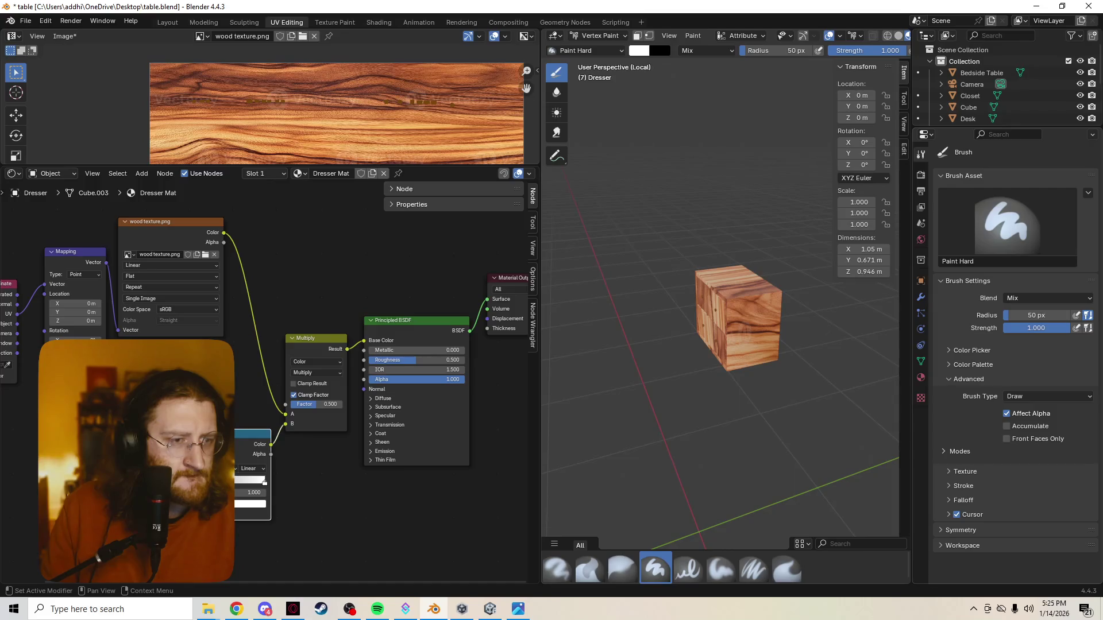
click(948, 514)
click(948, 515)
scroll(1008, 362, down, 4)
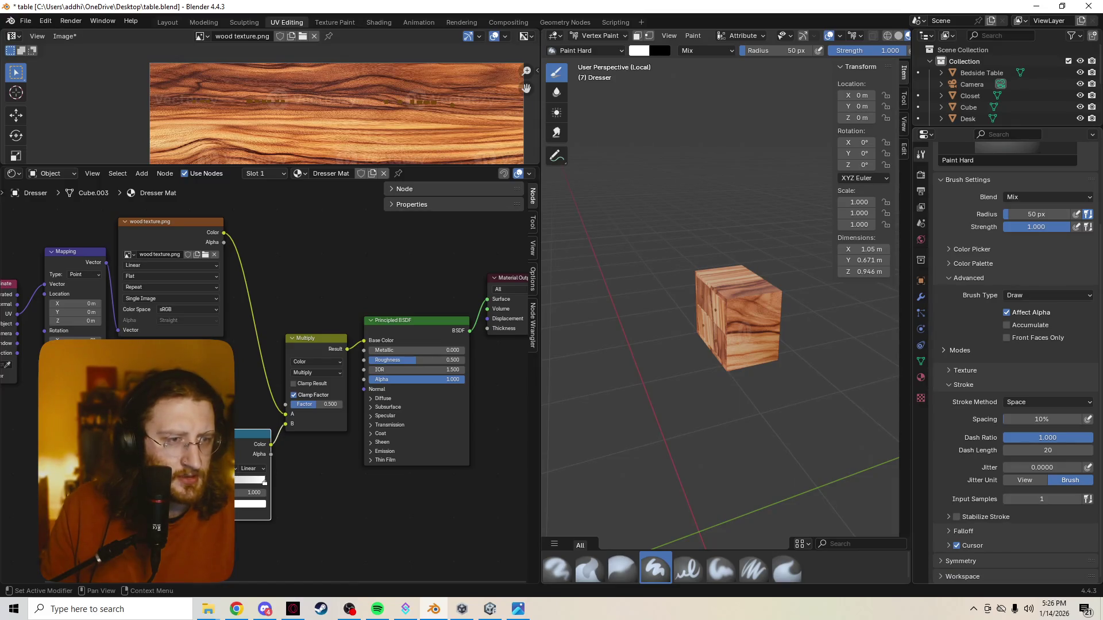
click(965, 369)
scroll(1008, 362, down, 4)
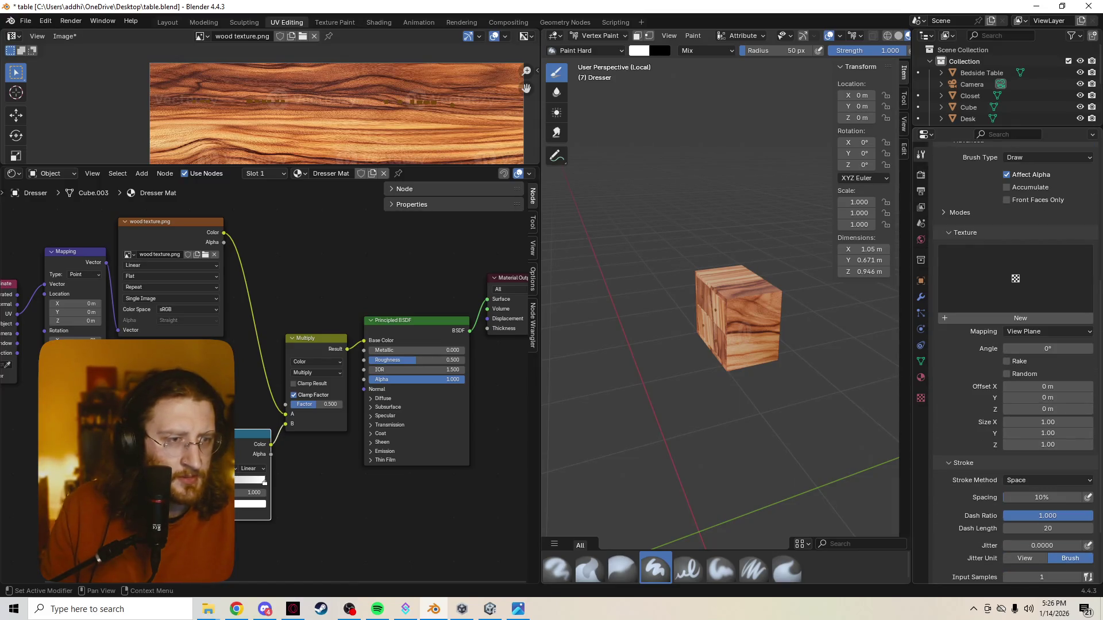
scroll(1008, 363, up, 3)
scroll(1008, 362, up, 3)
scroll(1008, 361, up, 3)
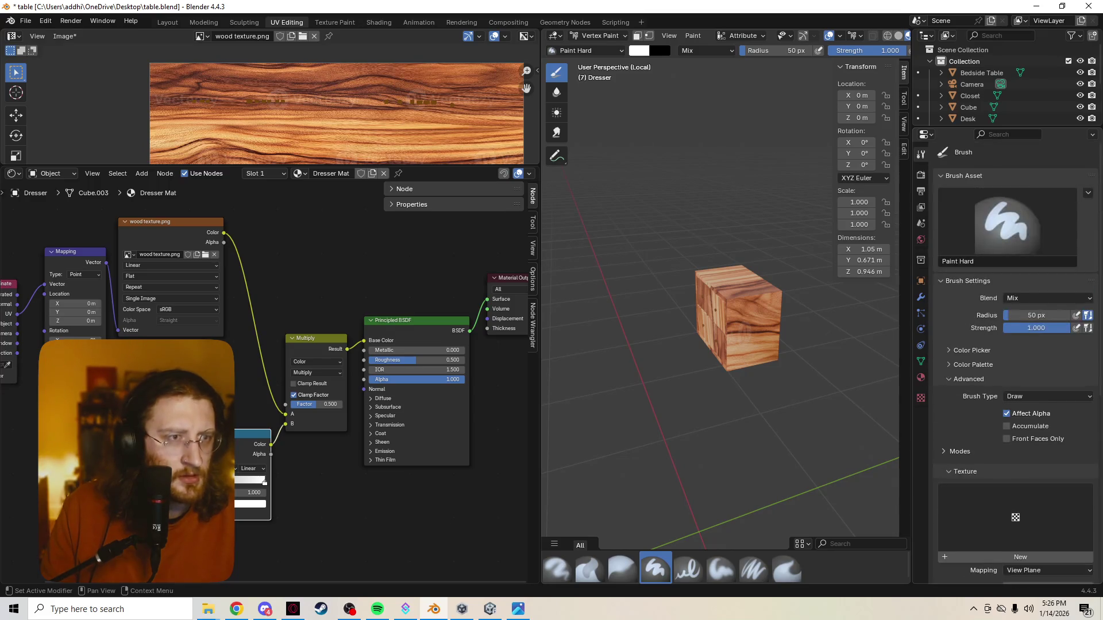
Tidy the brush panels back up and raise the Multiply node's Factor to 1.000
click(964, 175)
click(968, 190)
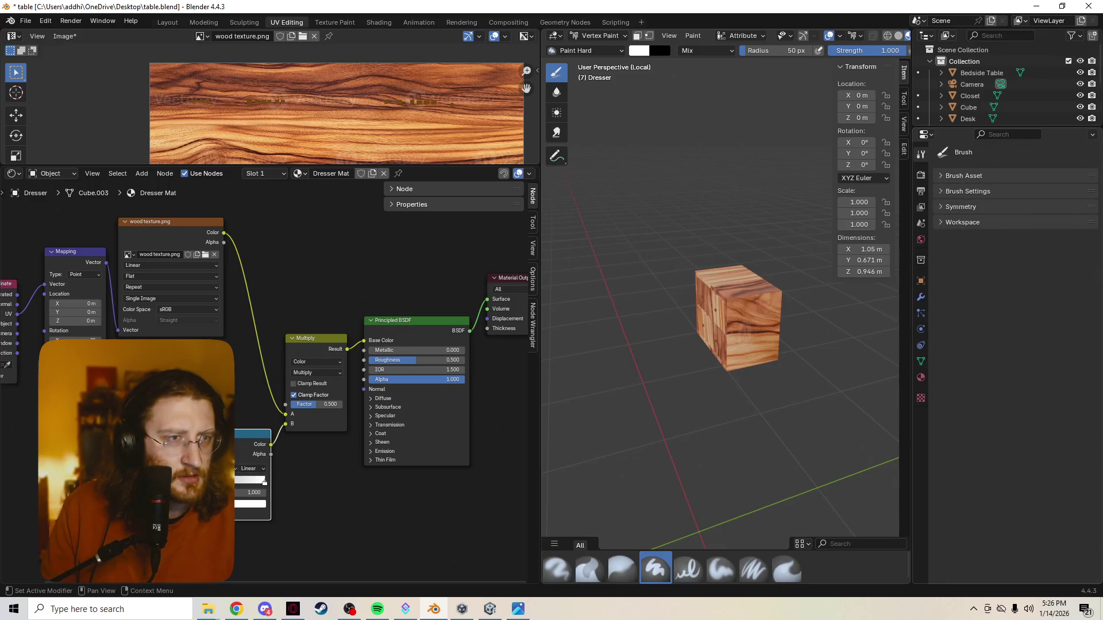
click(967, 190)
scroll(1008, 362, down, 2)
scroll(1008, 363, down, 2)
scroll(1008, 362, down, 2)
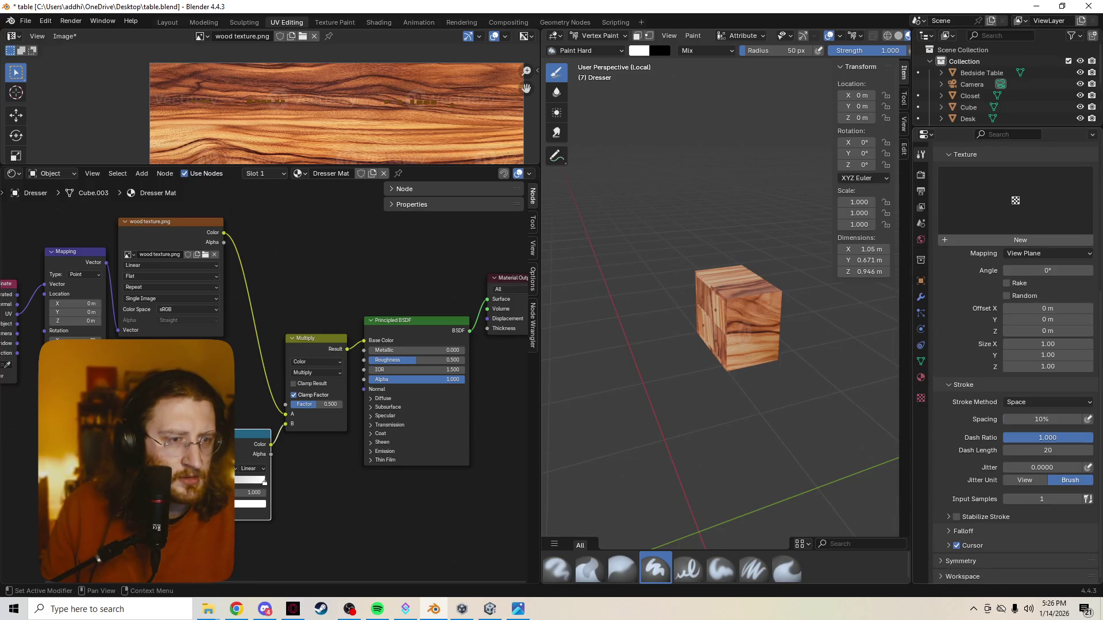
scroll(1008, 362, up, 3)
scroll(1008, 362, up, 3)
click(965, 381)
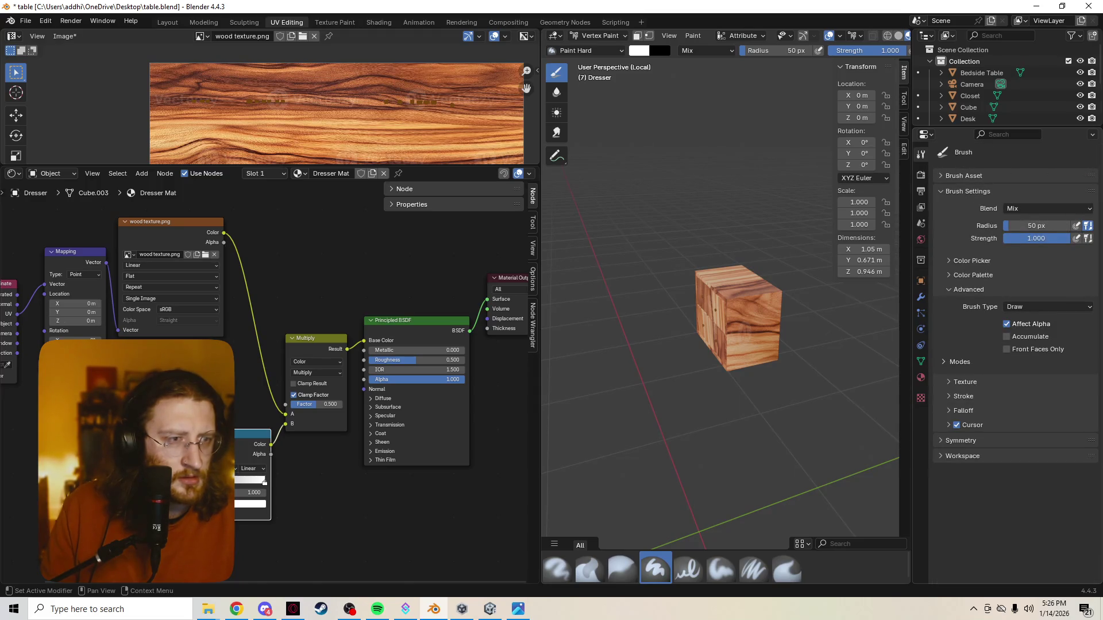
click(968, 288)
click(964, 174)
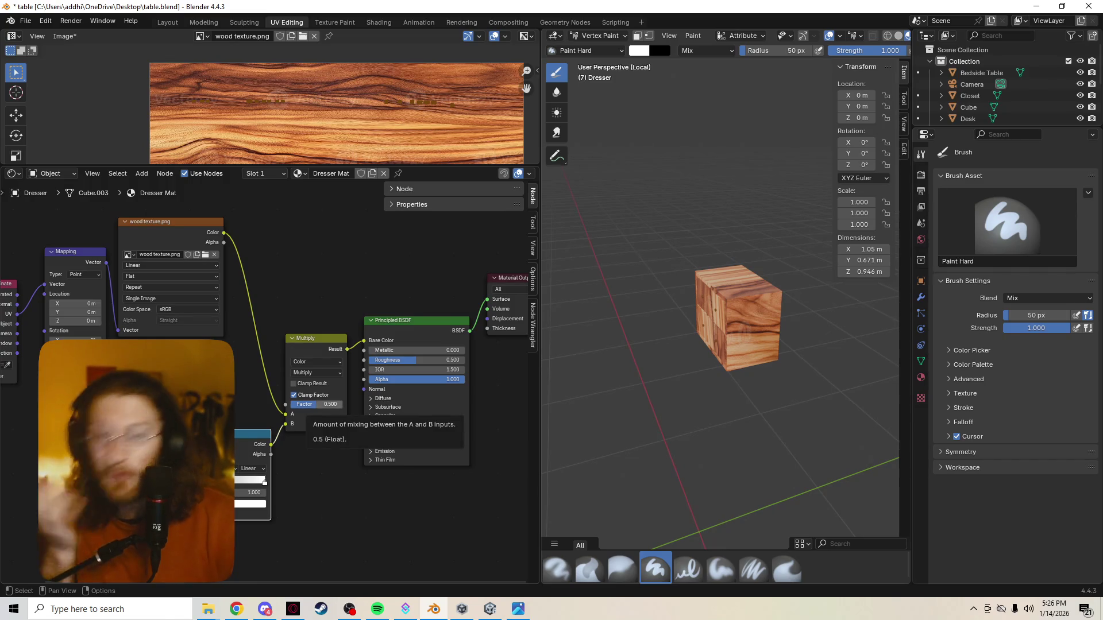
drag(319, 405, 343, 405)
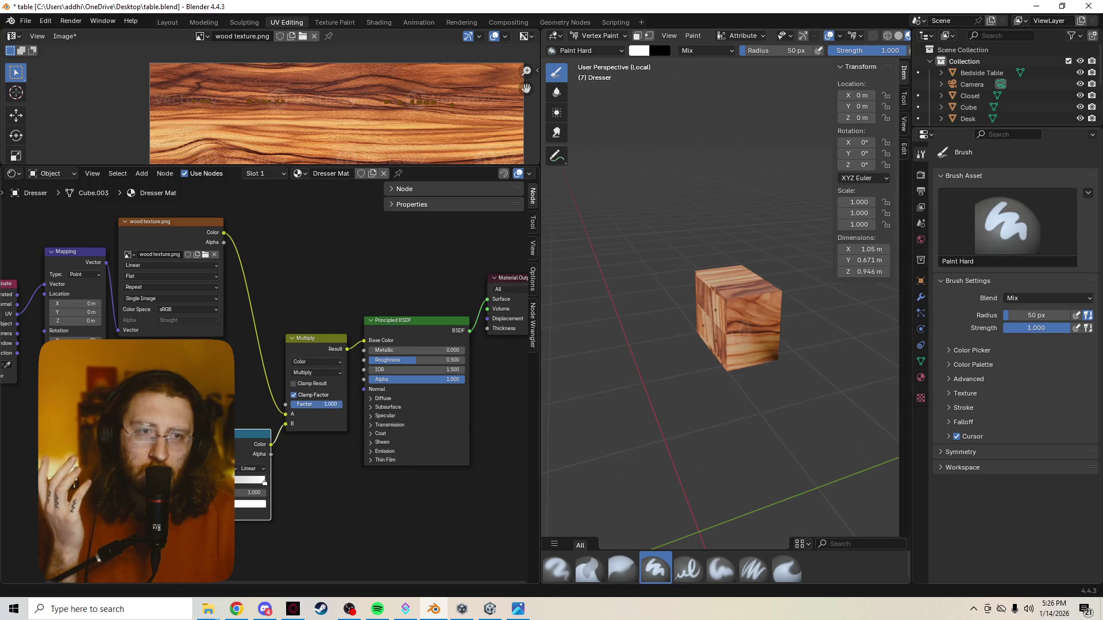
scroll(733, 328, up, 3)
mouse_move(732, 327)
middle_down()
mouse_move(715, 310)
mouse_move(741, 405)
middle_up()
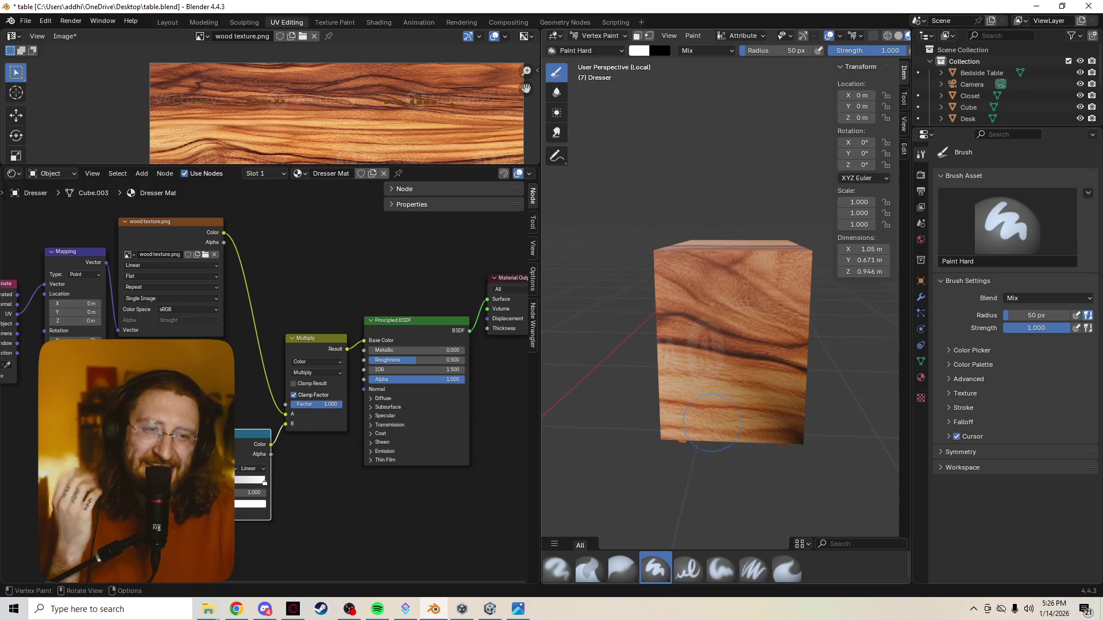
mouse_move(706, 345)
middle_down()
mouse_move(664, 338)
mouse_move(655, 362)
mouse_move(676, 361)
middle_up()
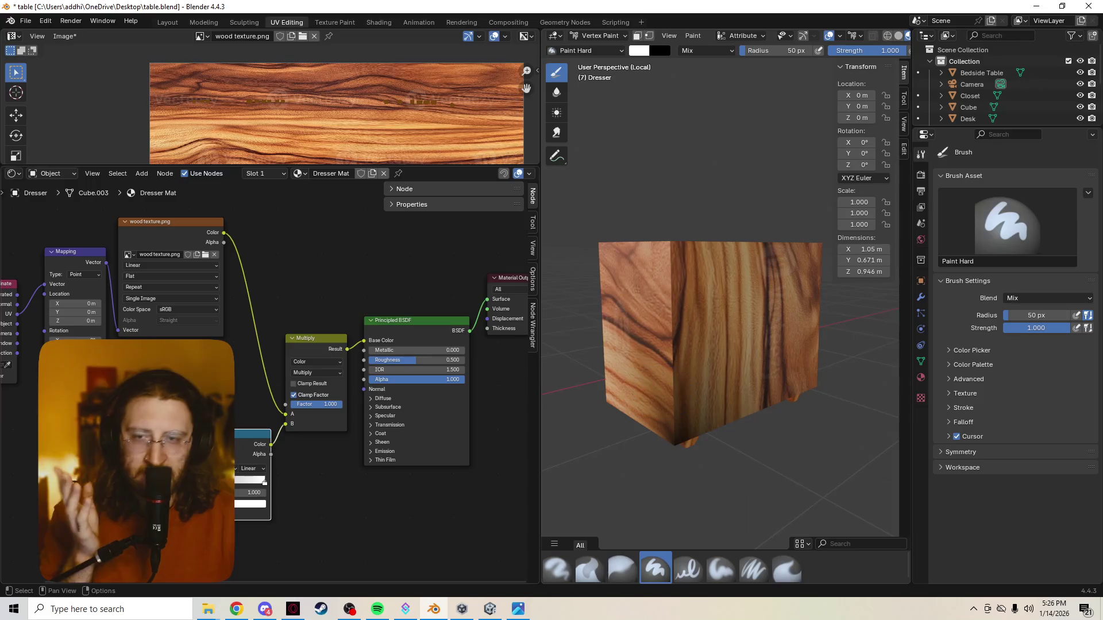
drag(252, 492, 252, 492)
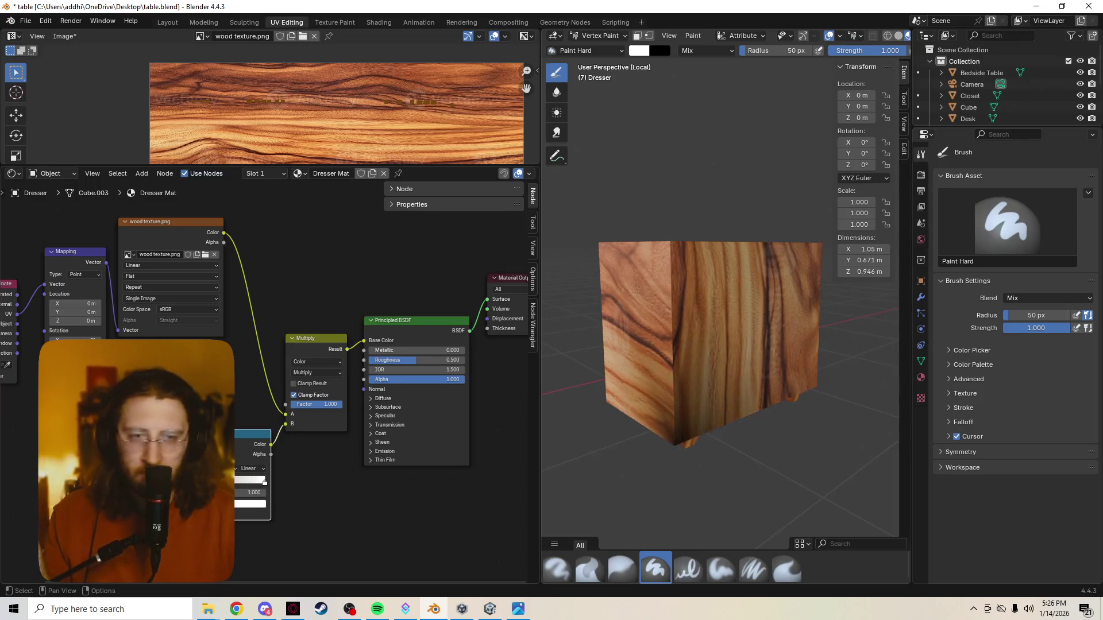
drag(251, 492, 252, 492)
middle_drag(739, 407, 651, 422)
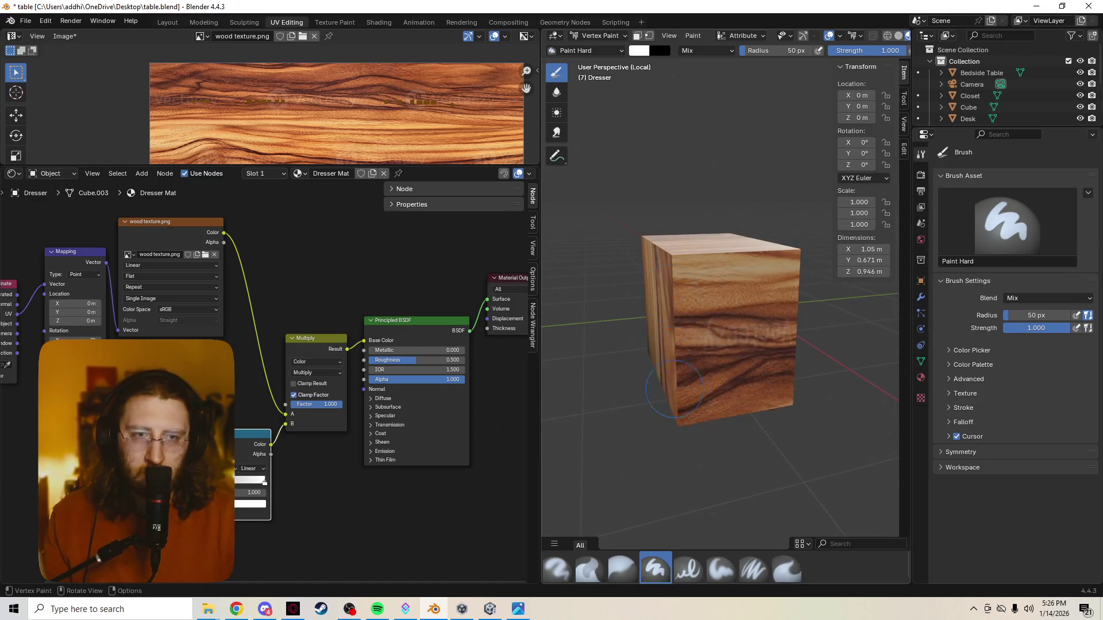
click(639, 51)
Set the brush colour to black and orbit to a level front view of the dresser
drag(720, 203, 634, 203)
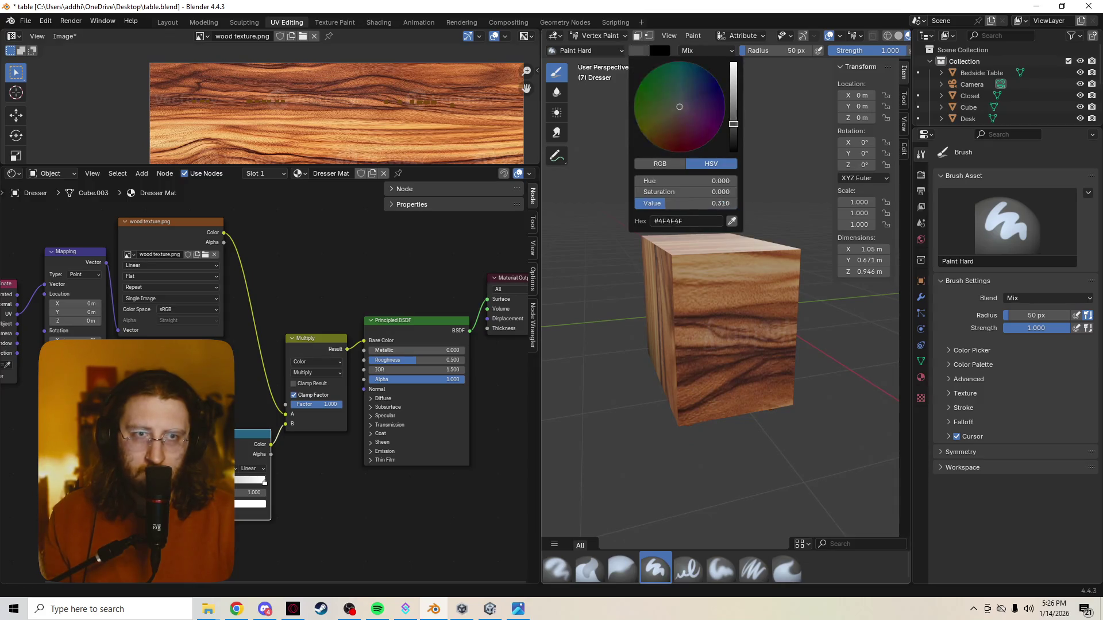
mouse_move(679, 427)
middle_down()
mouse_move(849, 371)
mouse_move(788, 256)
middle_up()
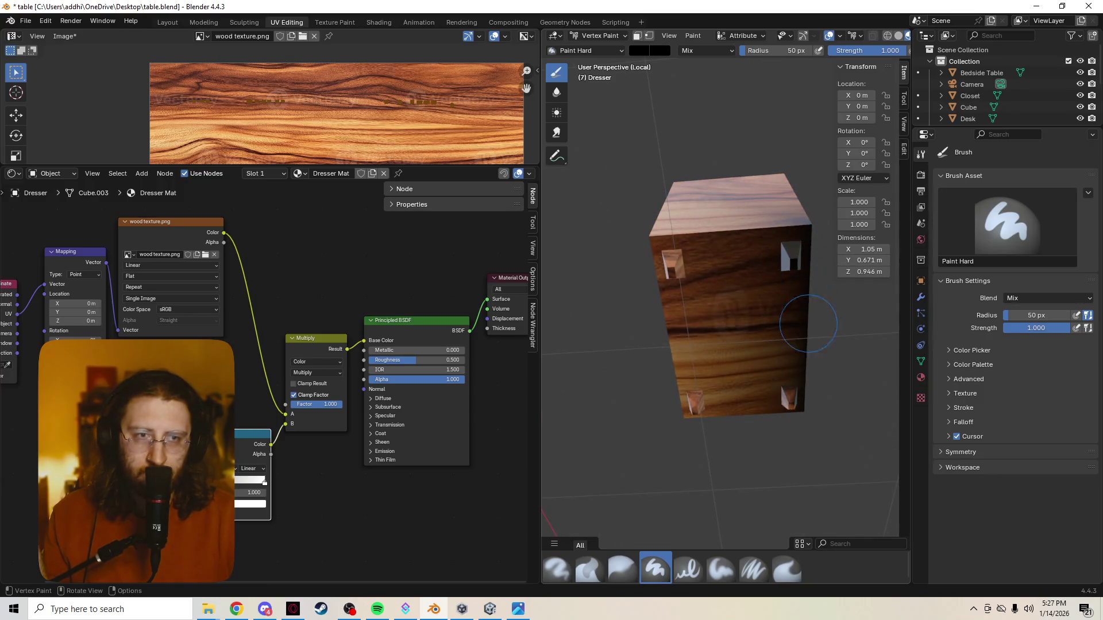
mouse_move(814, 405)
middle_down()
mouse_move(776, 345)
mouse_move(659, 336)
mouse_move(655, 465)
middle_up()
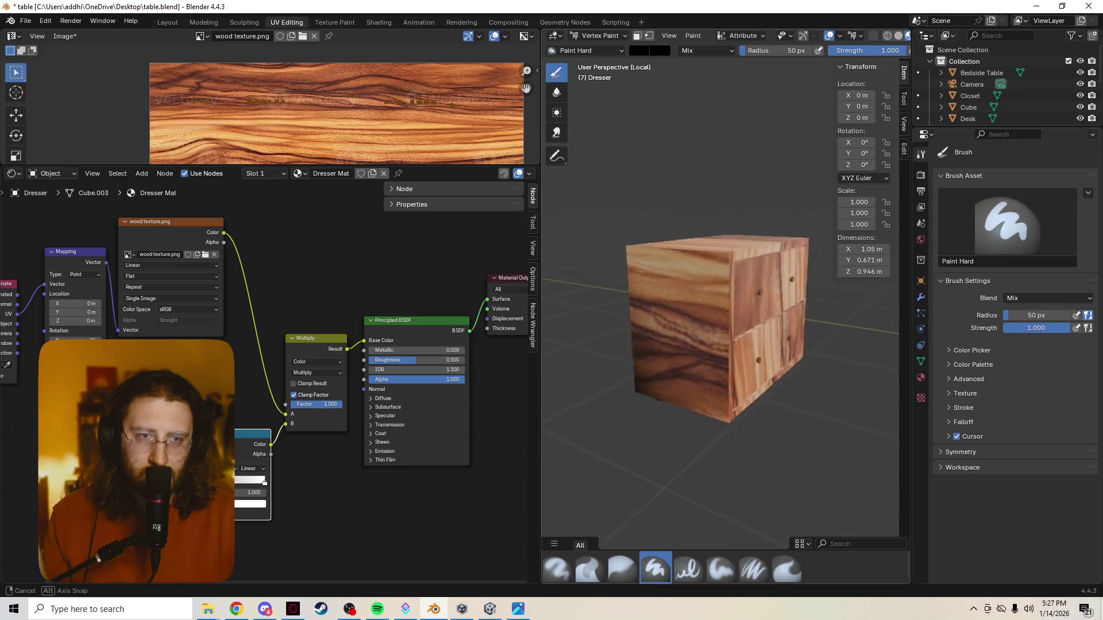
middle_drag(655, 465, 684, 383)
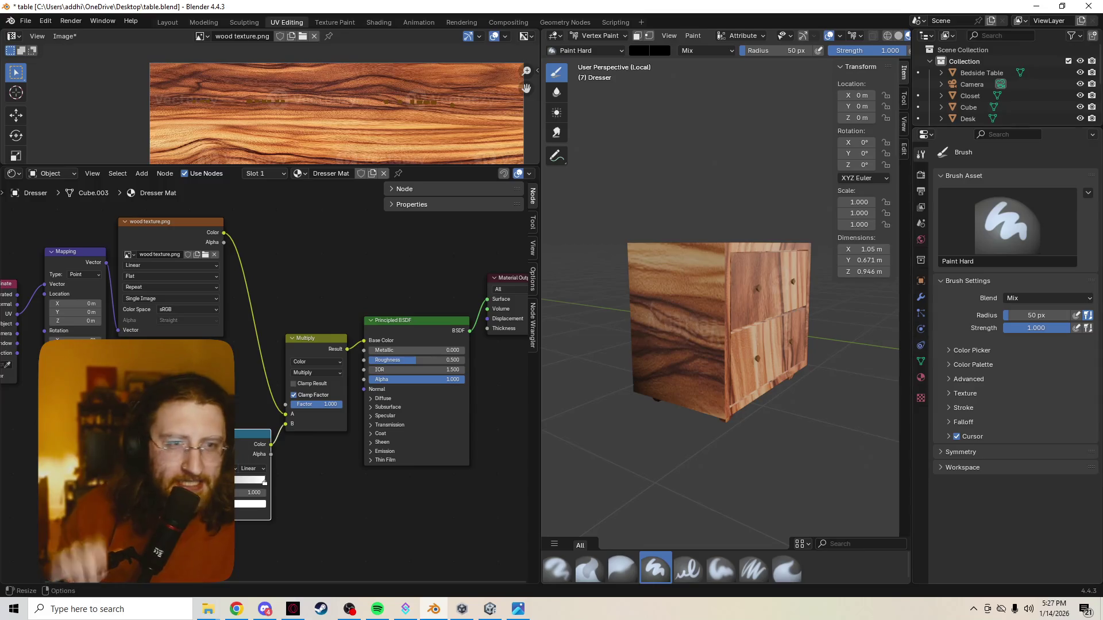
scroll(809, 366, down, 3)
scroll(809, 366, down, 2)
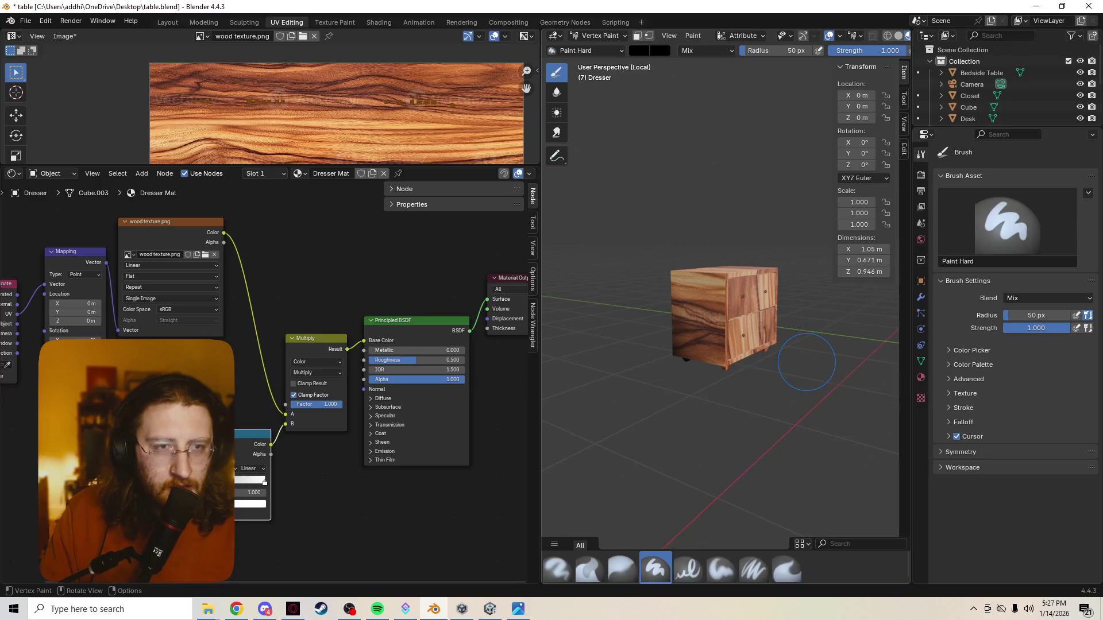
Enter Edit Mode on the dresser, deselect the mesh and dismiss the add menu
key(Tab)
key(alt+a)
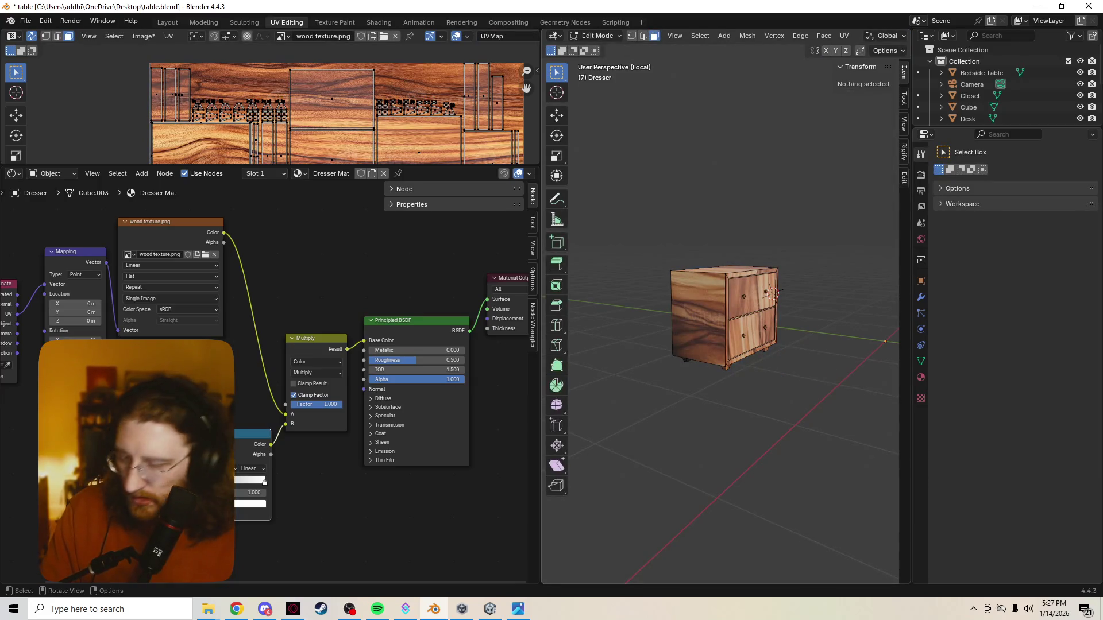
key(u)
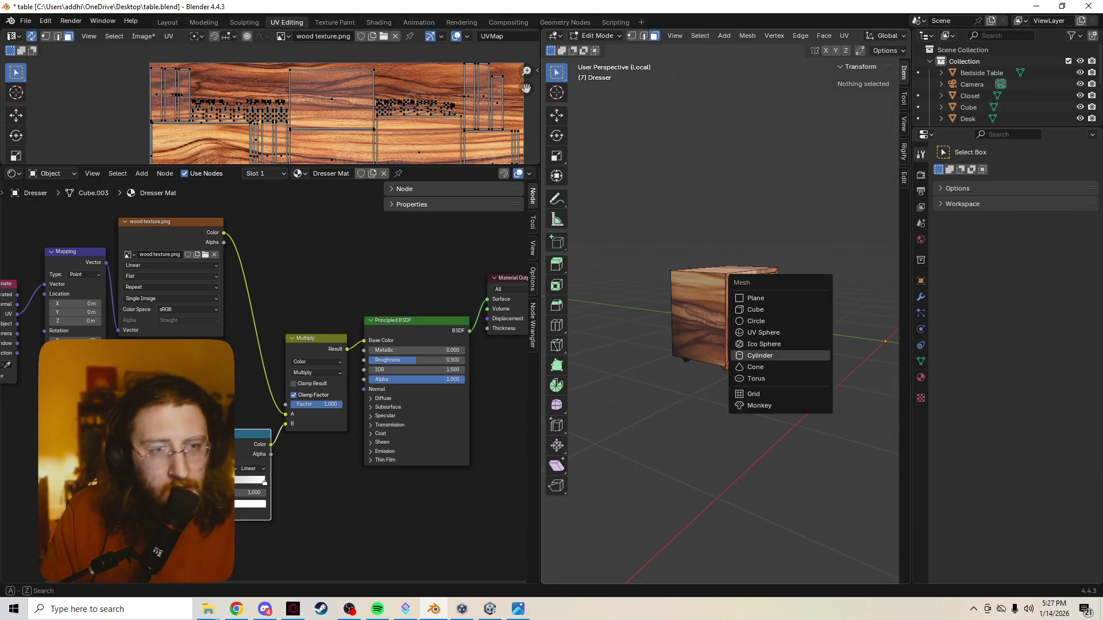
key(Escape)
scroll(724, 319, up, 3)
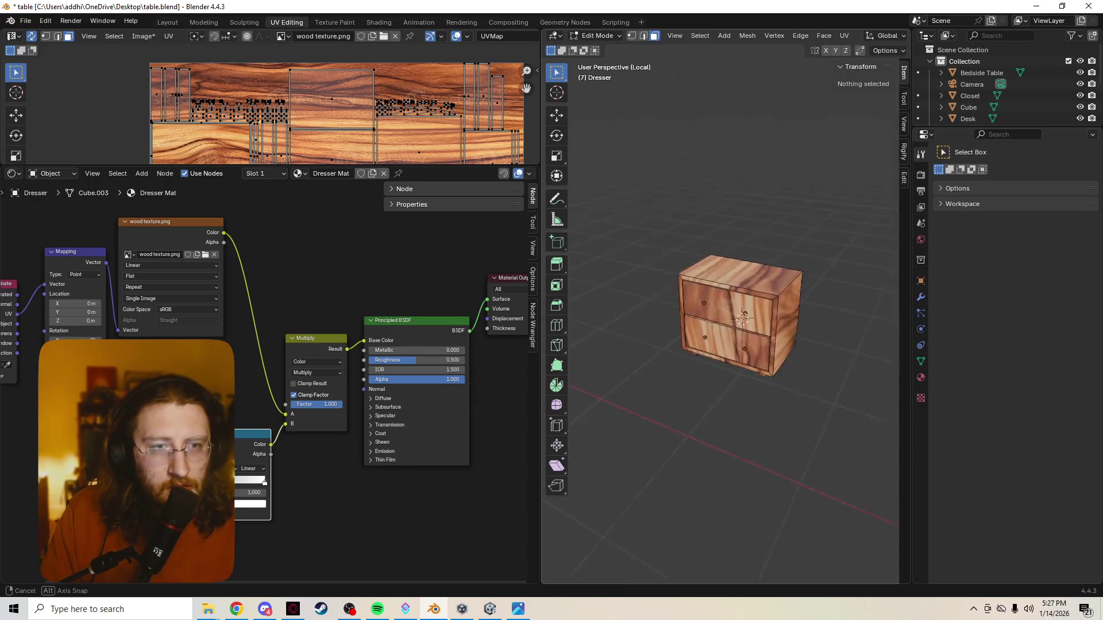
Exit local view to show the whole room, then return to Vertex Paint on the dresser
key(KP_Divide)
scroll(750, 345, down, 1)
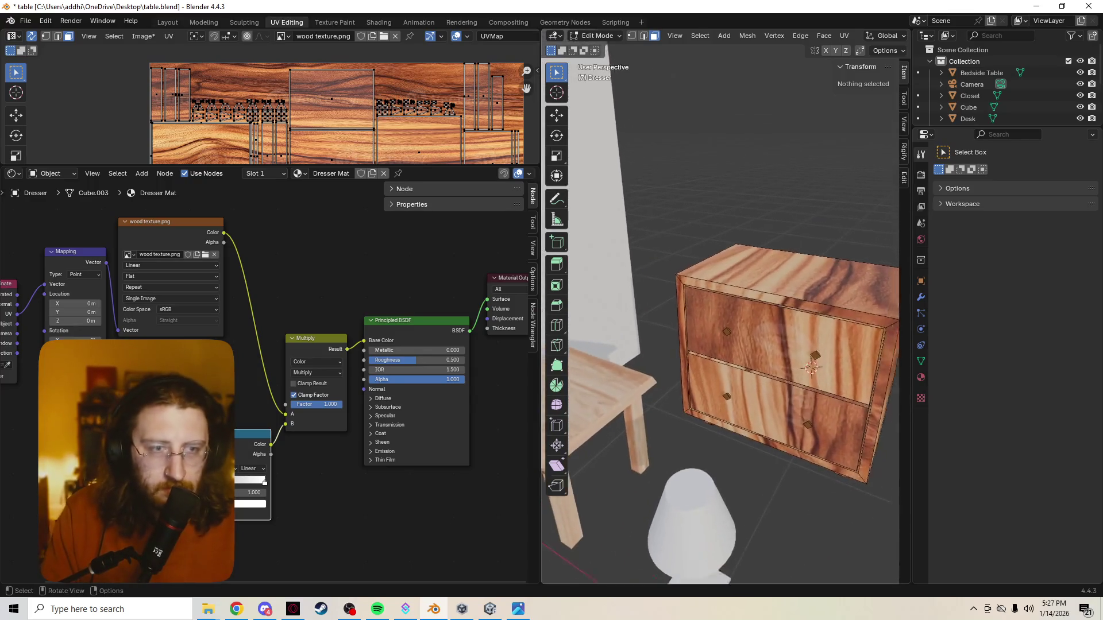
scroll(750, 345, down, 3)
key(l)
key(ctrl+Tab)
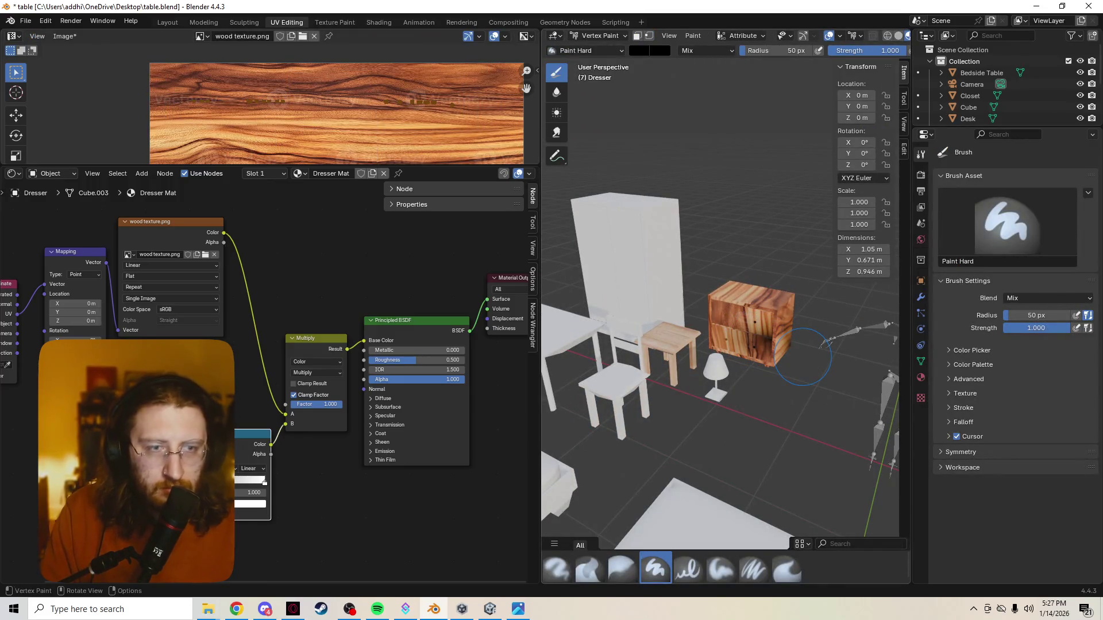
mouse_move(802, 353)
ctrl+middle_down()
mouse_move(793, 328)
mouse_move(804, 353)
ctrl+middle_up()
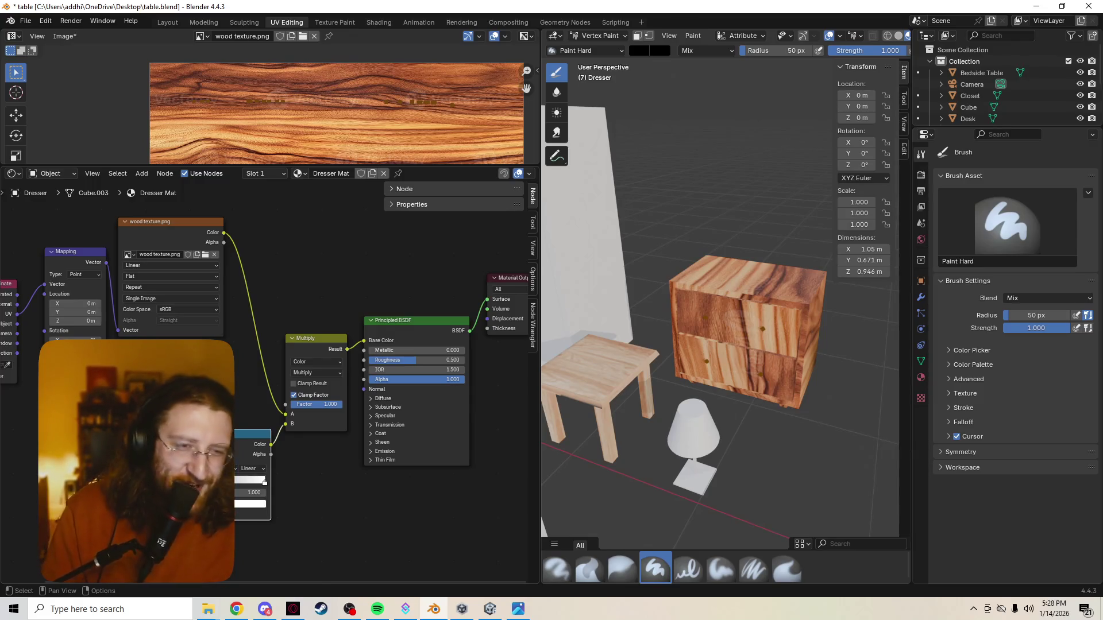
mouse_move(737, 258)
middle_down()
mouse_move(758, 375)
mouse_move(771, 338)
middle_up()
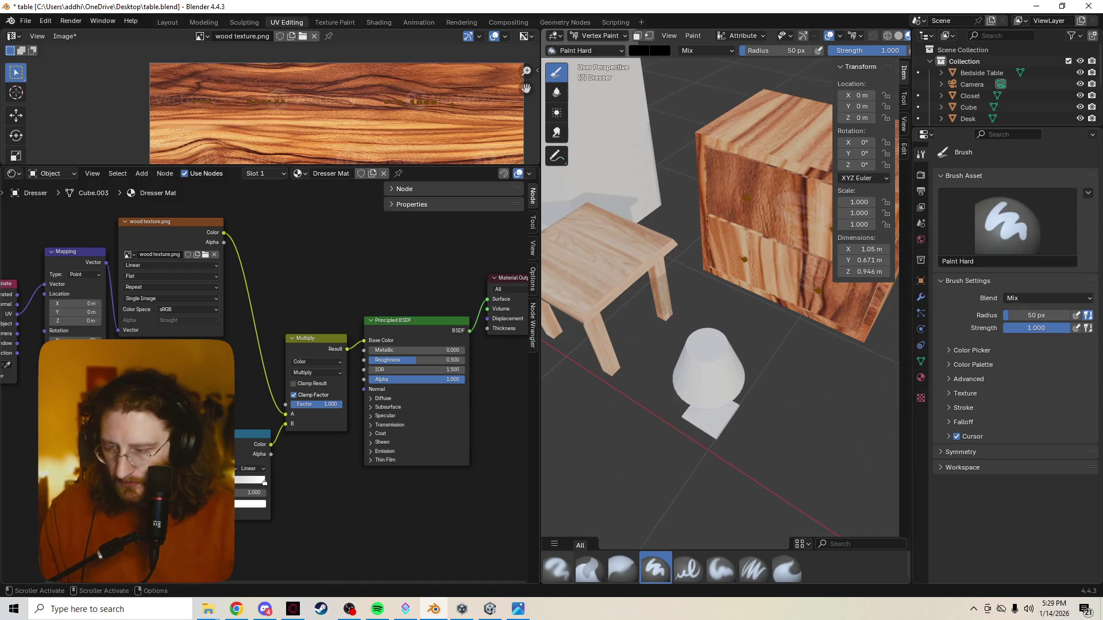
click(826, 395)
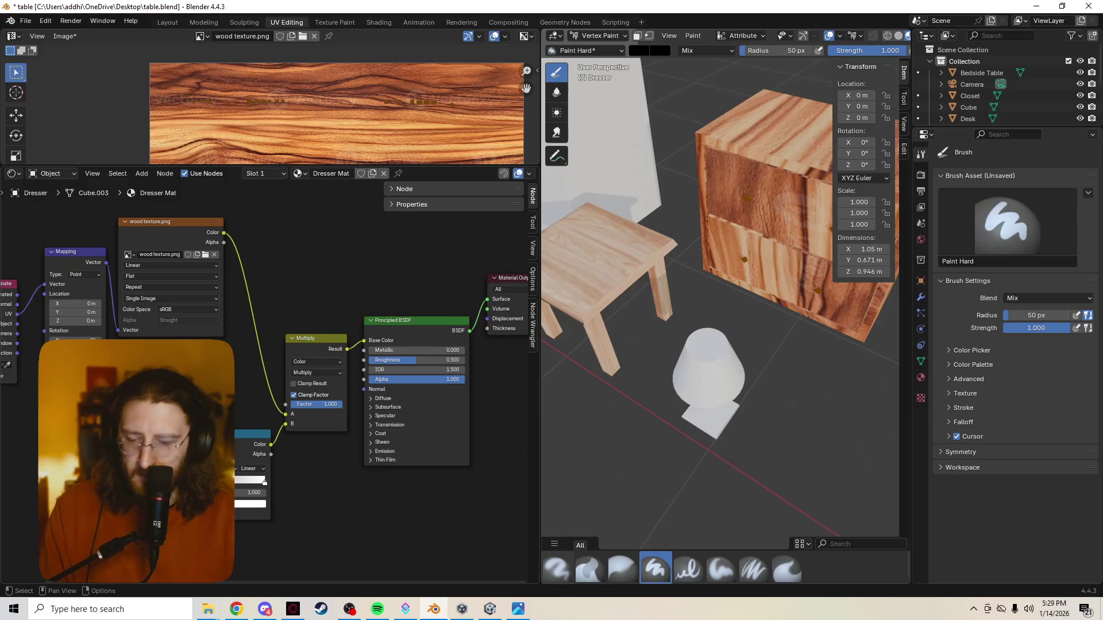
Add an Ambient Occlusion node and reposition it above the Multiply node in the Dresser Mat graph
key(shift+a)
text(o)
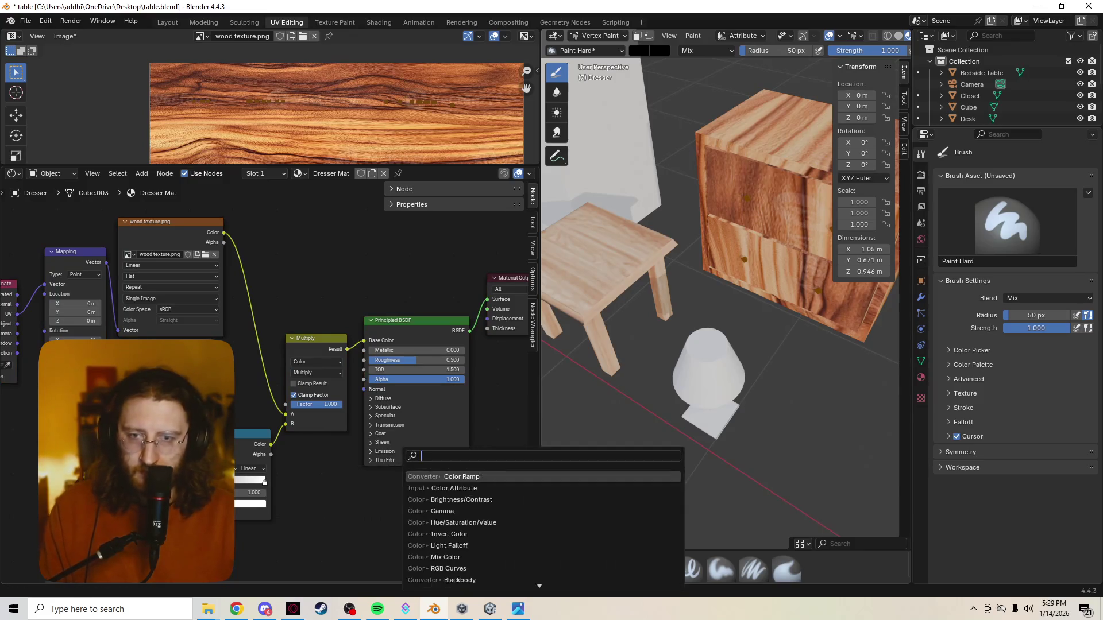
text(ccl)
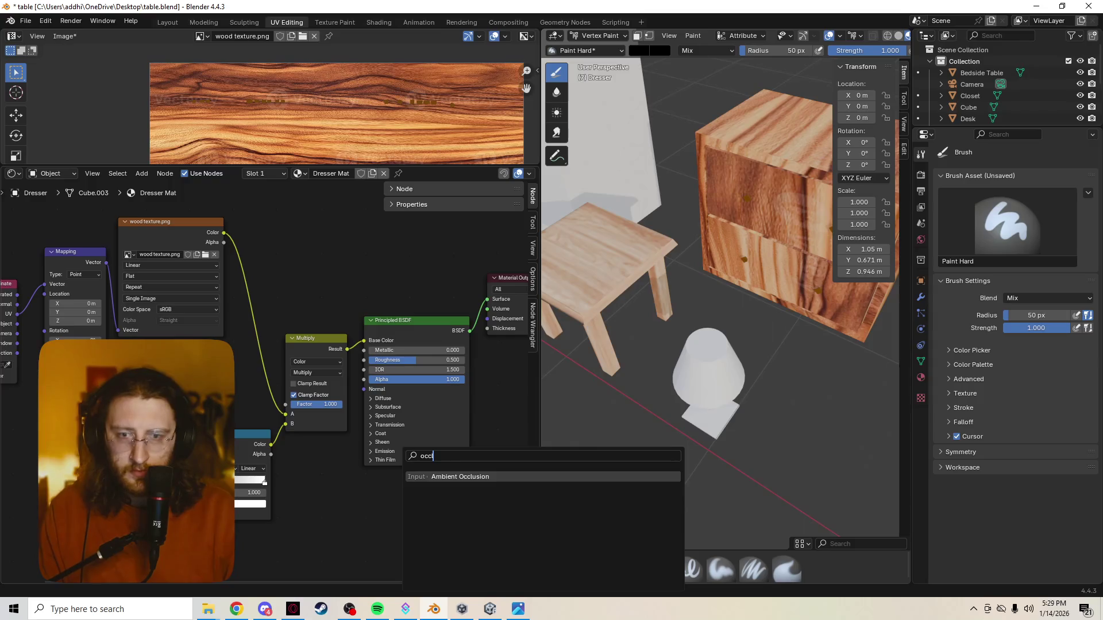
key(Return)
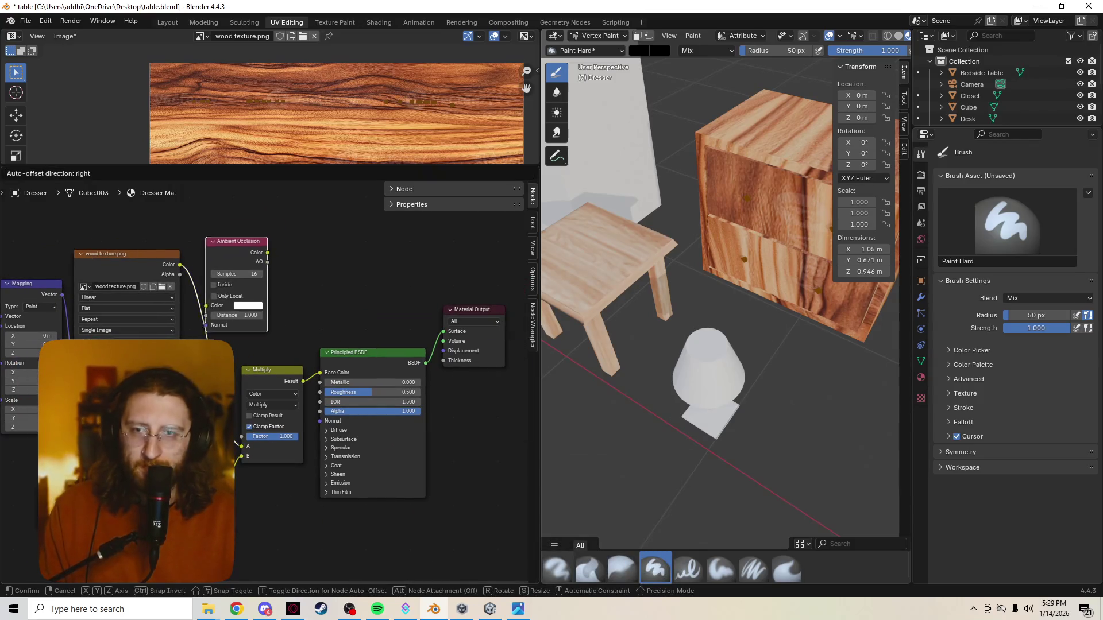
click(246, 237)
scroll(269, 377, down, 1)
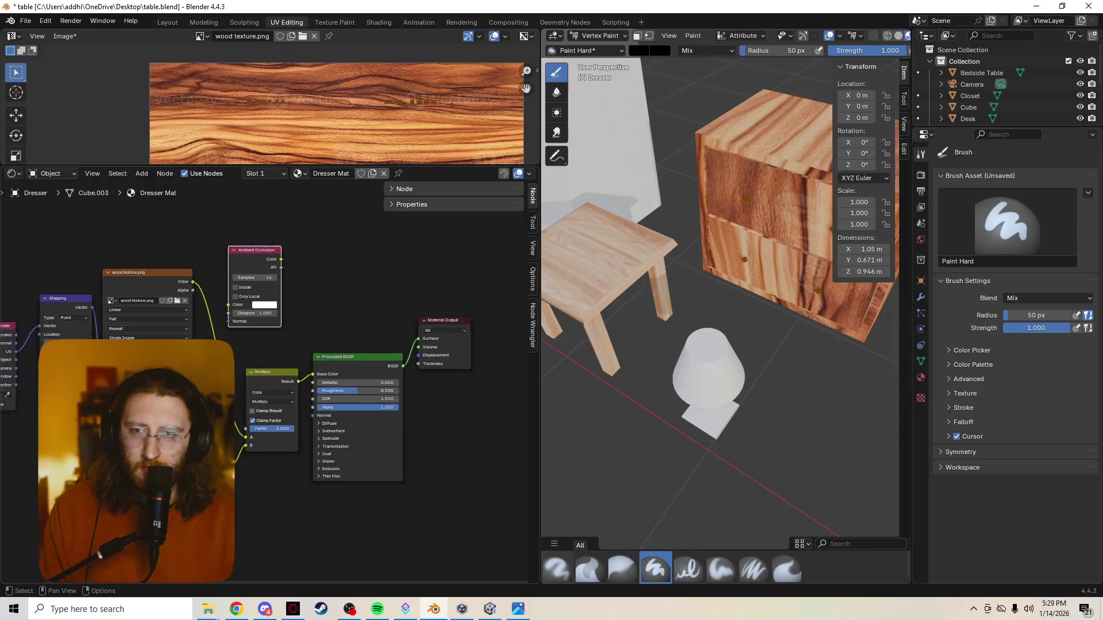
key(g)
key(Return)
key(g)
key(Return)
key(g)
key(Return)
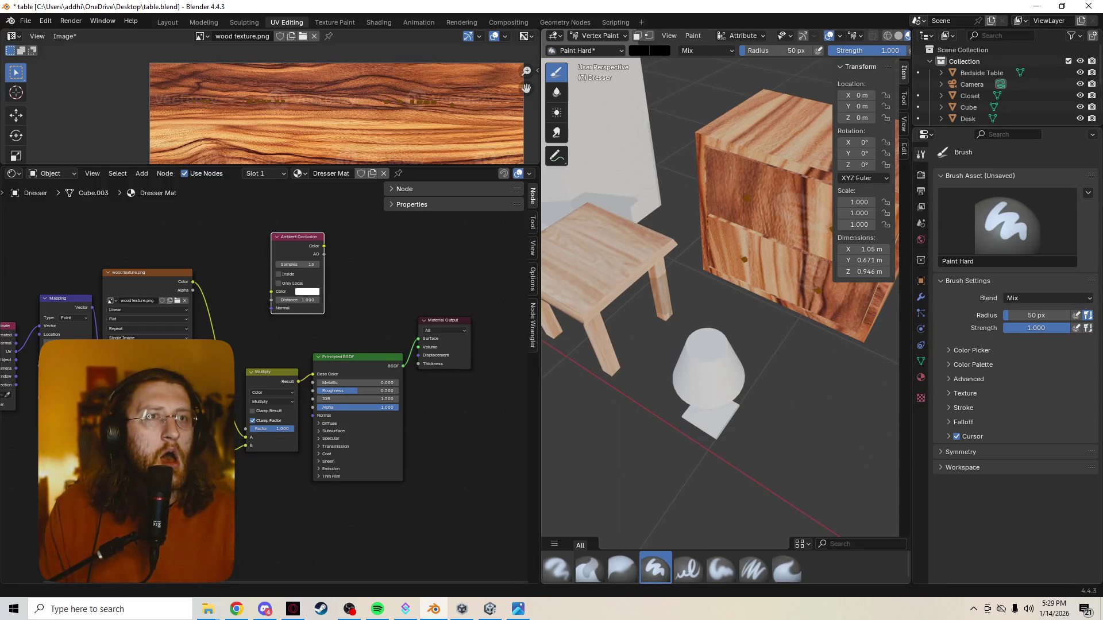
click(1009, 134)
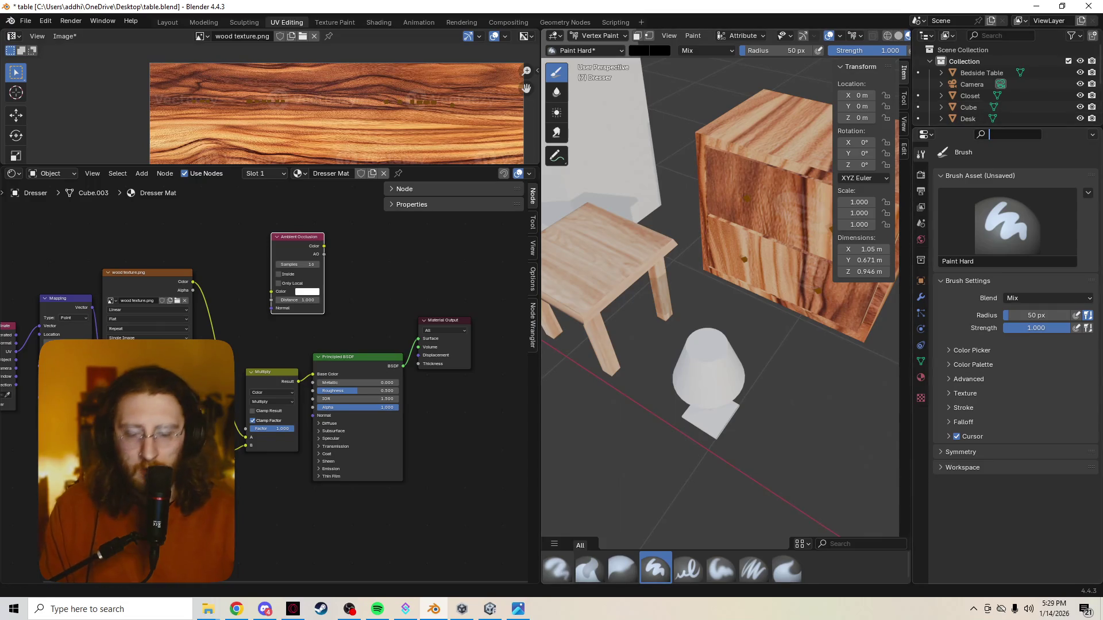
text(occlu)
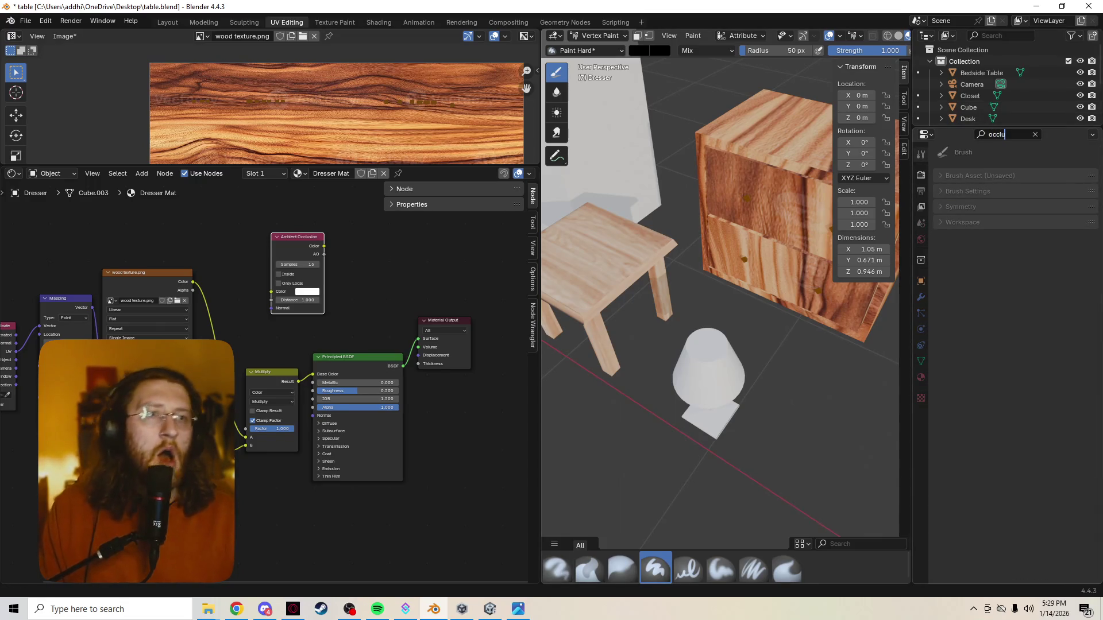
key(Return)
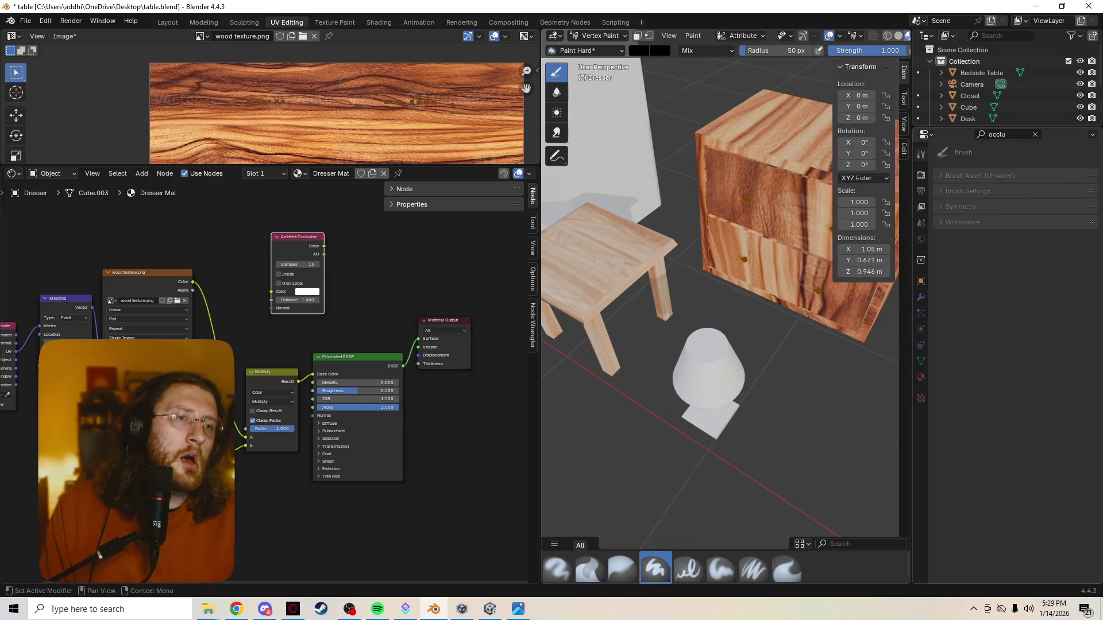
key(ctrl+f)
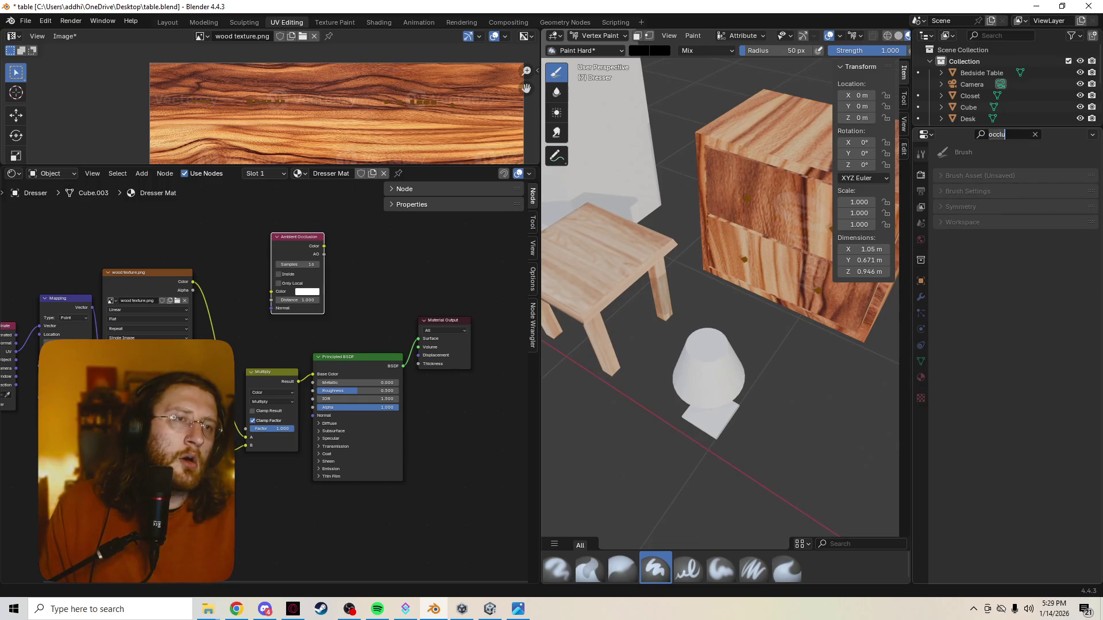
key(BackSpace)
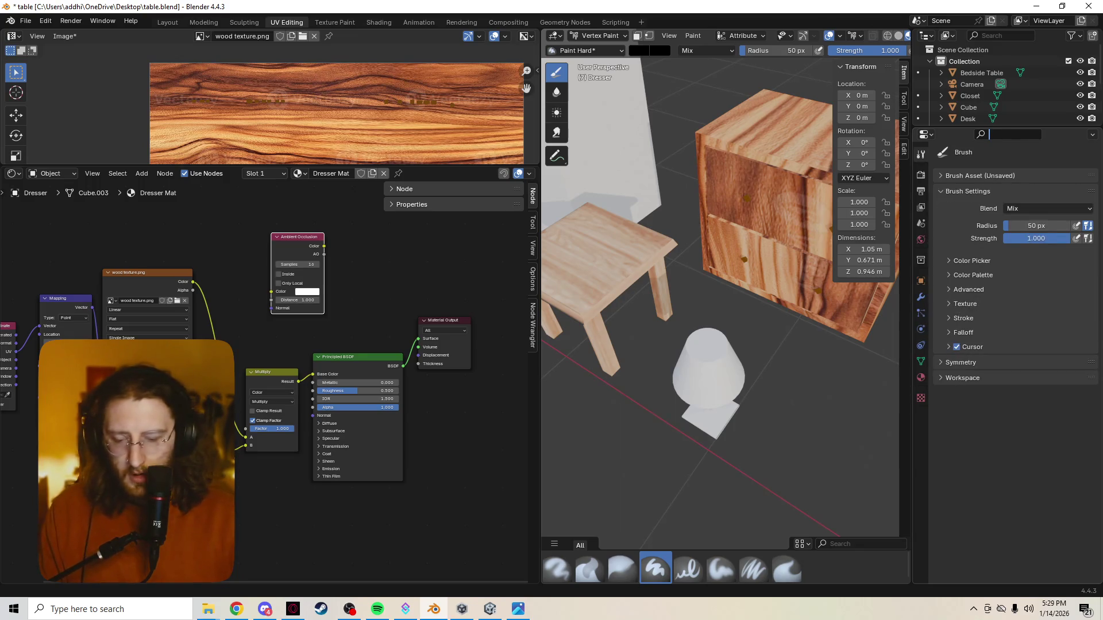
text(th)
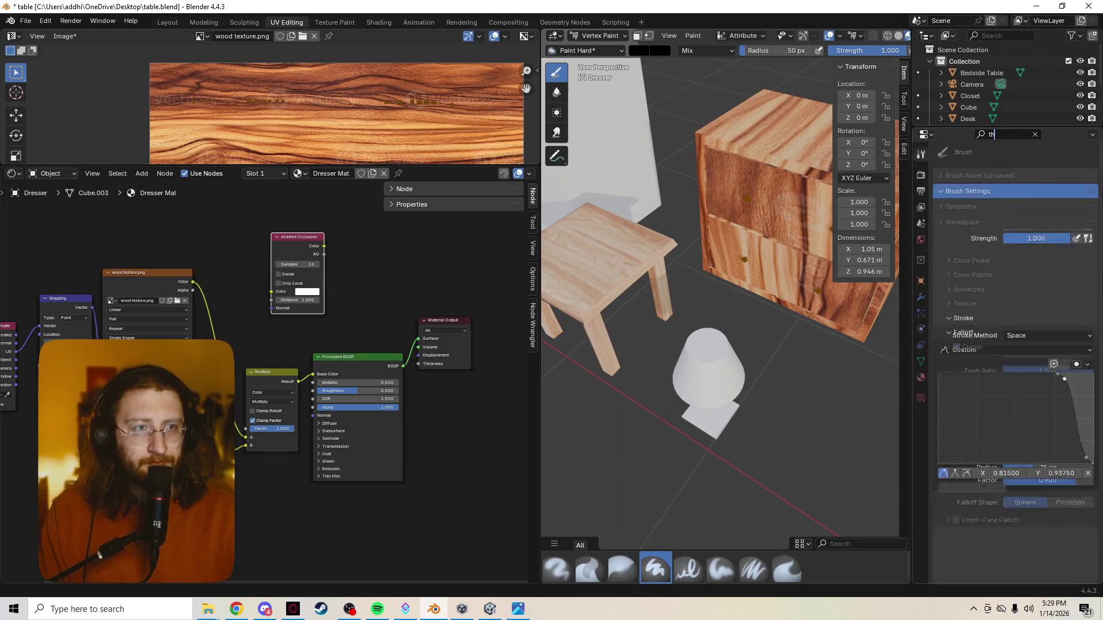
key(BackSpace)
key(BackSpace)
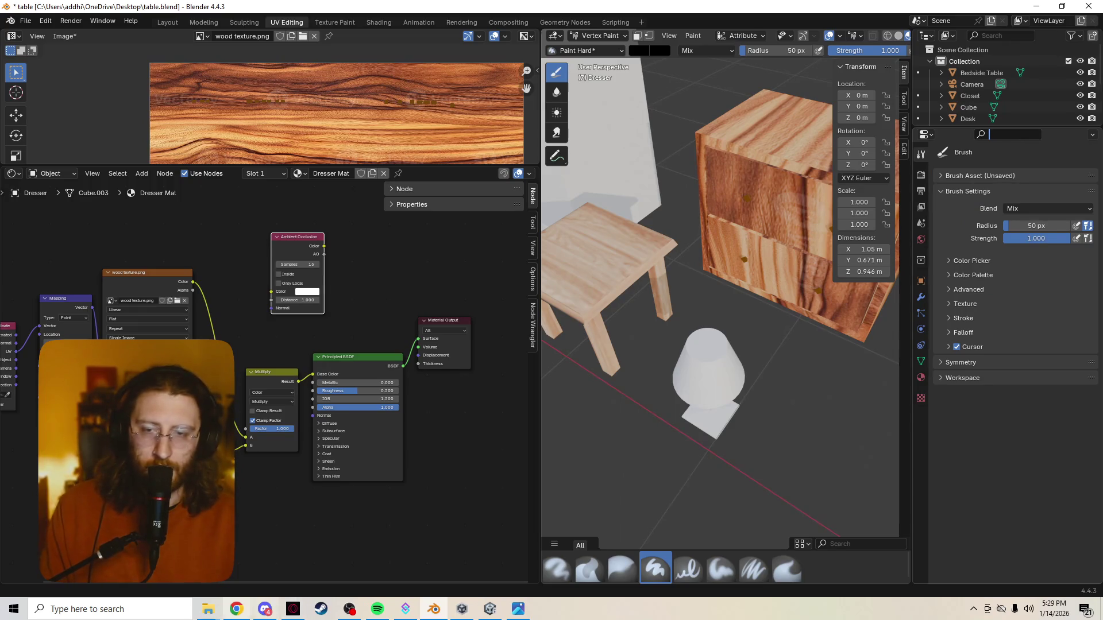
key(f)
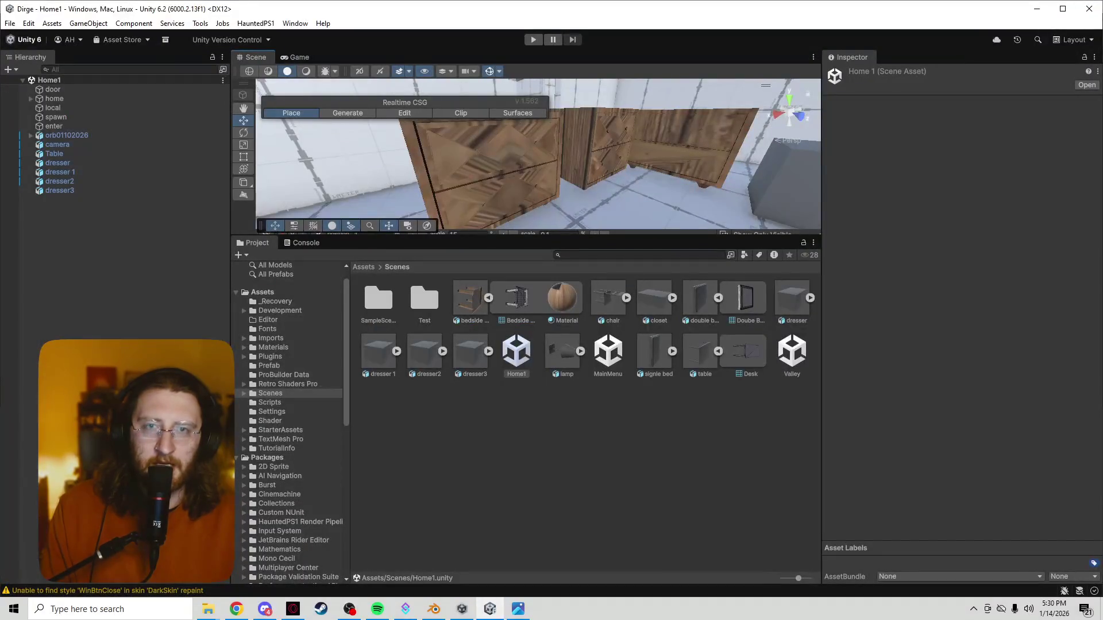
click(434, 609)
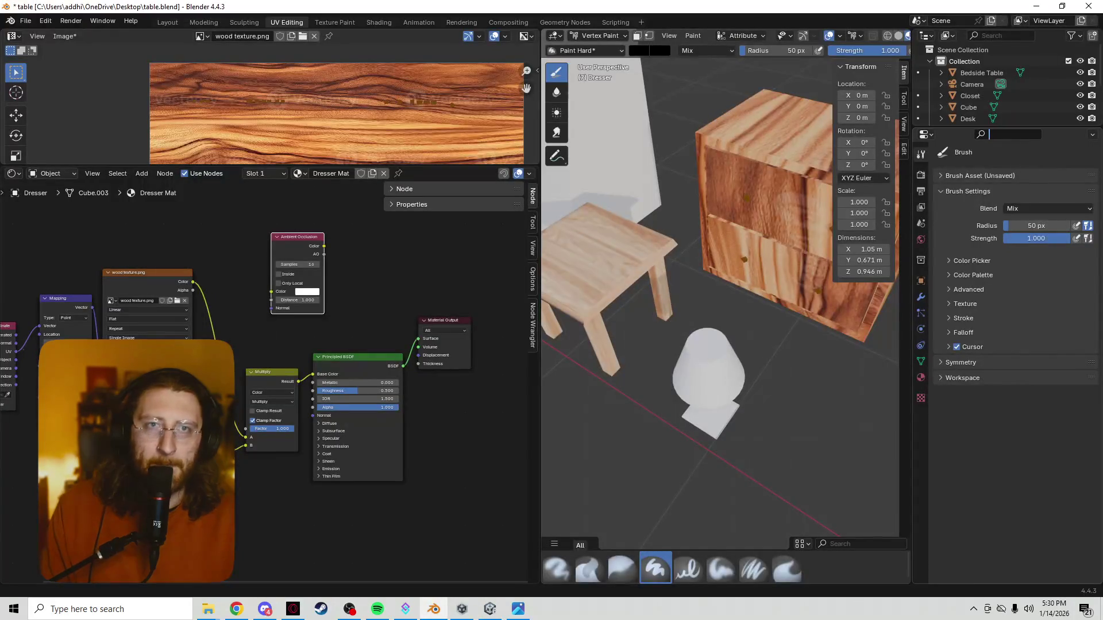
click(599, 36)
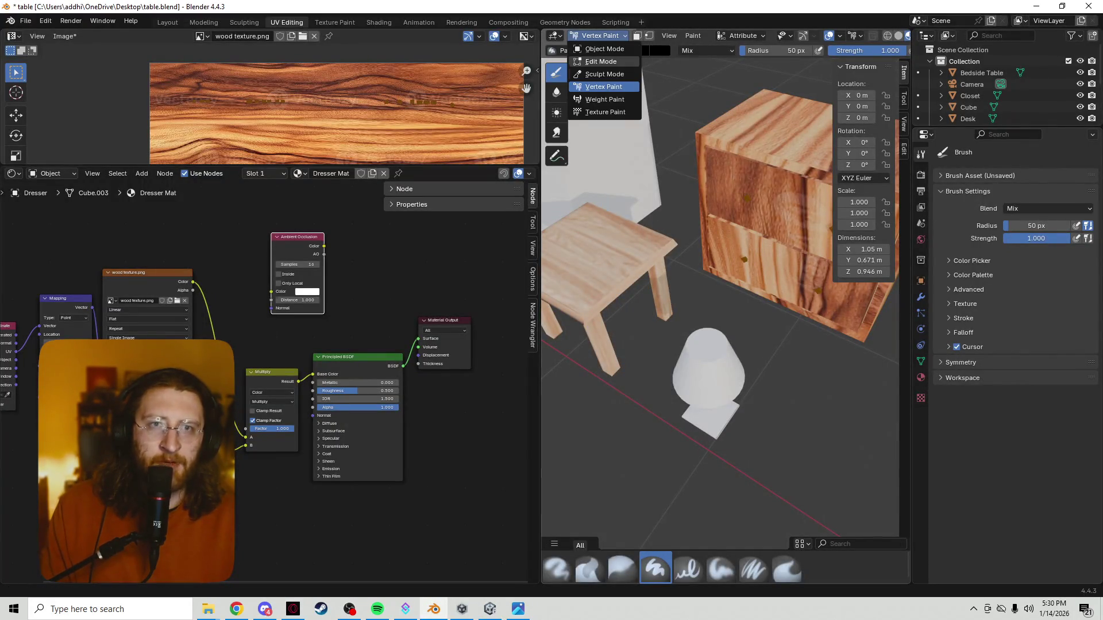
Switch the dresser to Texture Paint mode and expand the brush's Options panel
click(605, 112)
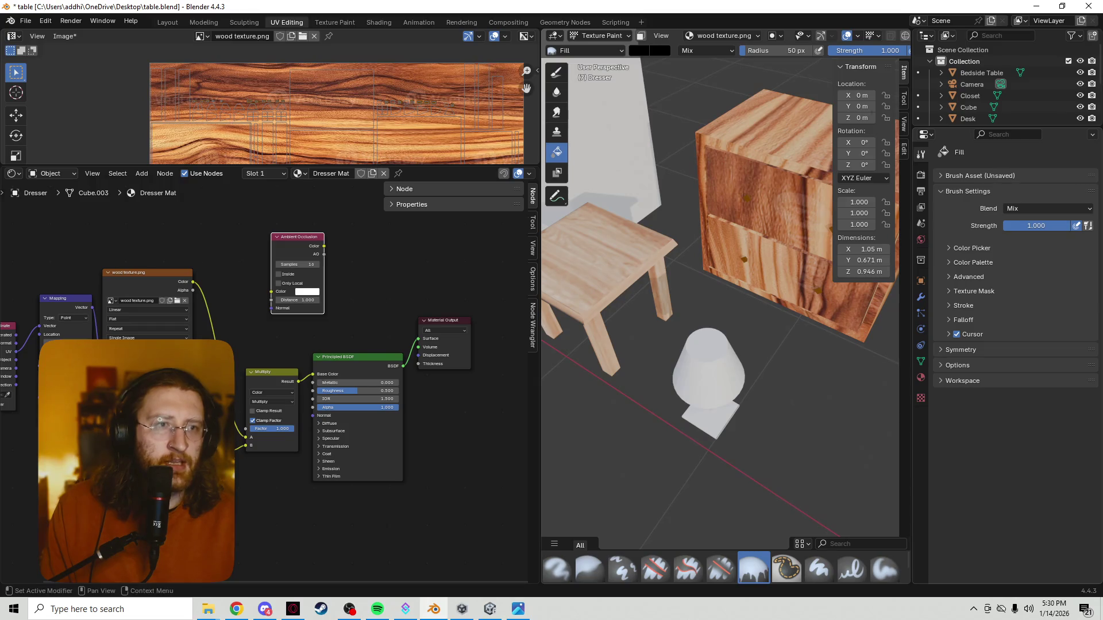
click(957, 365)
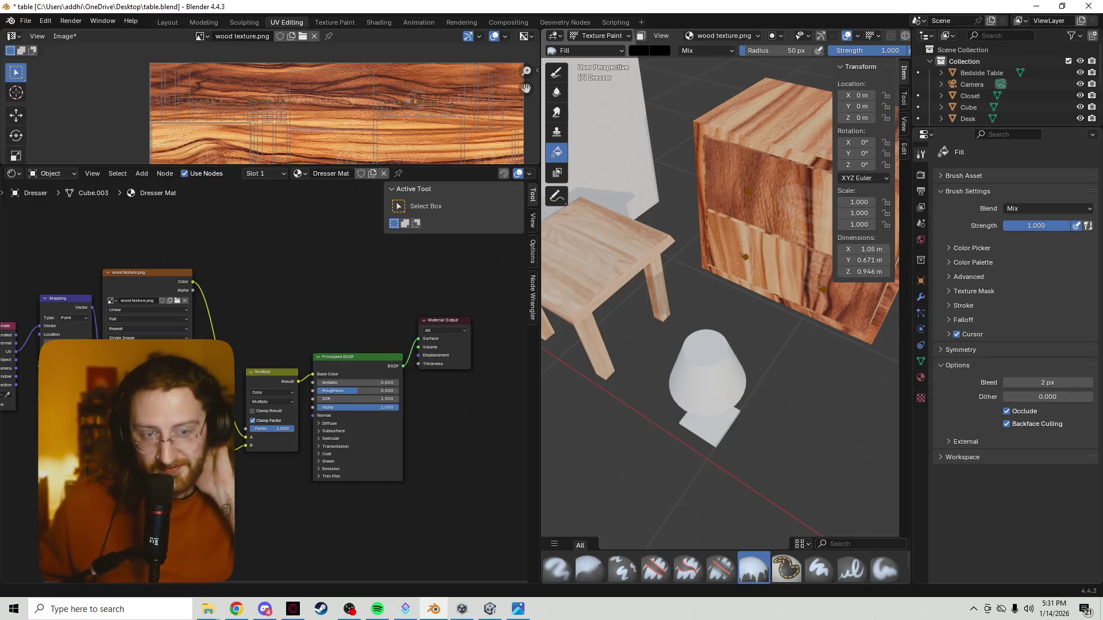
mouse_move(720, 301)
middle_down()
mouse_move(741, 311)
mouse_move(541, 487)
mouse_move(539, 422)
middle_up()
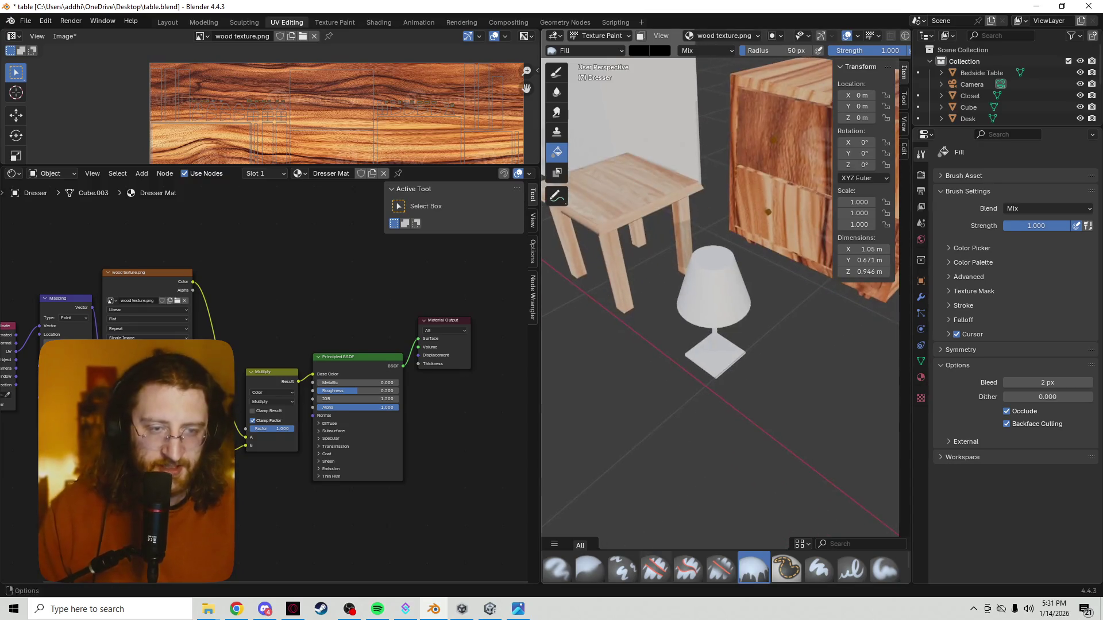
middle_drag(540, 421, 603, 405)
scroll(720, 302, up, 2)
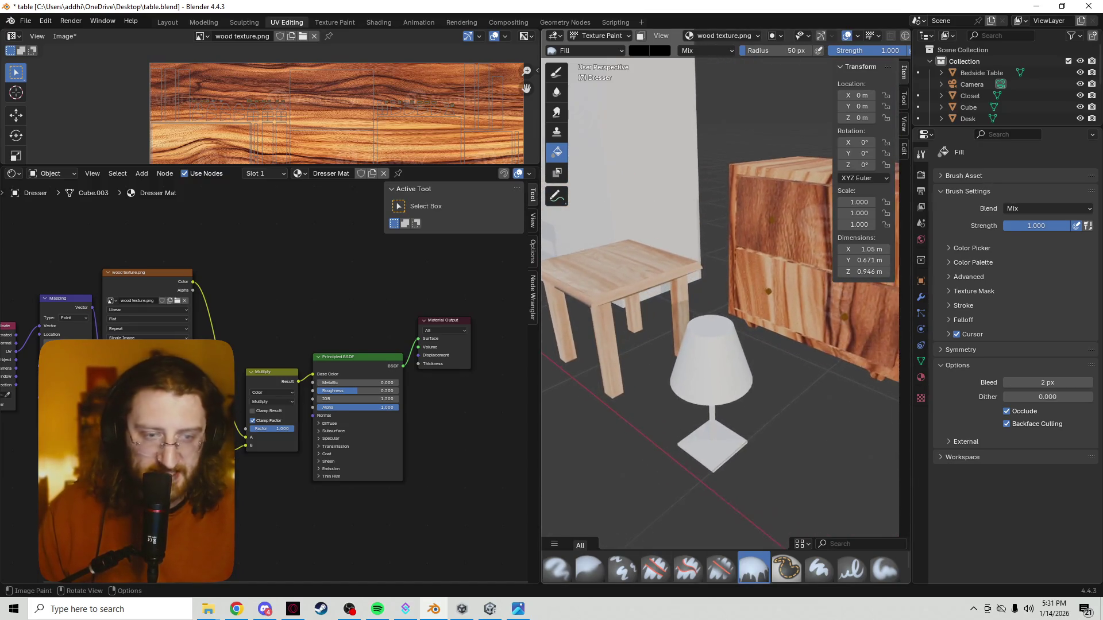
scroll(720, 302, up, 2)
scroll(719, 301, up, 1)
scroll(893, 297, down, 1)
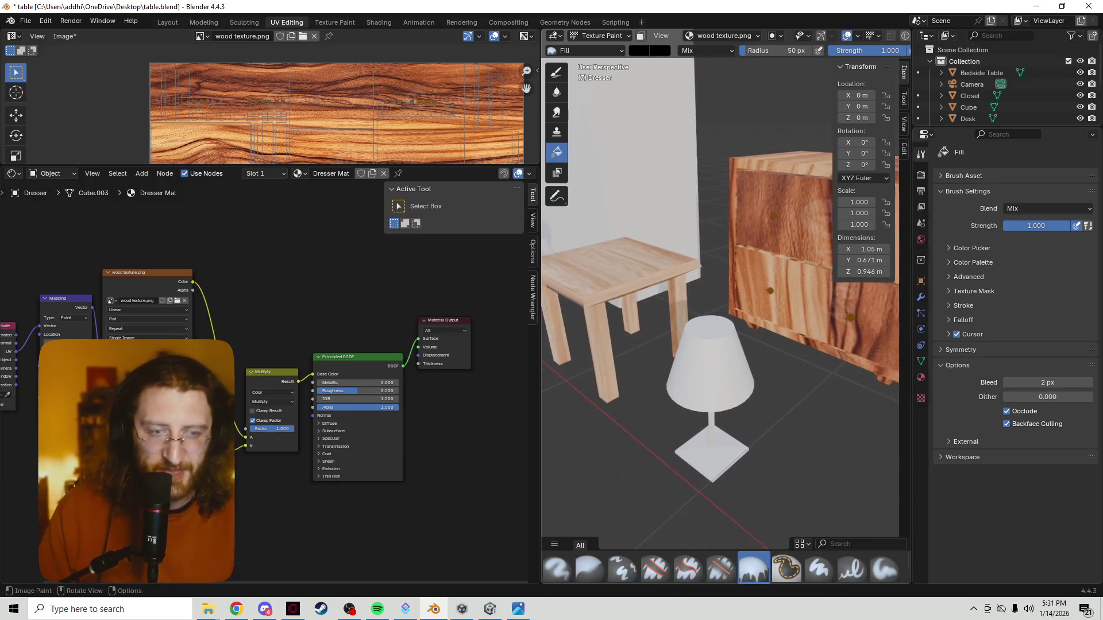
scroll(893, 296, down, 2)
scroll(893, 297, down, 2)
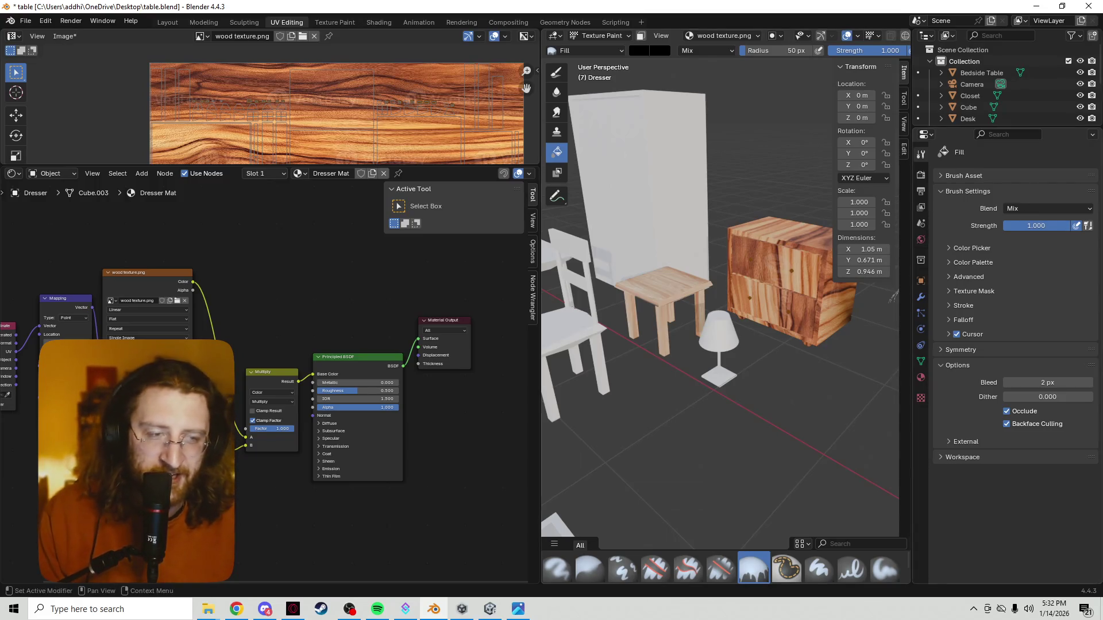
scroll(893, 296, up, 2)
Try a black fill on the dresser, undo it to keep the wood texture, and cancel a node move
click(893, 295)
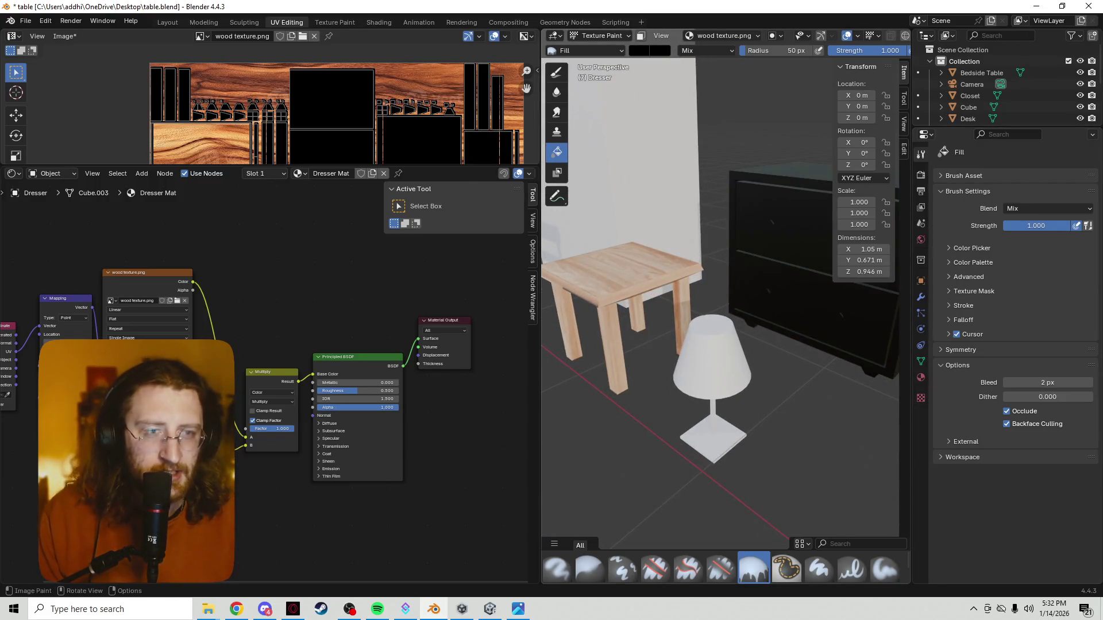
key(ctrl+z)
mouse_move(603, 414)
middle_down()
mouse_move(544, 430)
mouse_move(550, 406)
mouse_move(604, 405)
middle_up()
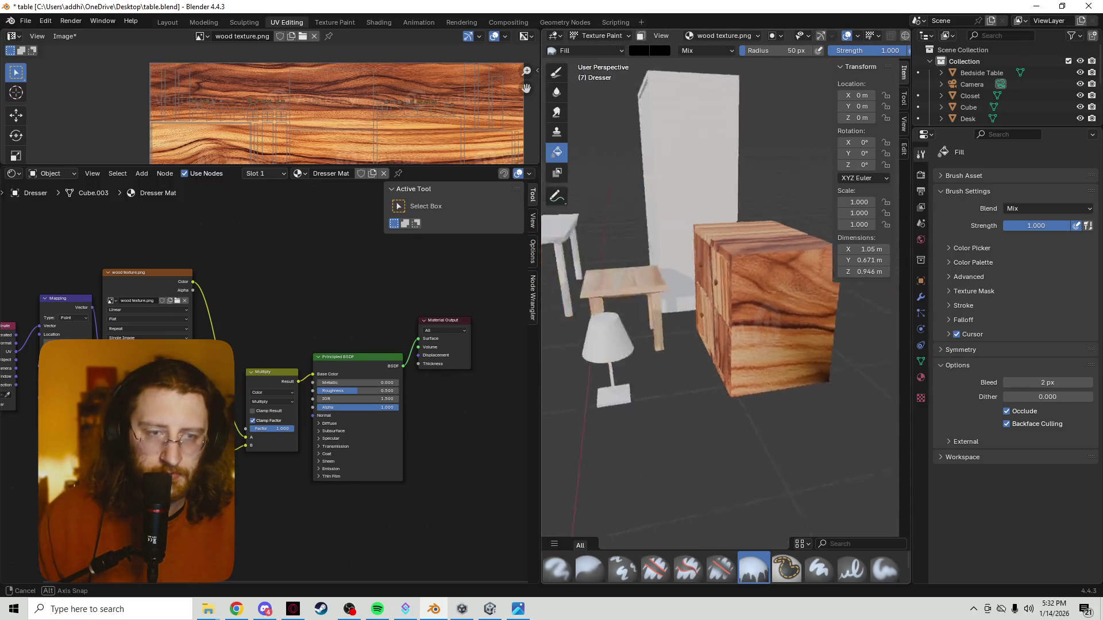
middle_drag(544, 250, 541, 320)
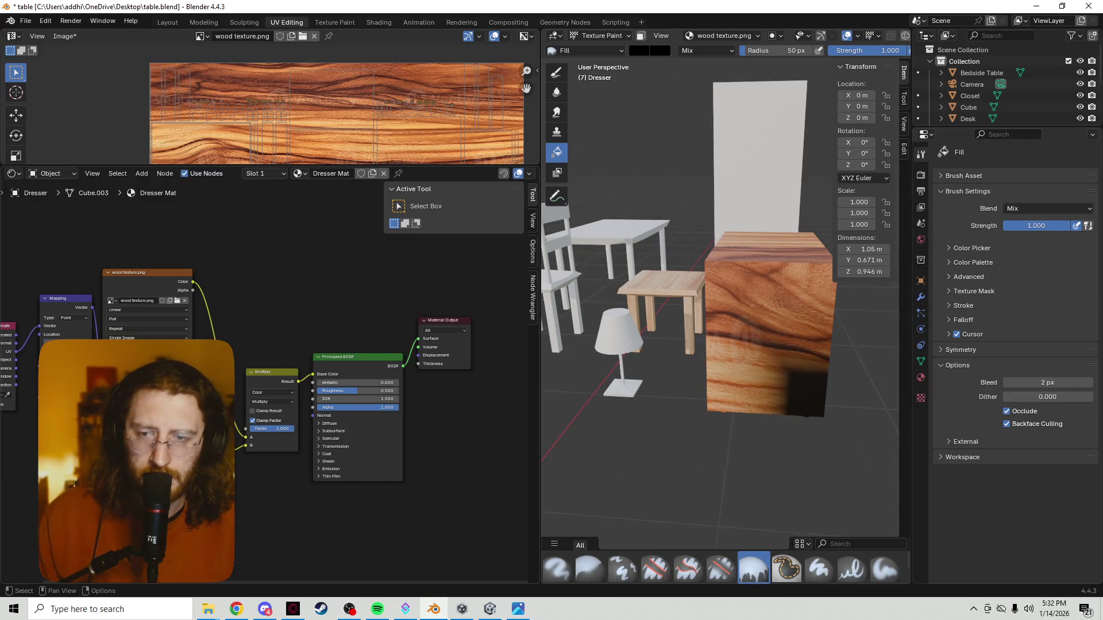
key(g)
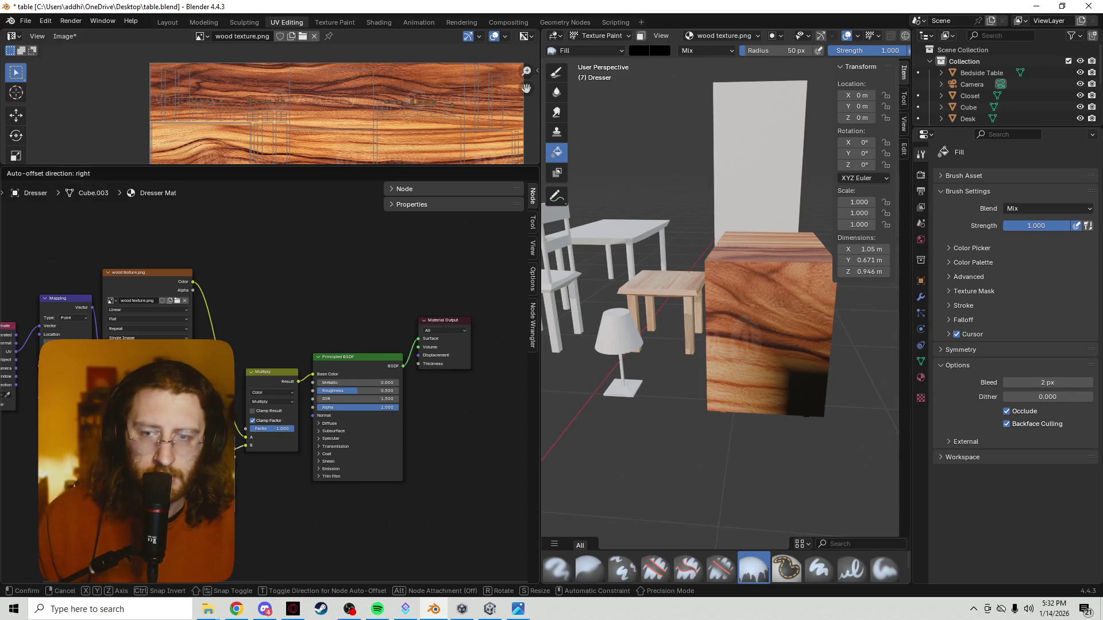
key(Escape)
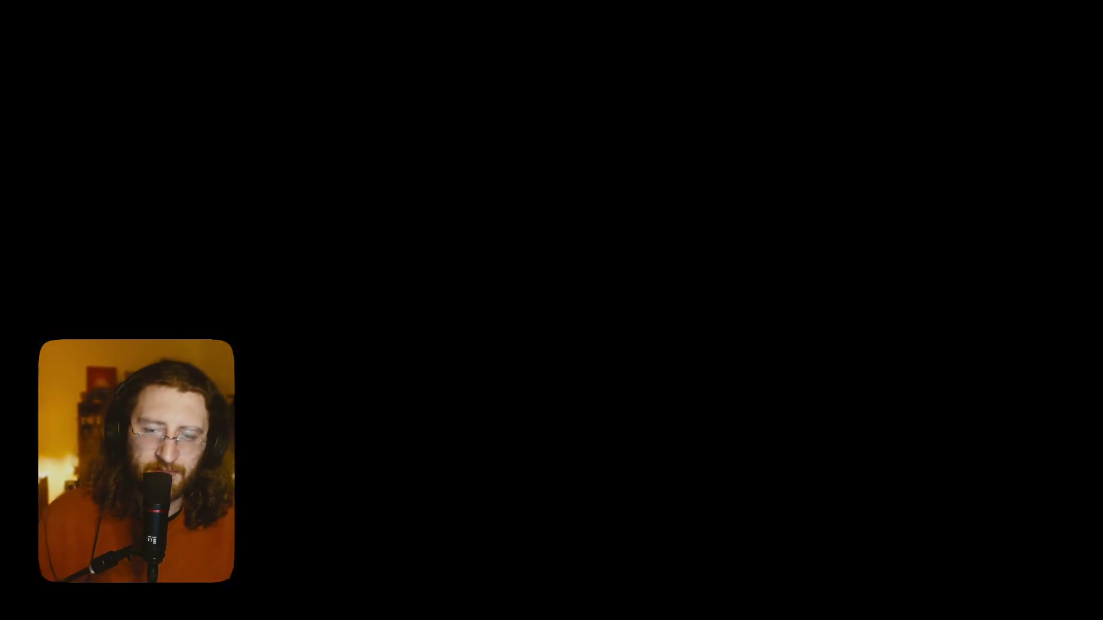
Search the web for 'blender guru' in Chrome and open the Blender Guru YouTube channel
key(Escape)
key(ctrl+l)
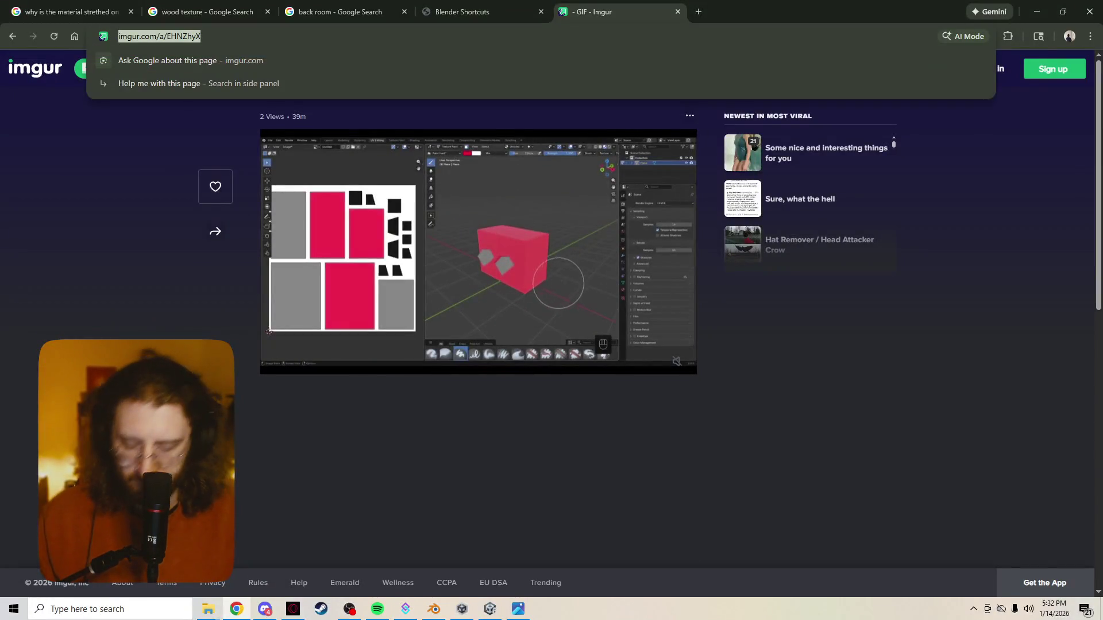
text(blender guru)
key(Return)
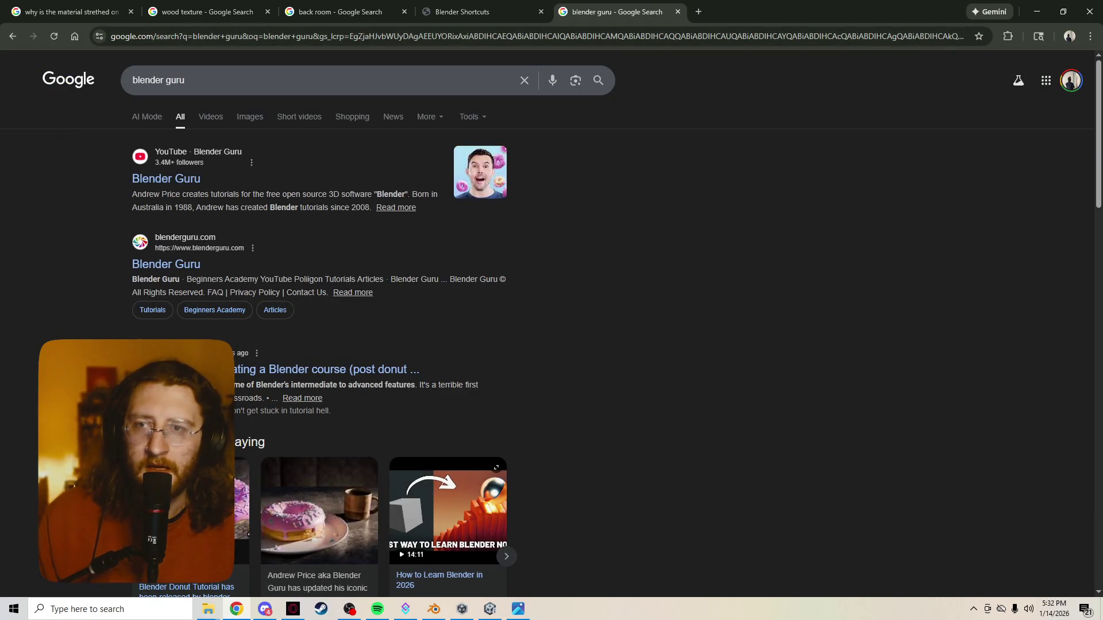
click(166, 178)
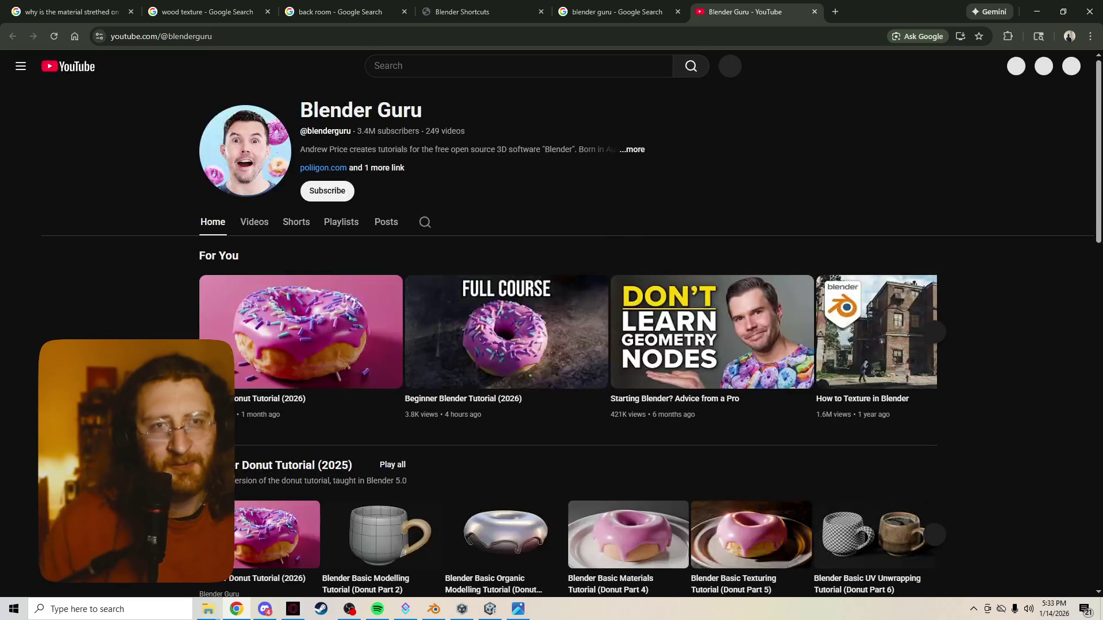
scroll(365, 454, down, 5)
scroll(365, 455, up, 3)
scroll(569, 344, up, 2)
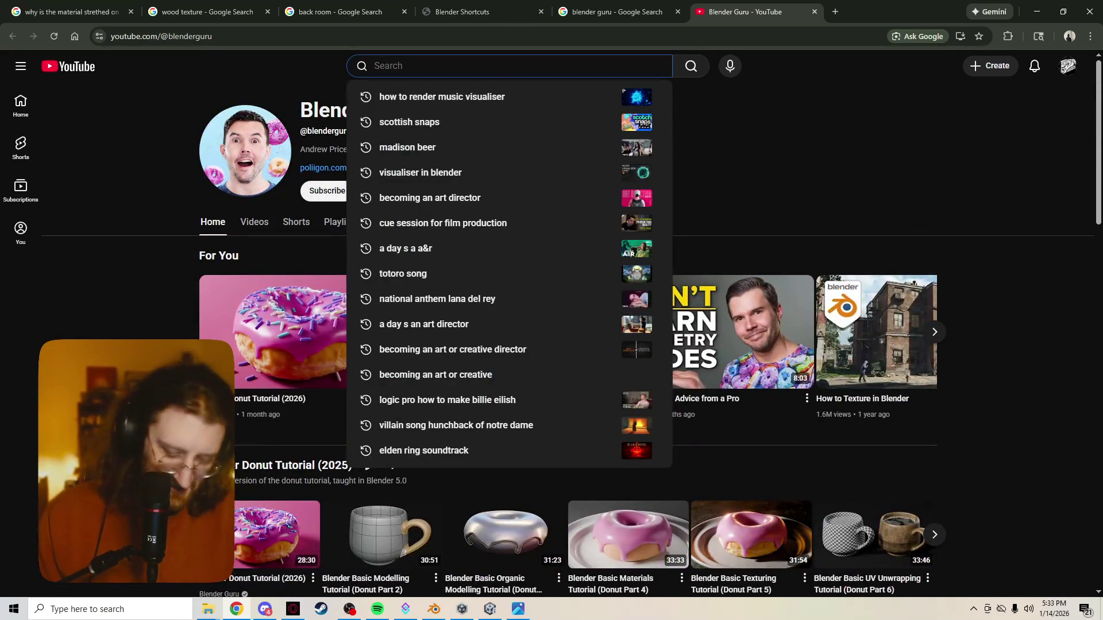
text(blende tutorial)
Run the blender tutorials search, close the extra Chrome tabs, and switch back to Blender
key(Return)
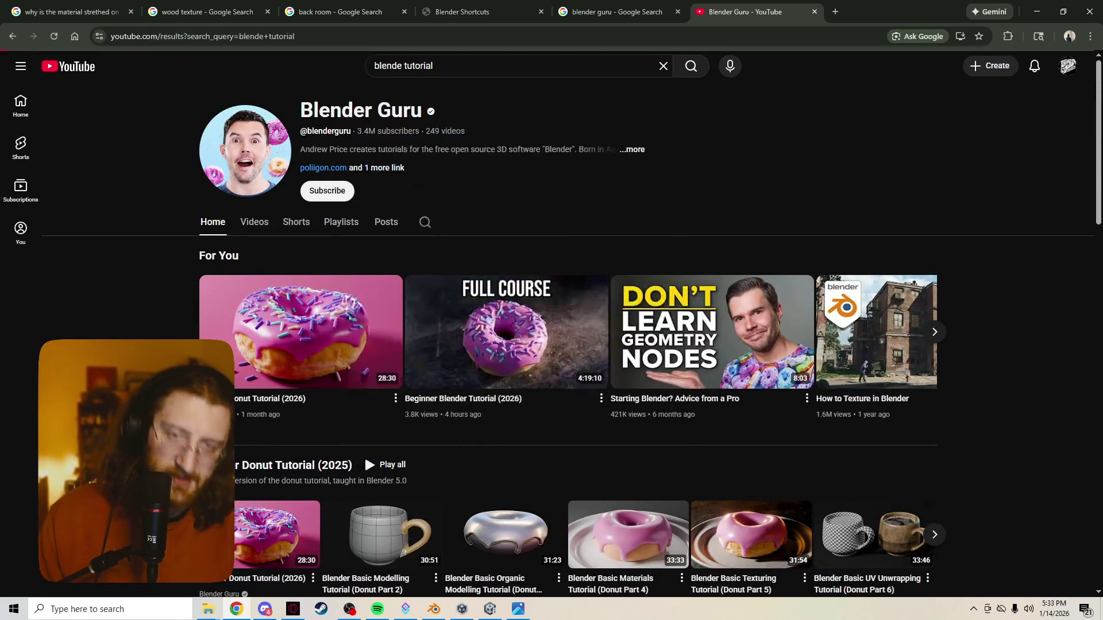
scroll(552, 345, down, 5)
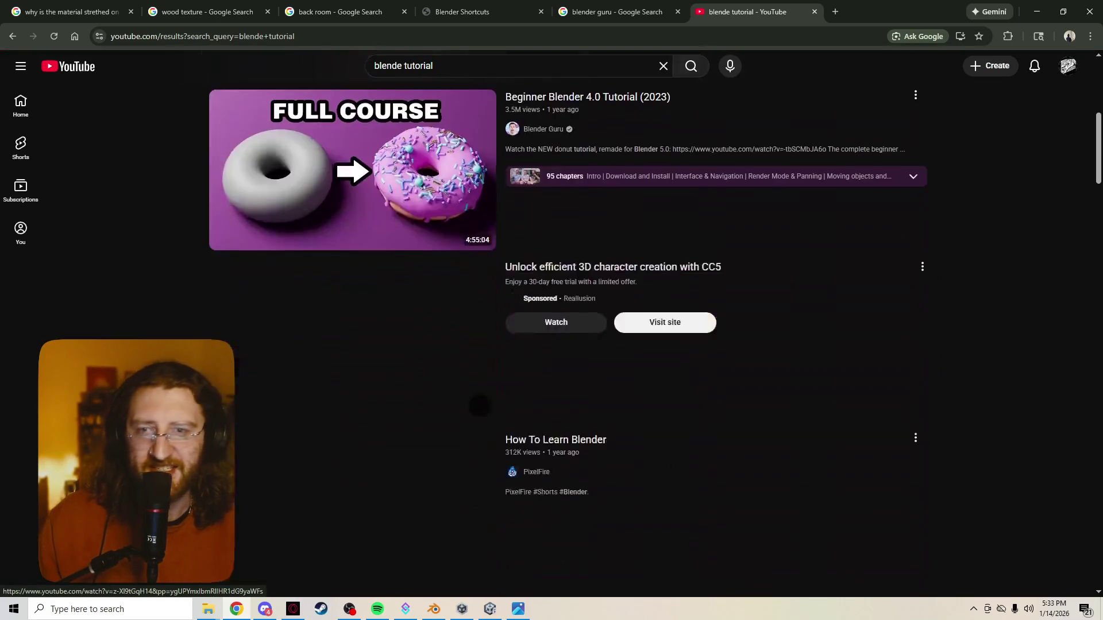
scroll(552, 345, down, 5)
scroll(552, 345, down, 5)
scroll(551, 345, down, 5)
scroll(368, 371, down, 5)
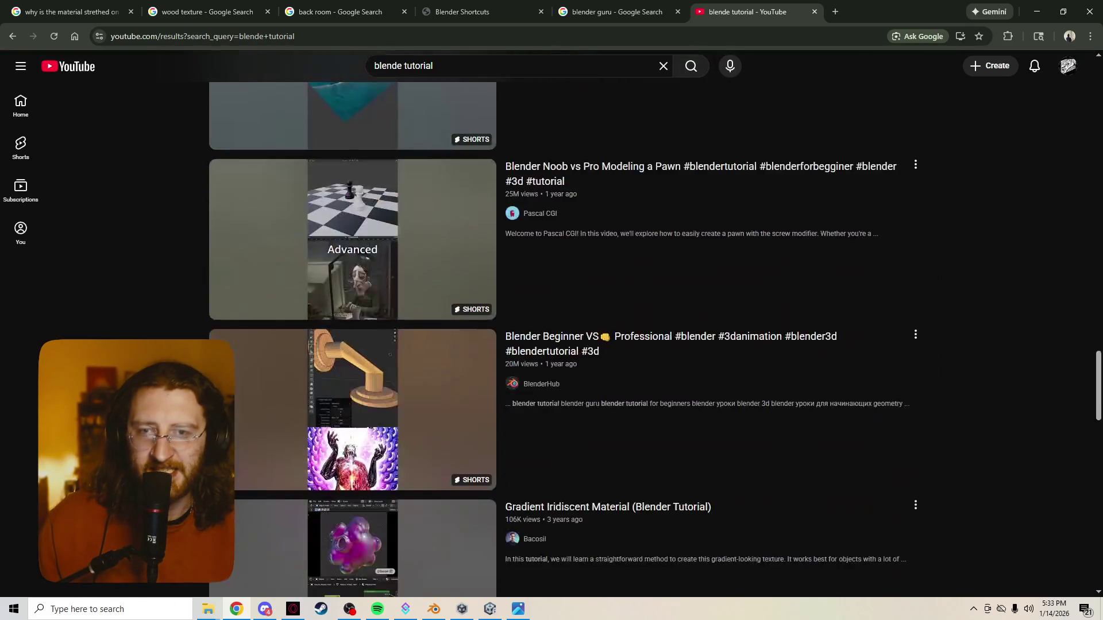
scroll(368, 370, down, 5)
scroll(368, 371, down, 5)
scroll(368, 370, down, 5)
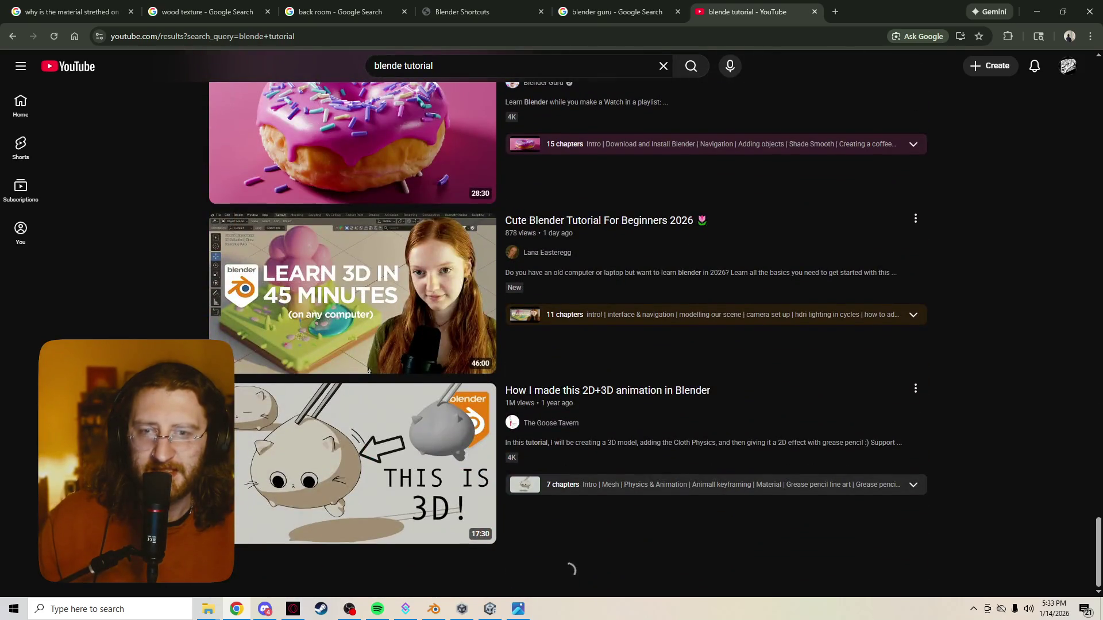
scroll(368, 370, down, 5)
scroll(368, 371, down, 5)
scroll(368, 371, down, 5)
scroll(368, 371, down, 6)
scroll(368, 370, down, 4)
scroll(369, 371, up, 5)
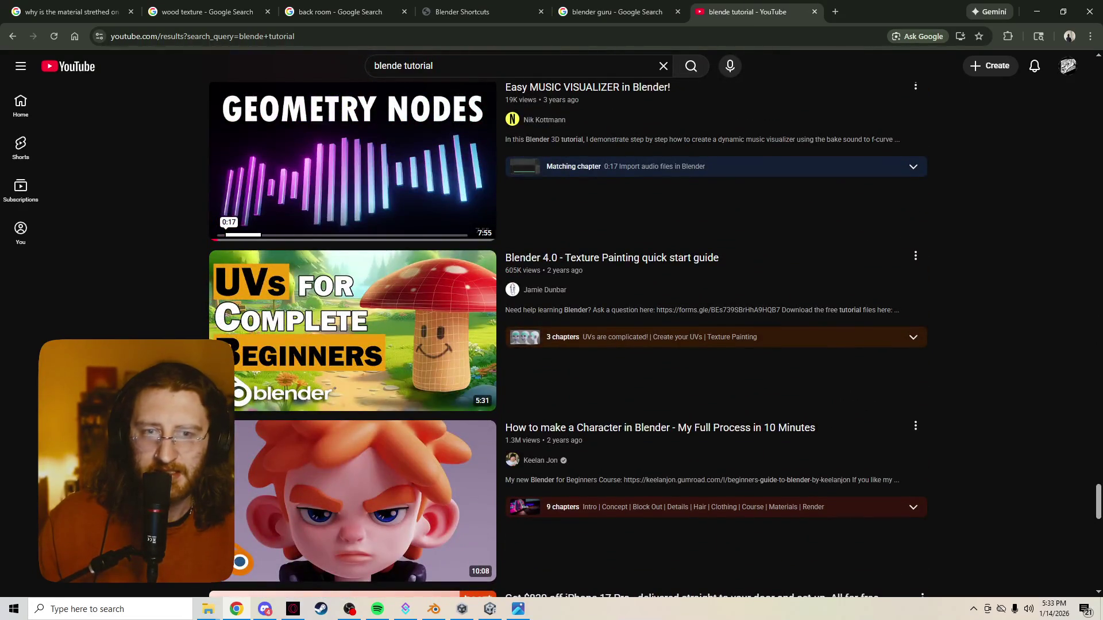
scroll(298, 152, down, 5)
scroll(297, 151, down, 5)
scroll(298, 151, down, 3)
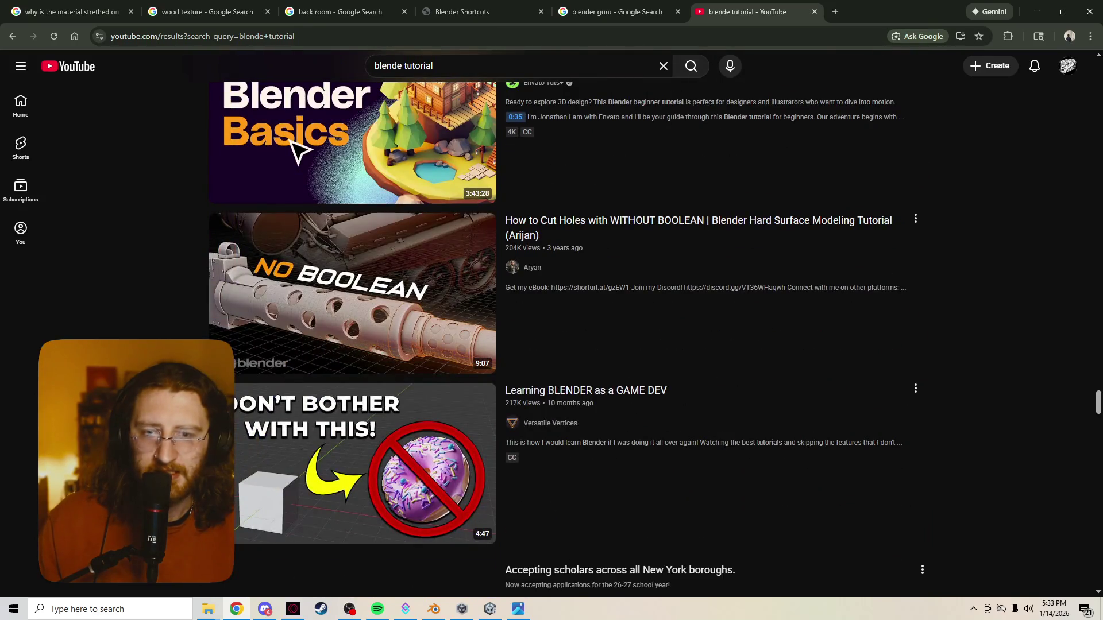
scroll(297, 151, down, 5)
scroll(297, 151, down, 5)
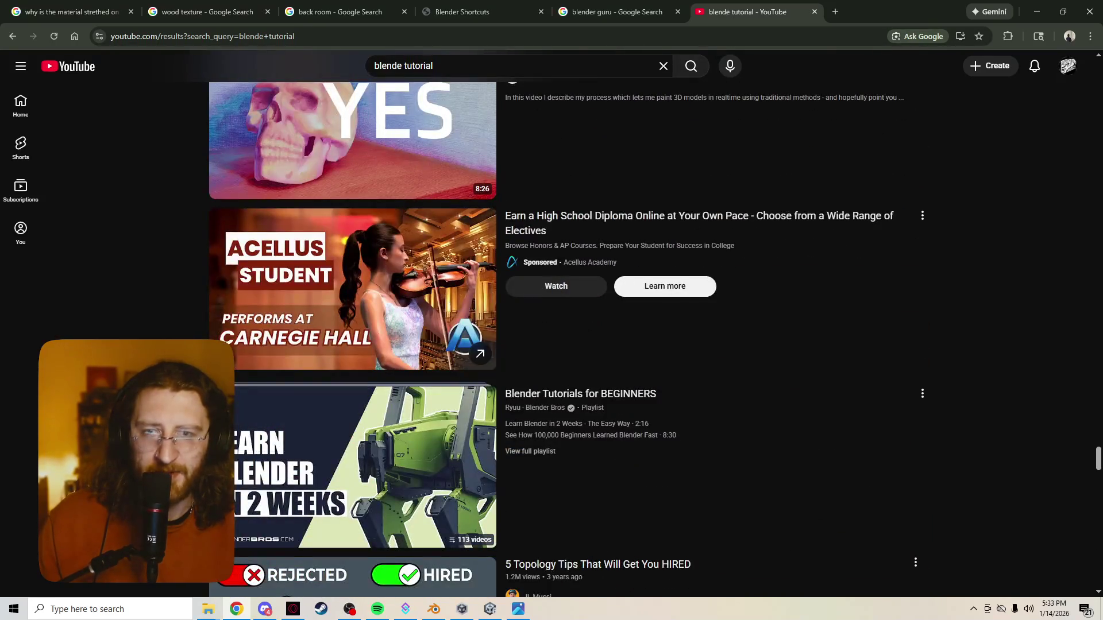
scroll(568, 340, down, 5)
scroll(568, 339, down, 5)
scroll(567, 340, down, 4)
scroll(568, 339, down, 4)
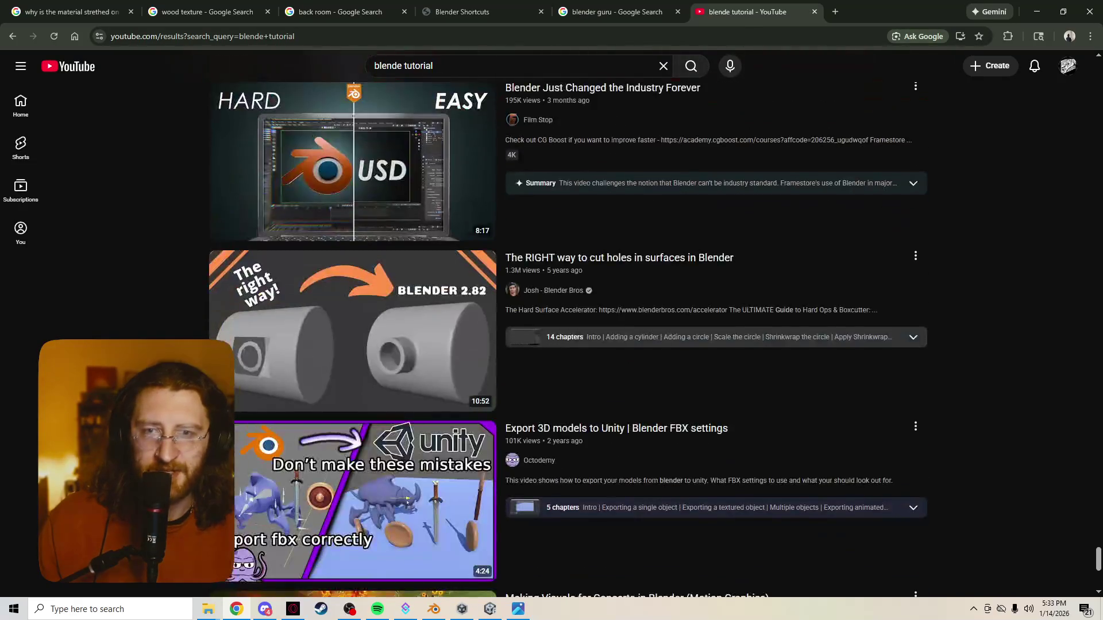
scroll(568, 340, down, 4)
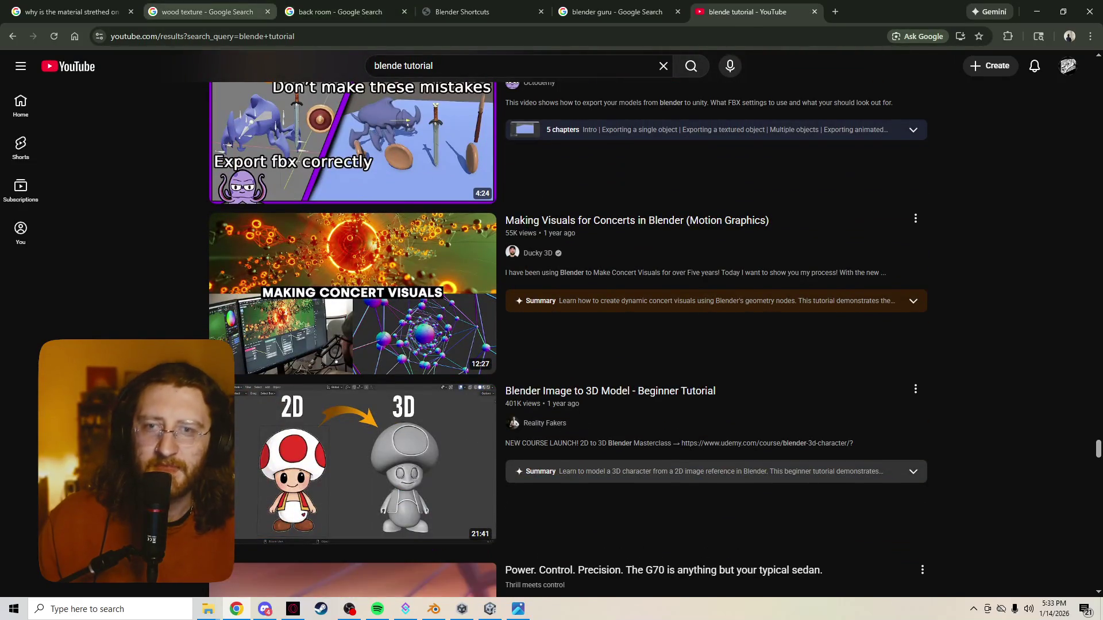
click(267, 12)
click(216, 11)
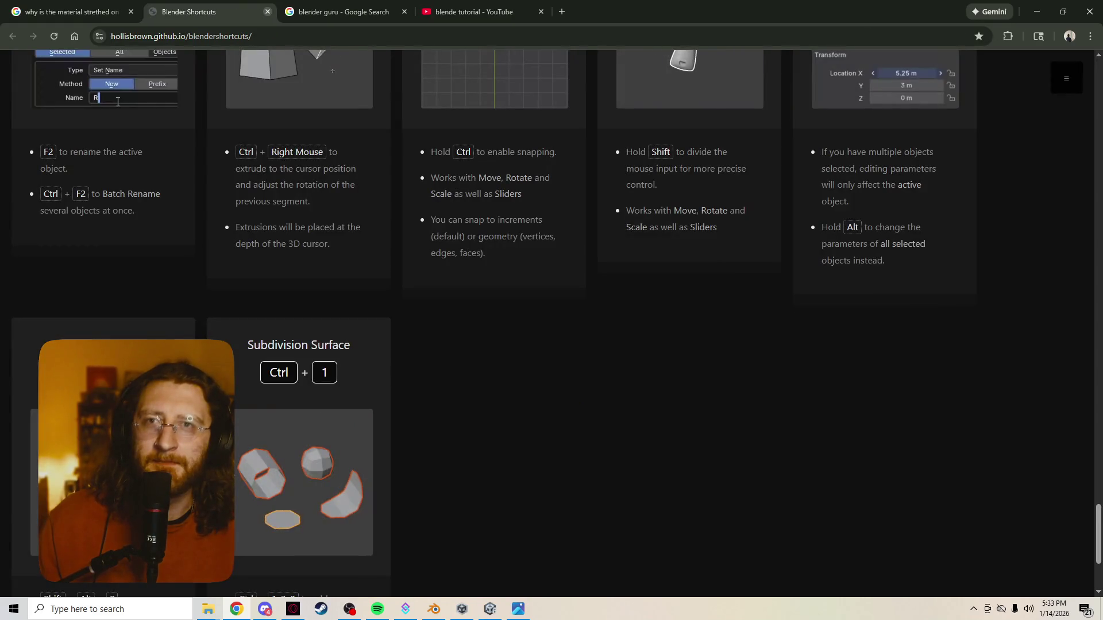
click(340, 12)
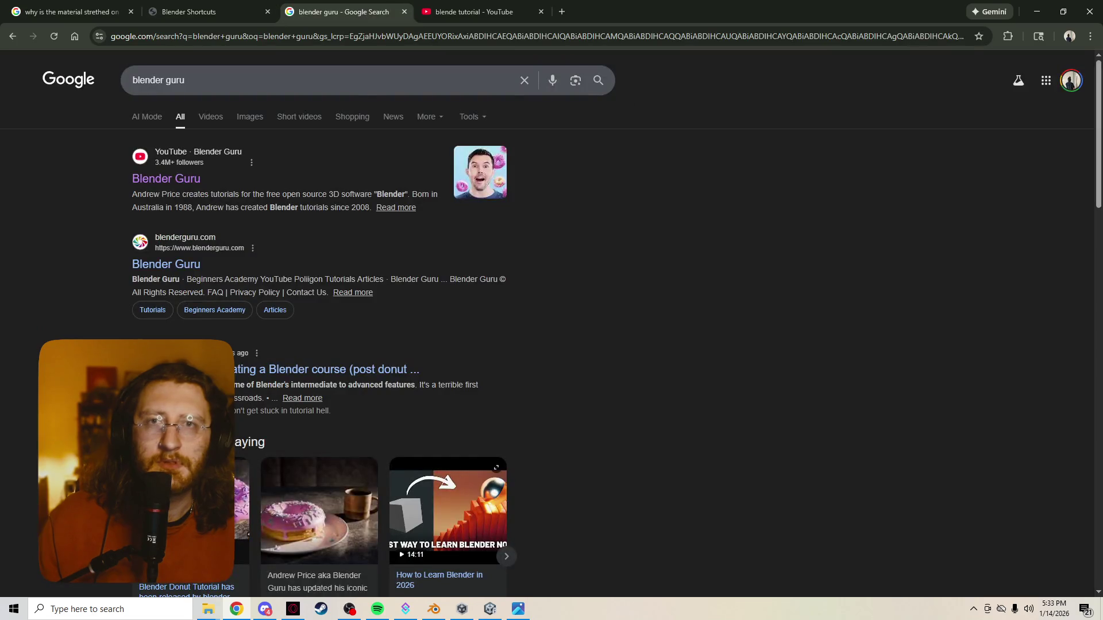
click(404, 11)
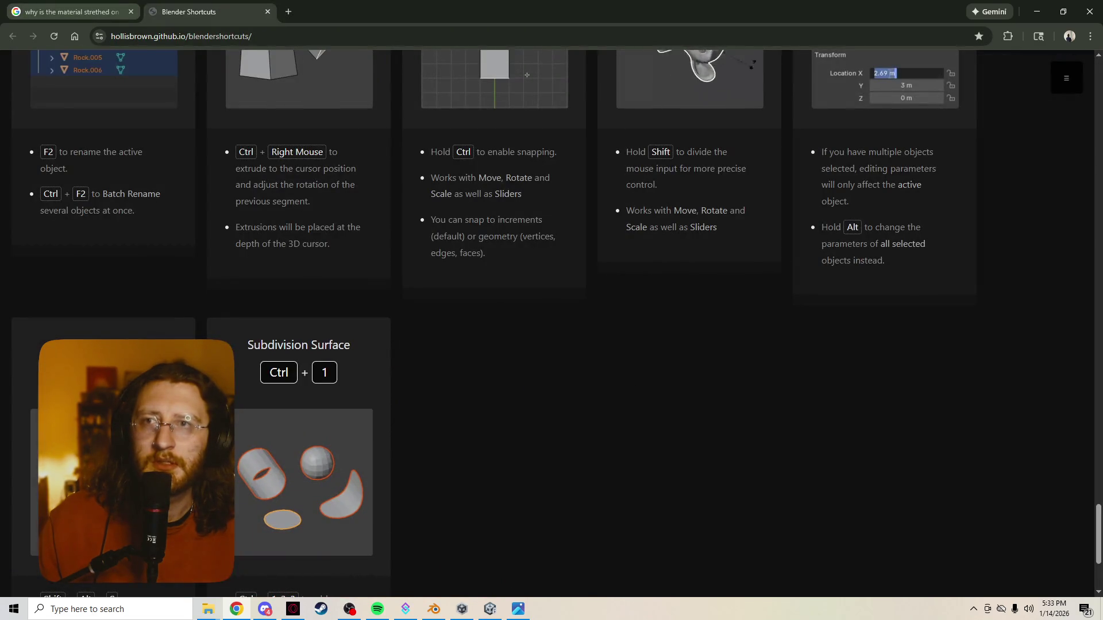
key(alt+Tab)
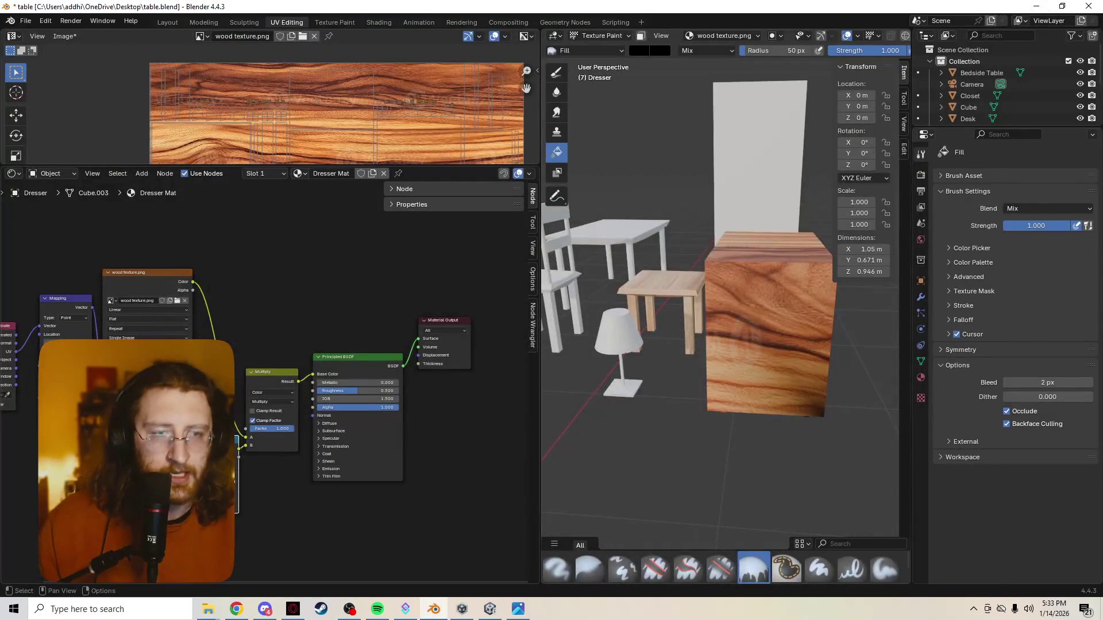
Orbit around the wood-textured dresser, then bring the browser with the shortcuts page forward
mouse_move(719, 302)
middle_down()
mouse_move(775, 310)
mouse_move(750, 327)
middle_up()
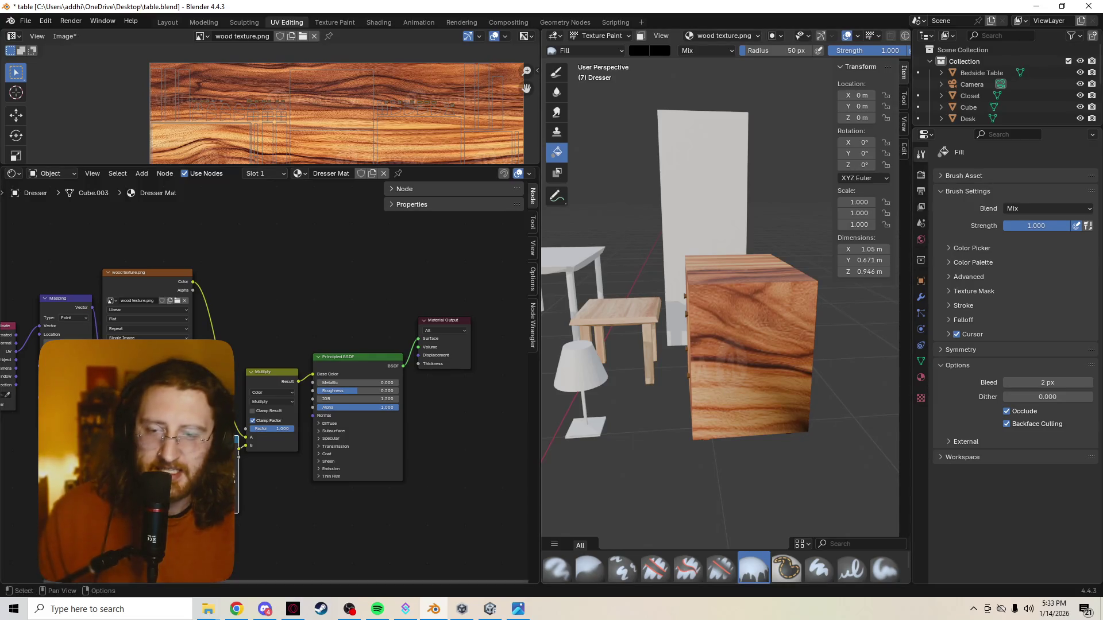
key(alt+Tab)
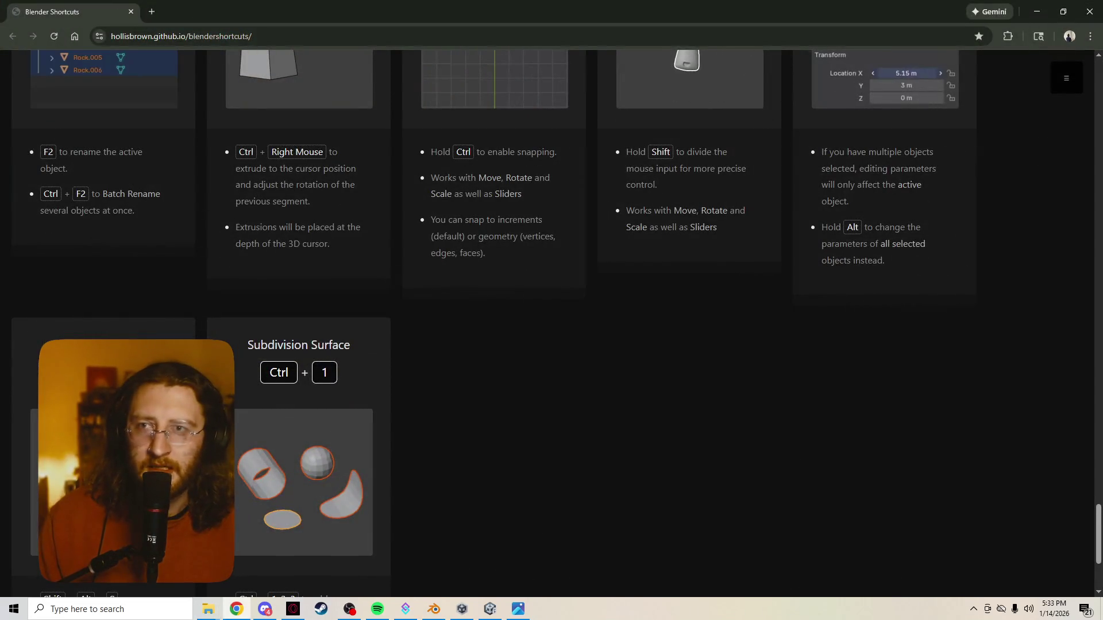
Search Google for John Dickinson modeling in a new tab and open his YouTube channel
key(ctrl+t)
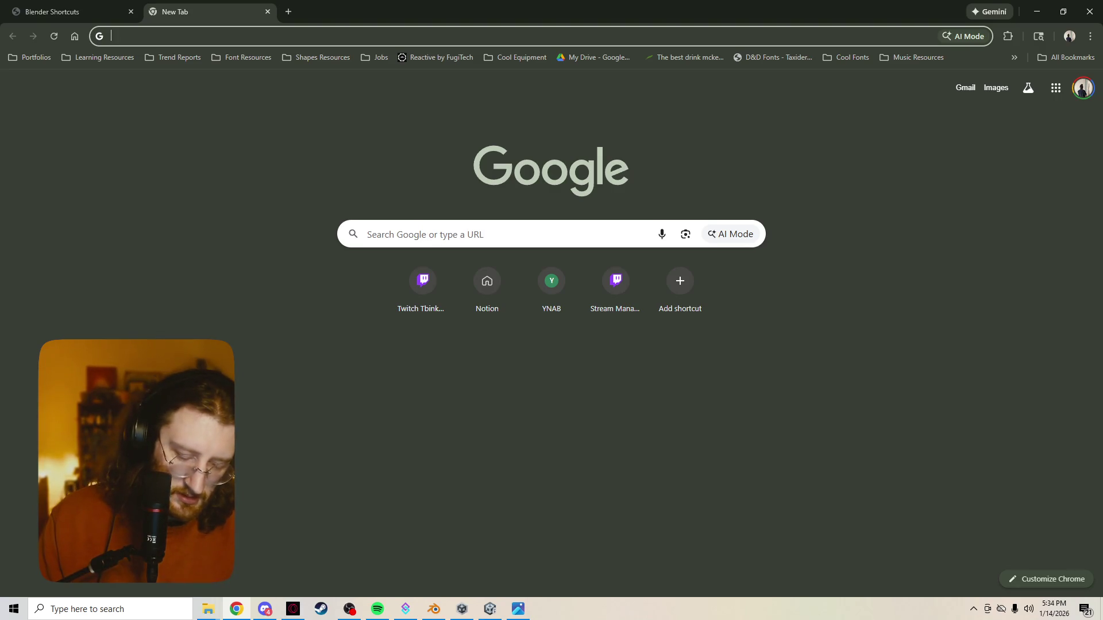
text(john di)
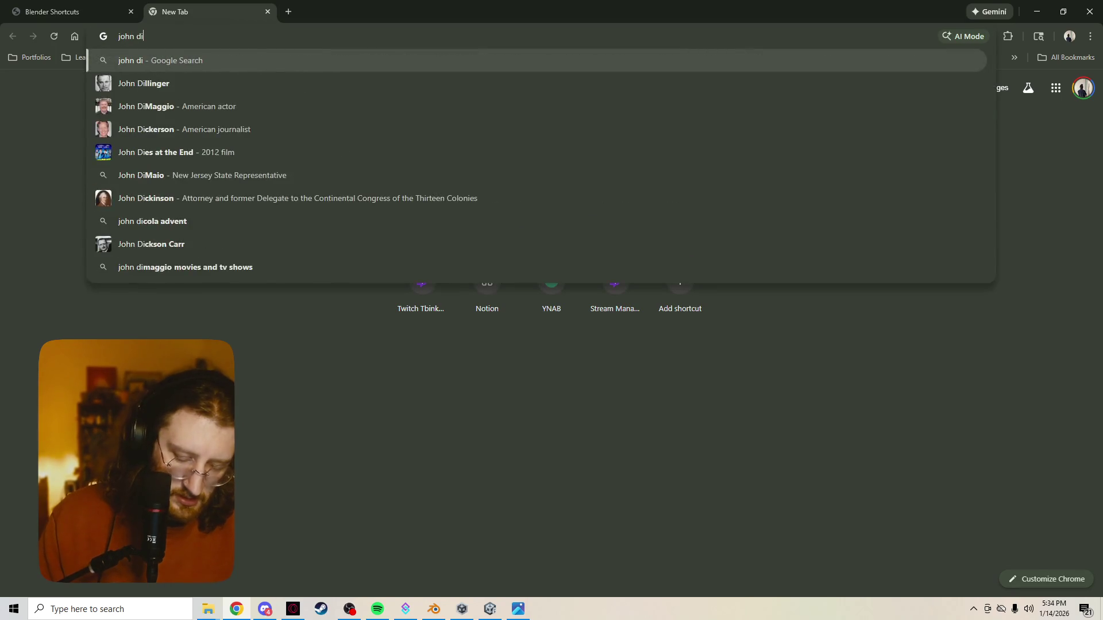
text(ckonson)
key(Return)
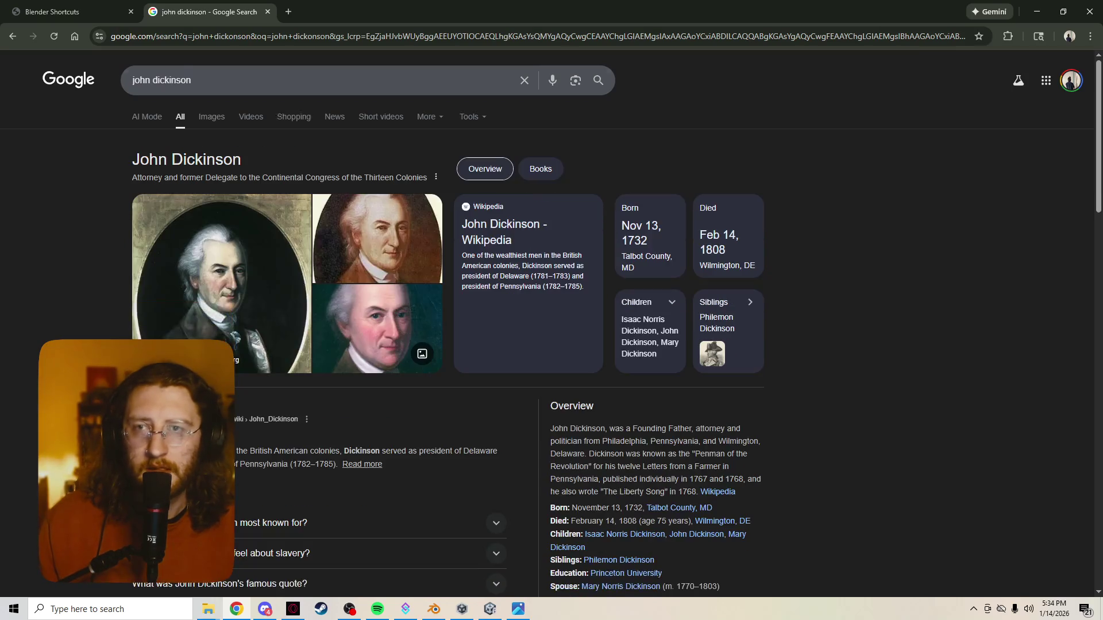
text(modeling)
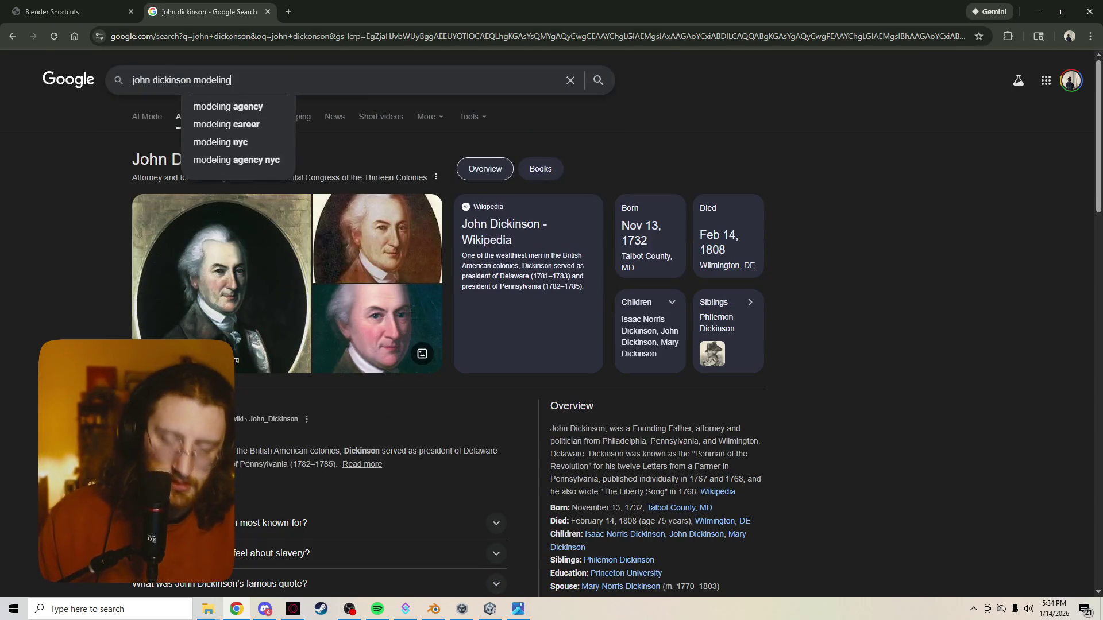
key(Return)
click(197, 406)
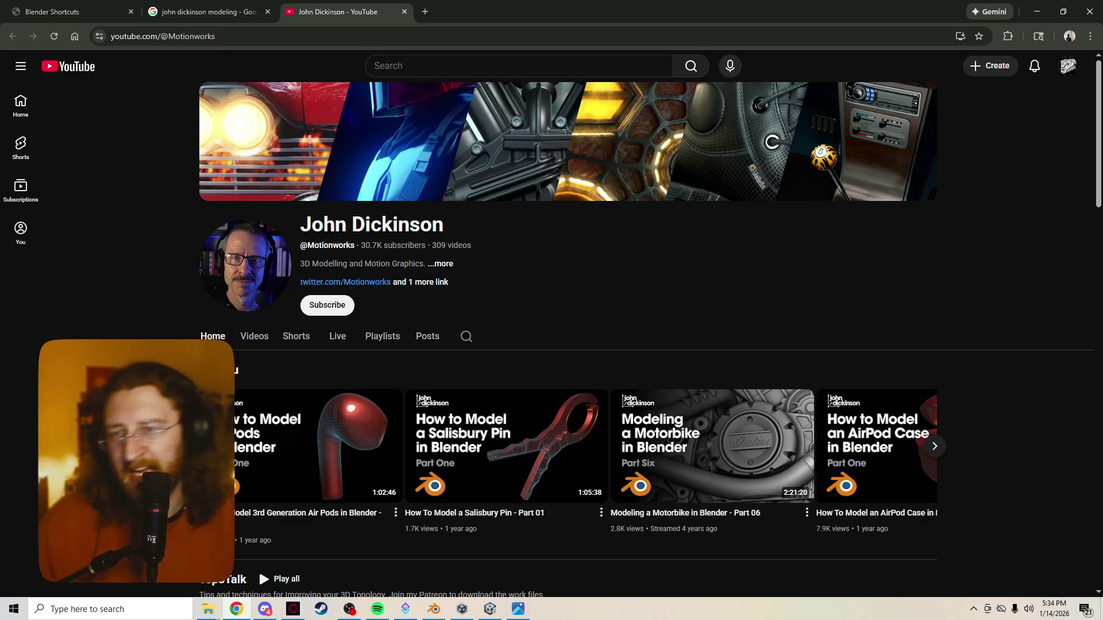
scroll(569, 344, down, 3)
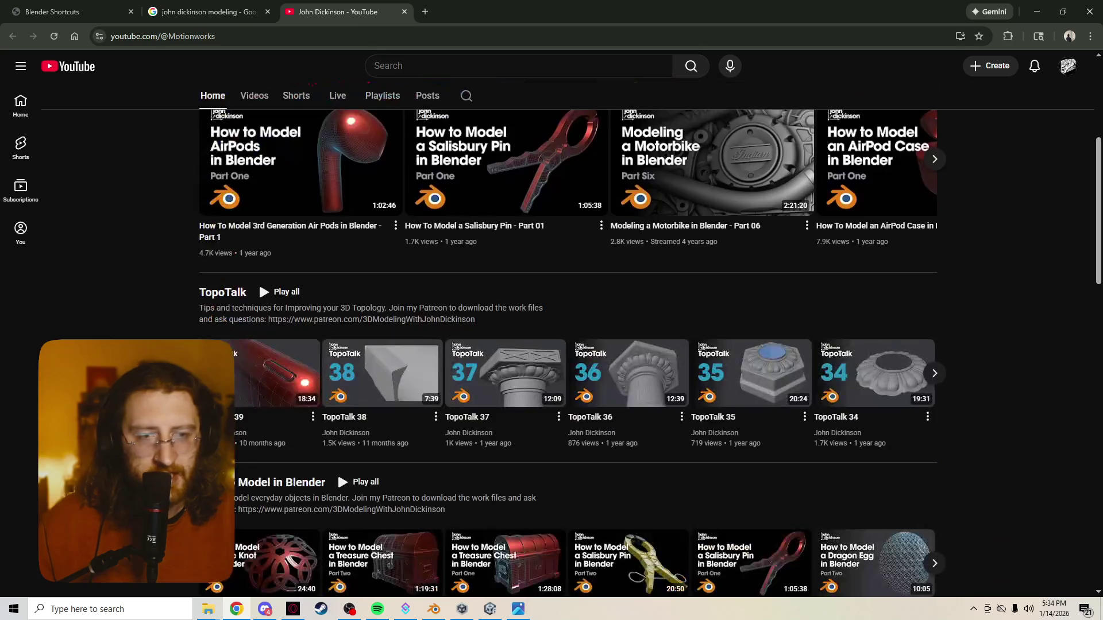
scroll(568, 345, down, 3)
scroll(569, 344, up, 4)
scroll(568, 345, up, 3)
Go to the YouTube home page, close that tab, and minimize Chrome to return to Blender
click(20, 104)
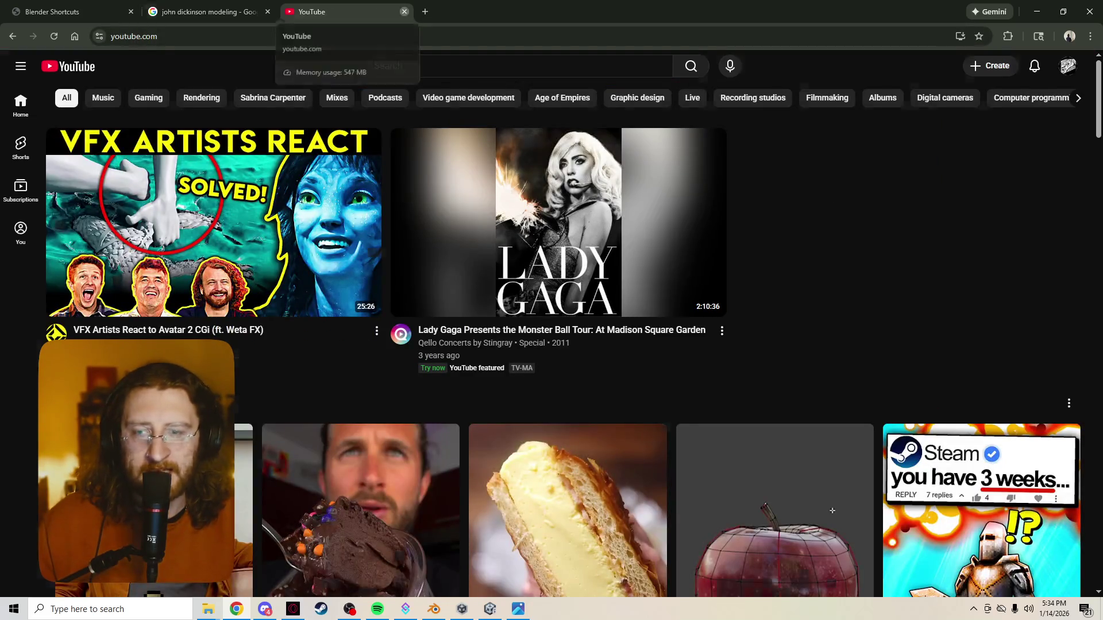
click(404, 12)
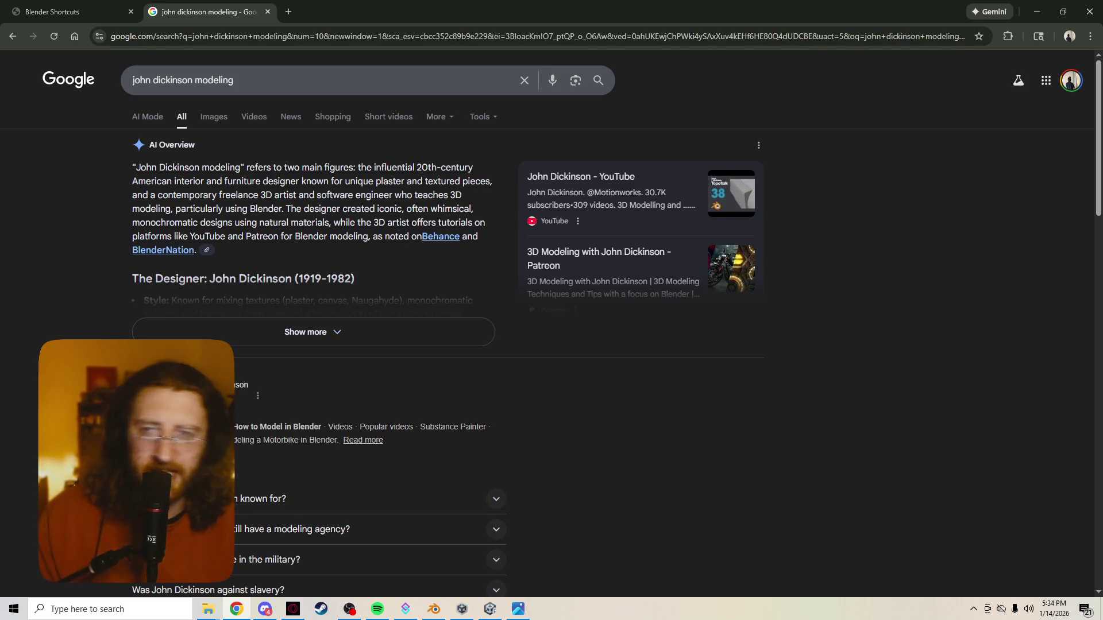
click(1037, 12)
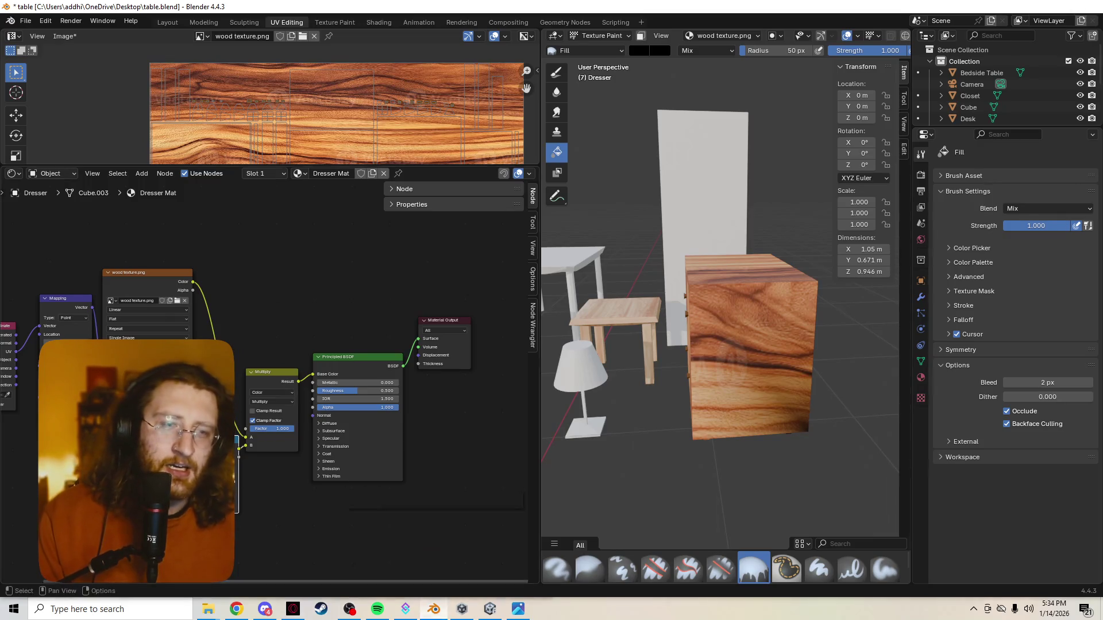
Orbit around the dresser and the bed in front, then switch back to the browser search results
mouse_move(719, 344)
middle_down()
mouse_move(603, 345)
mouse_move(732, 345)
mouse_move(689, 327)
middle_up()
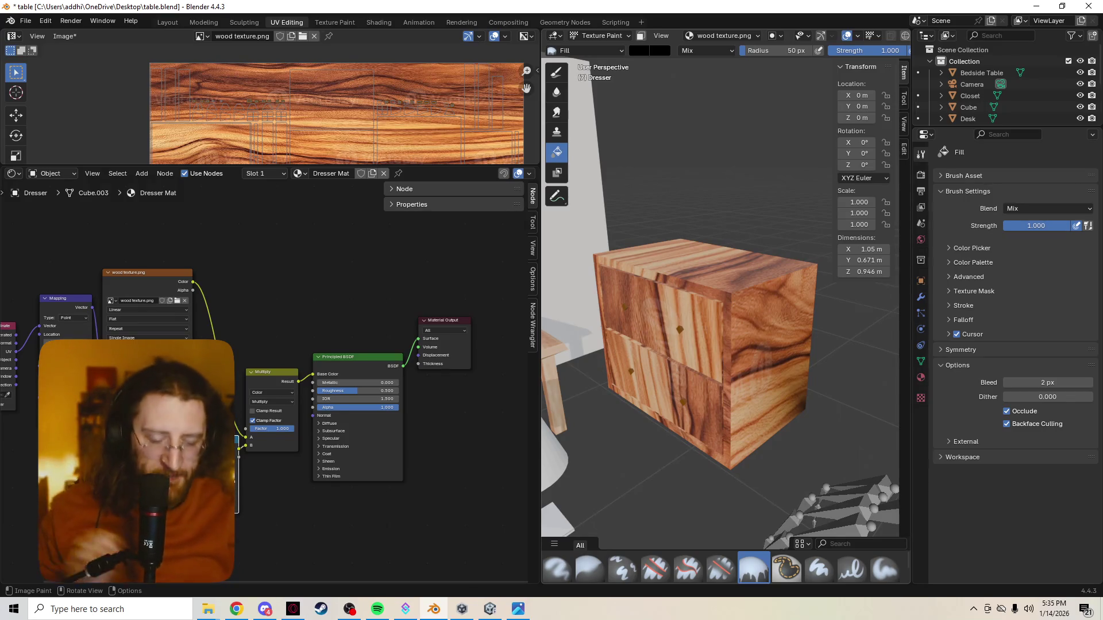
scroll(719, 345, down, 3)
scroll(720, 345, down, 3)
mouse_move(720, 345)
middle_down()
mouse_move(672, 362)
mouse_move(706, 327)
mouse_move(681, 345)
middle_up()
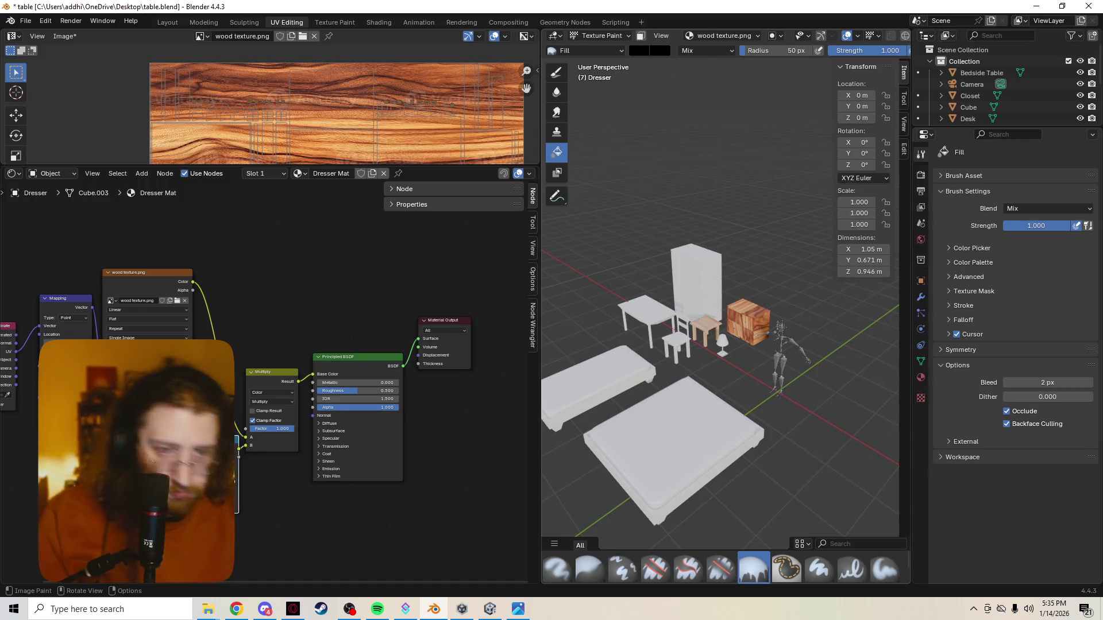
scroll(721, 385, up, 2)
scroll(720, 385, down, 1)
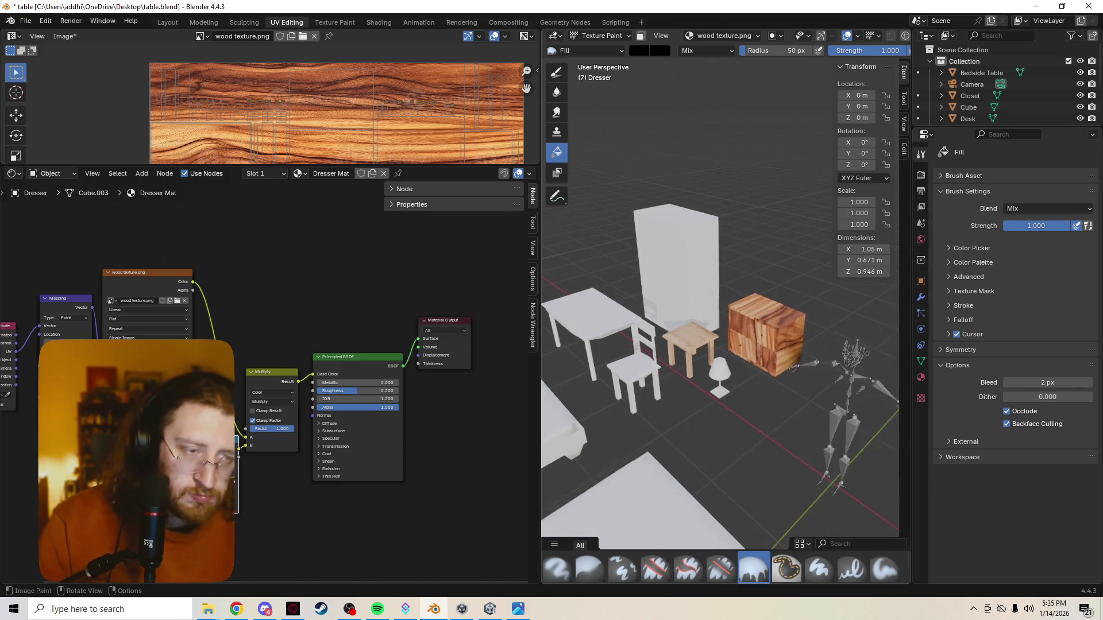
scroll(721, 385, down, 2)
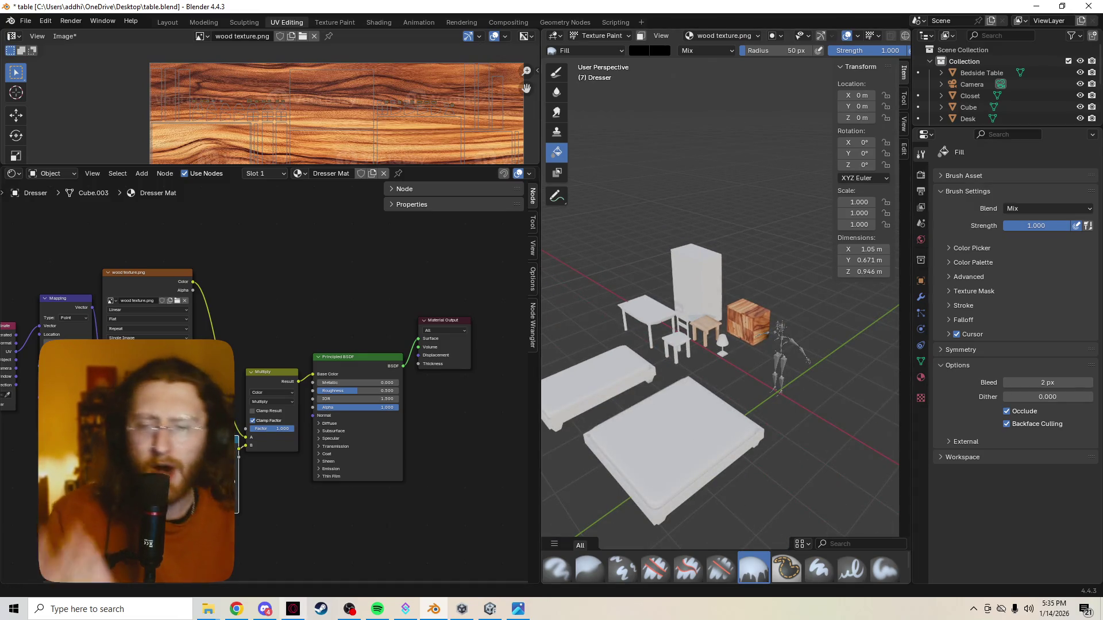
click(236, 610)
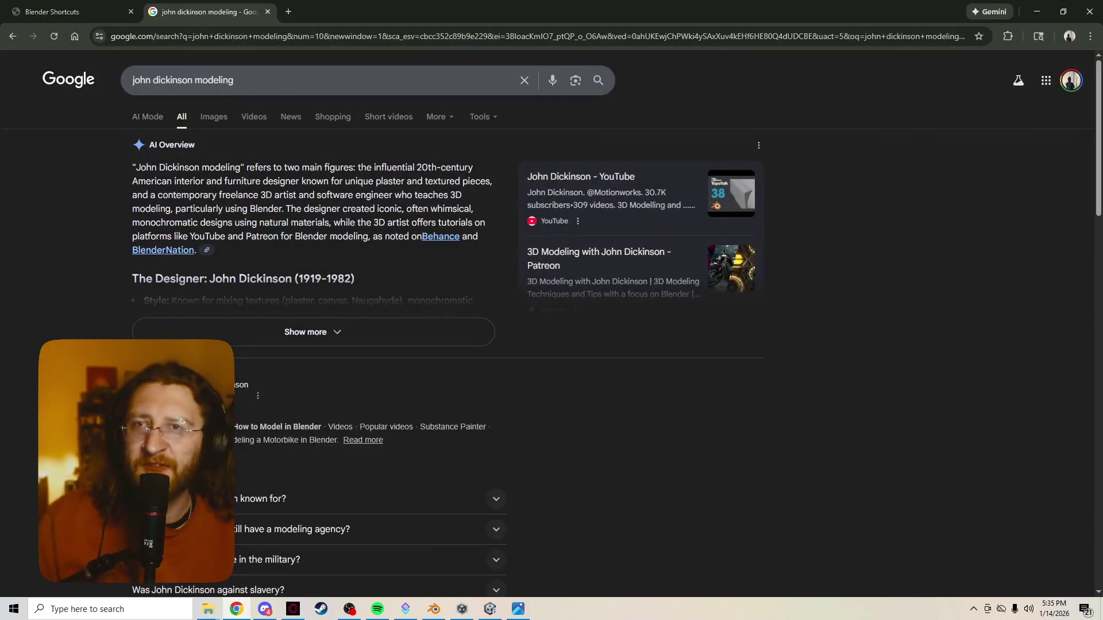
Open a new Chrome tab, glance at the overflow bookmarks, and bring the Blender table scene forward
key(ctrl+t)
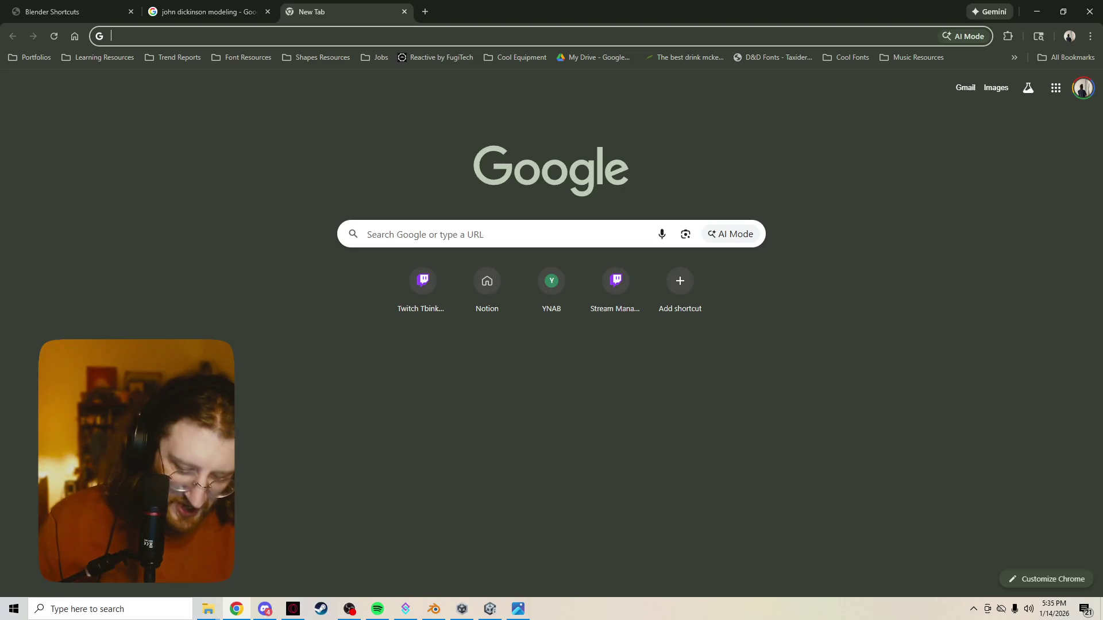
click(1015, 57)
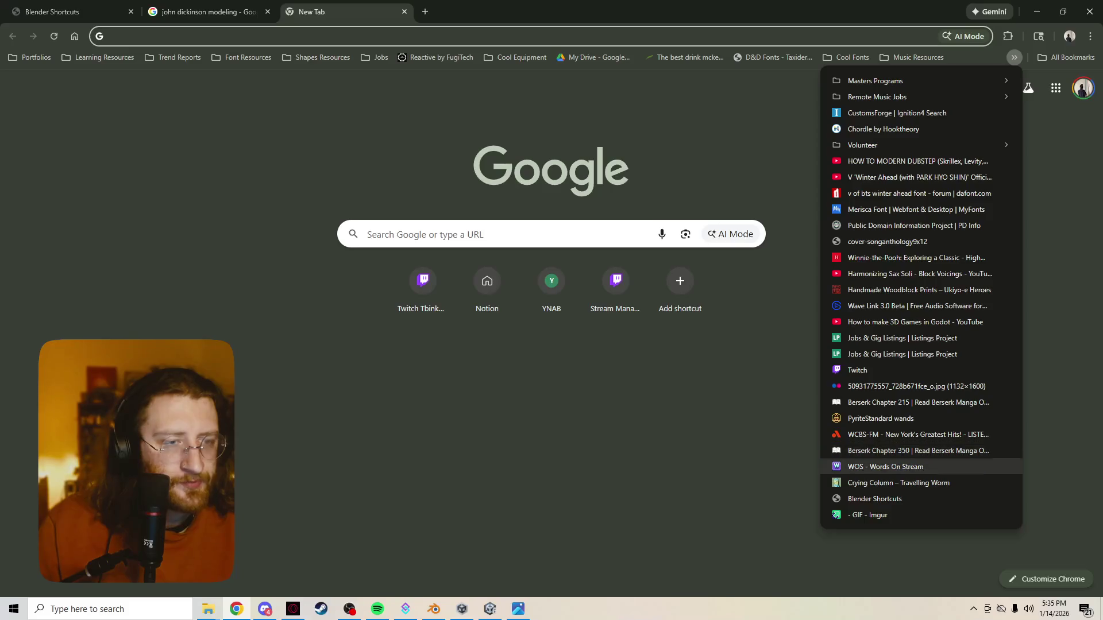
click(776, 405)
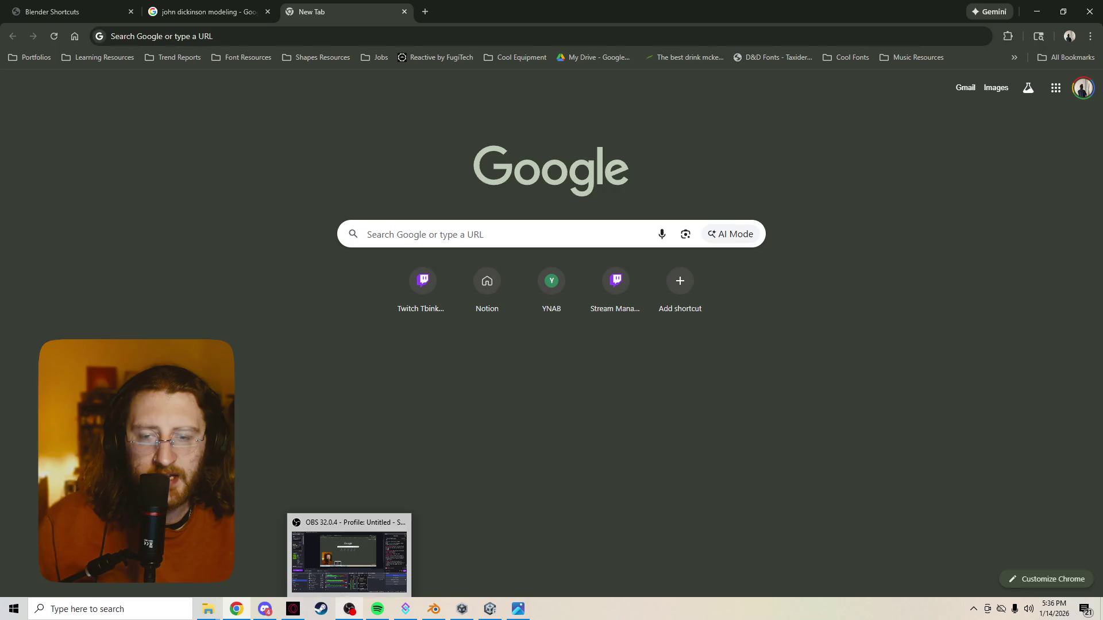
click(433, 608)
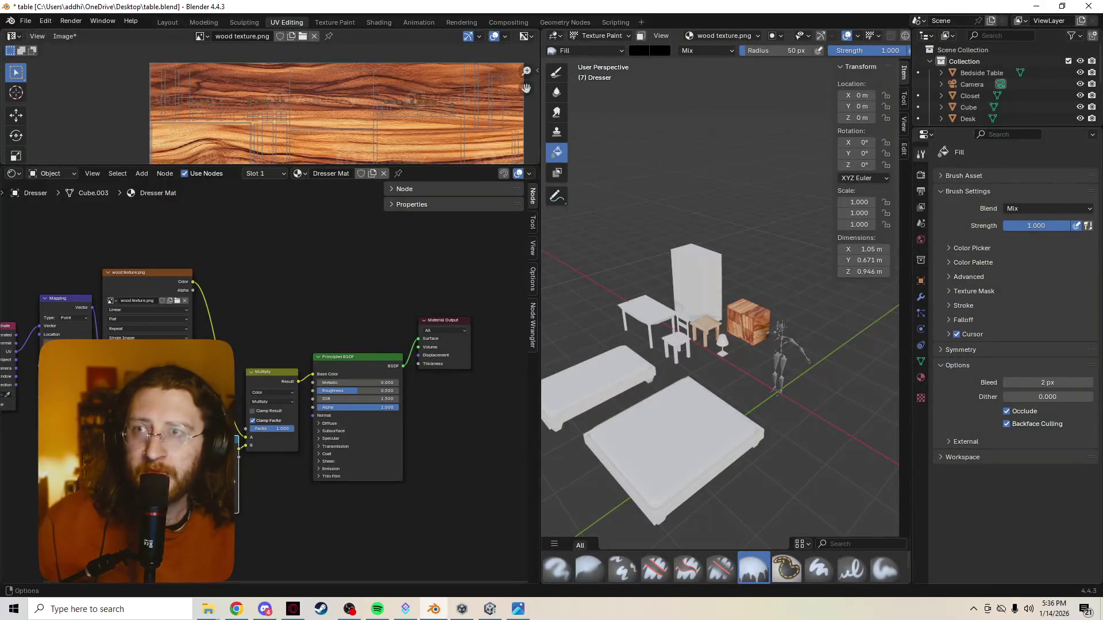
Save the table scene, open Untitled.blend from the Desktop, then close Blender
click(27, 19)
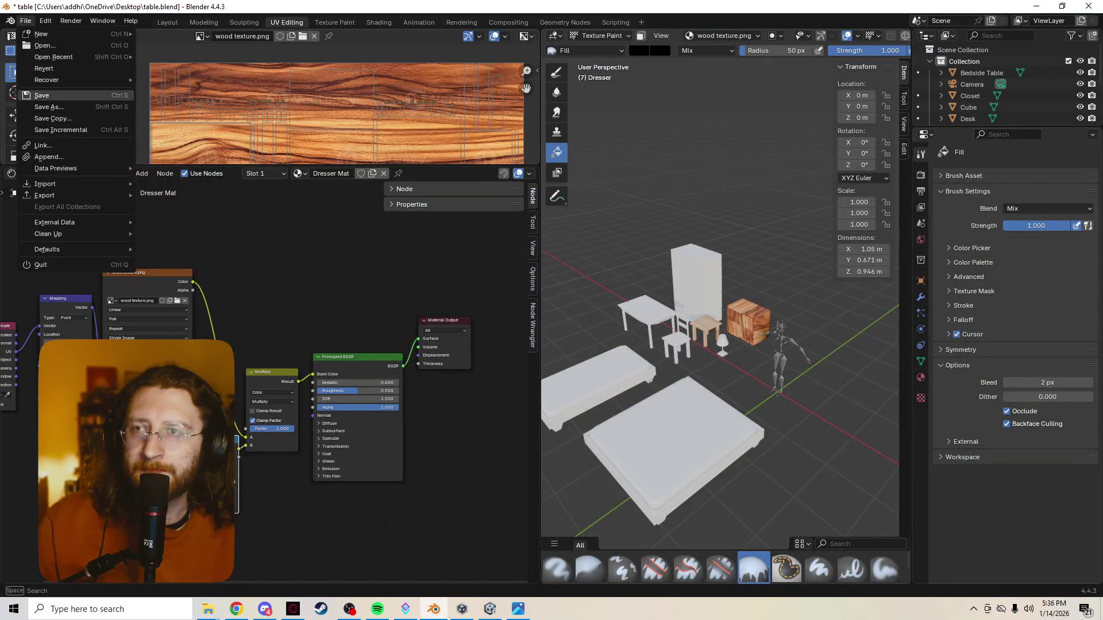
click(42, 94)
click(25, 20)
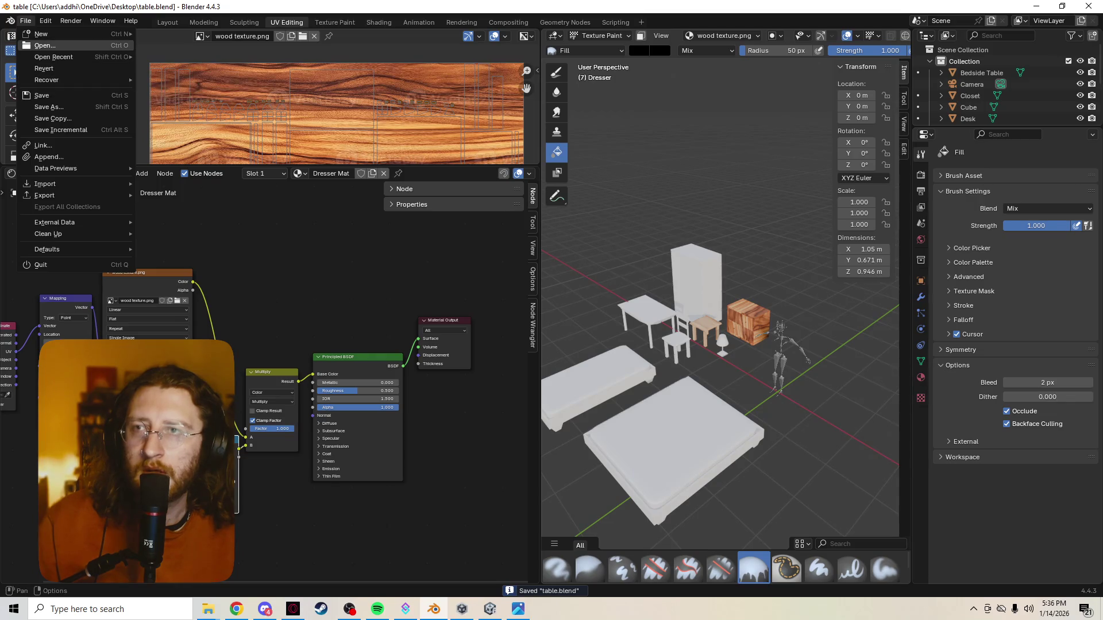
click(40, 264)
click(502, 330)
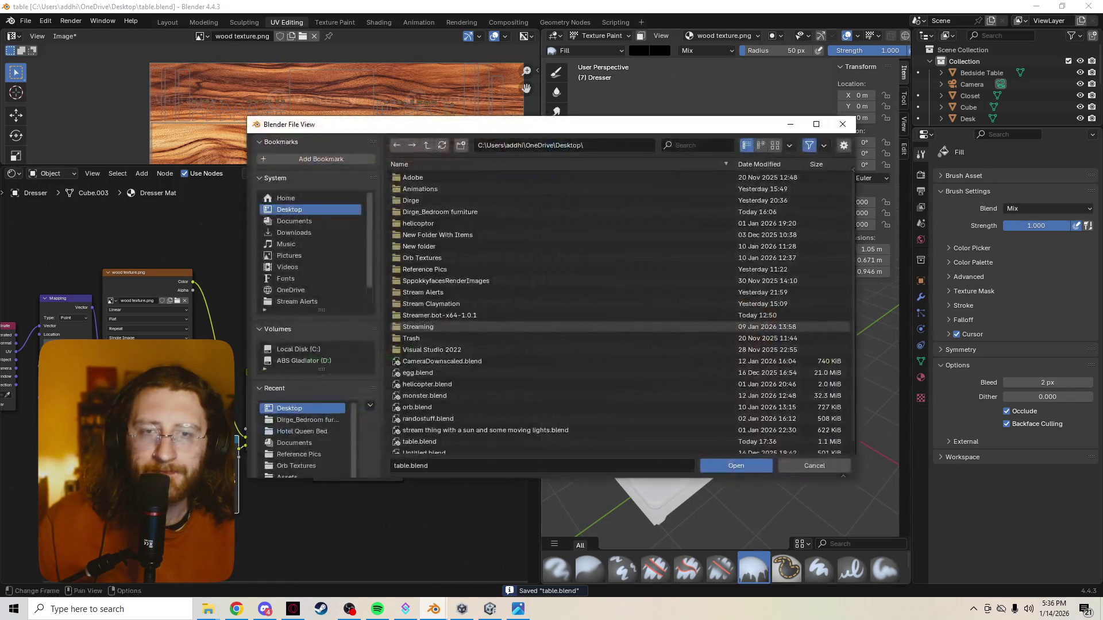
scroll(517, 326, down, 1)
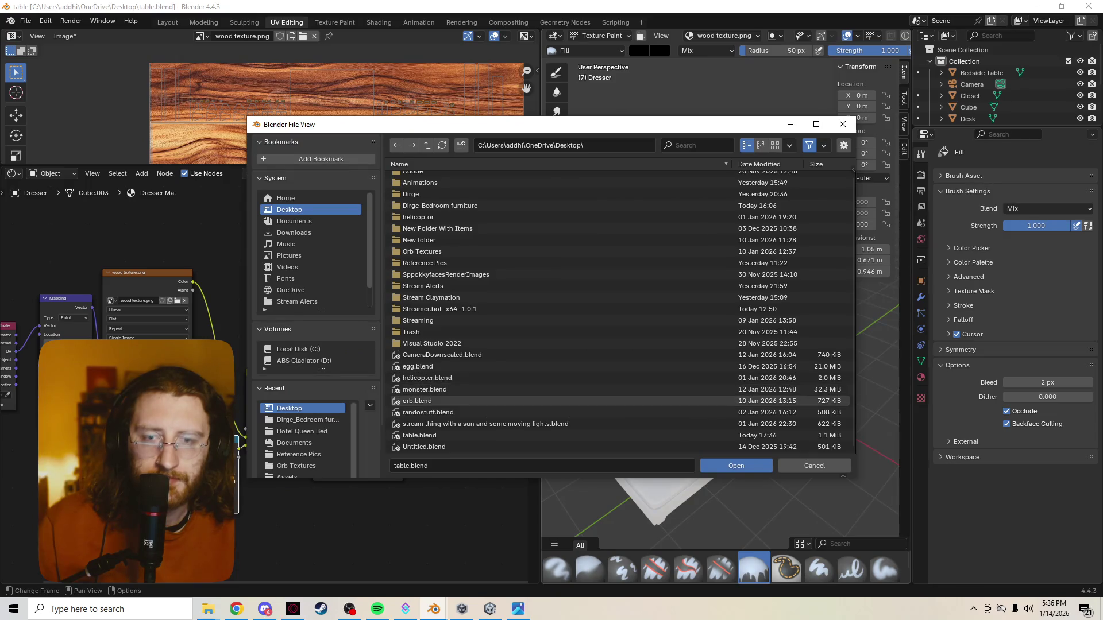
double_click(424, 446)
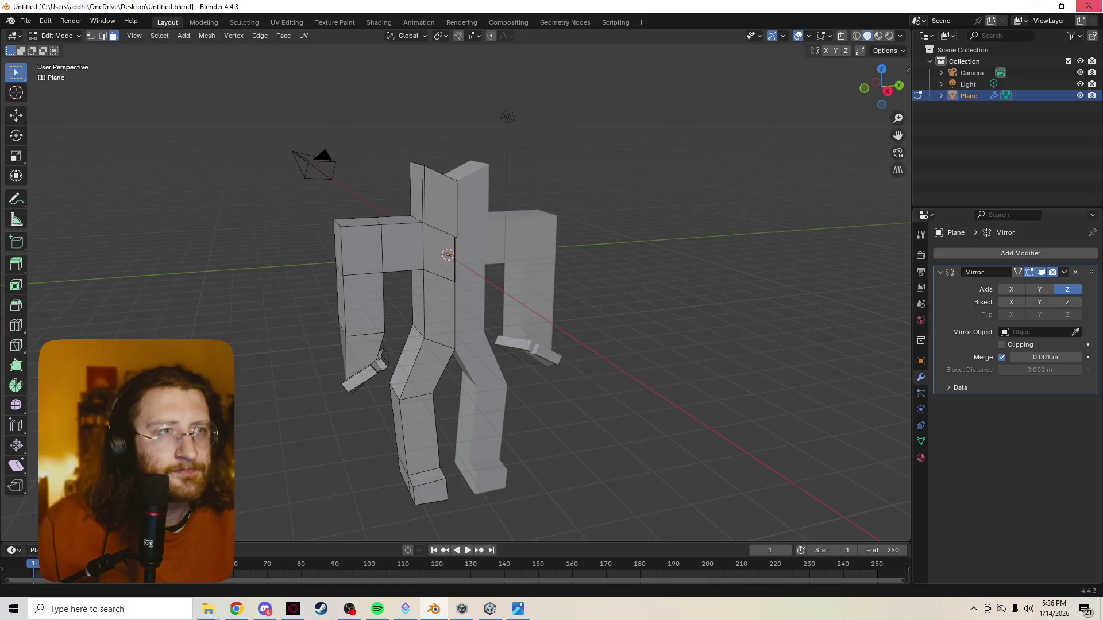
click(1088, 5)
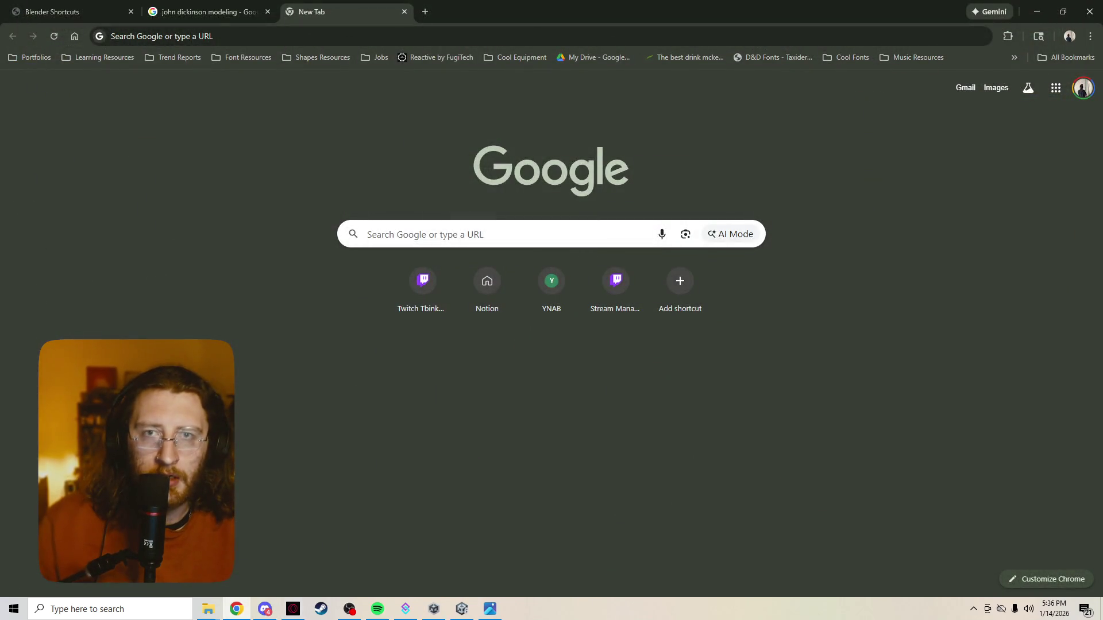
Search for video game models, find beds on The Models Resource, open Hotel Queen Bed, and start a Windows search
key(ctrl+l)
text(video game models)
key(Return)
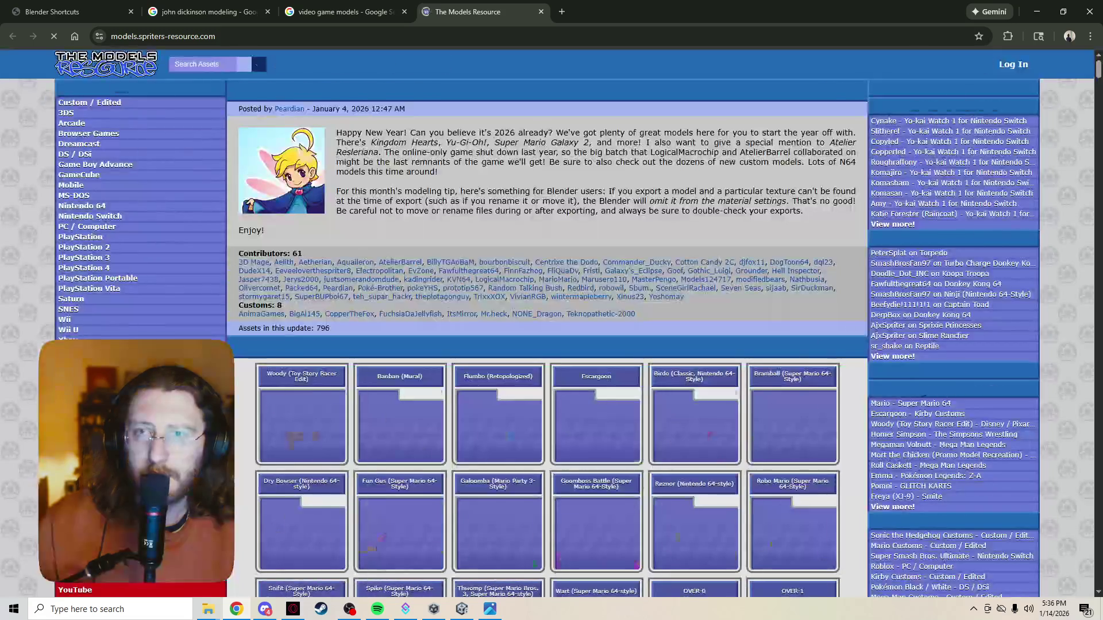
text(bed)
key(Return)
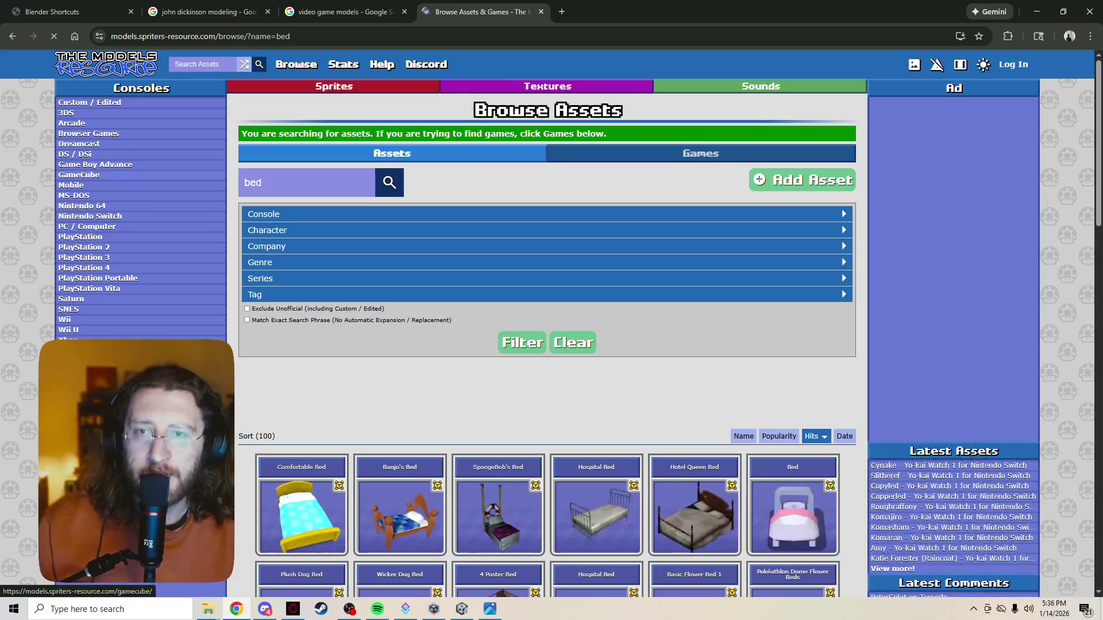
scroll(517, 345, down, 3)
click(694, 285)
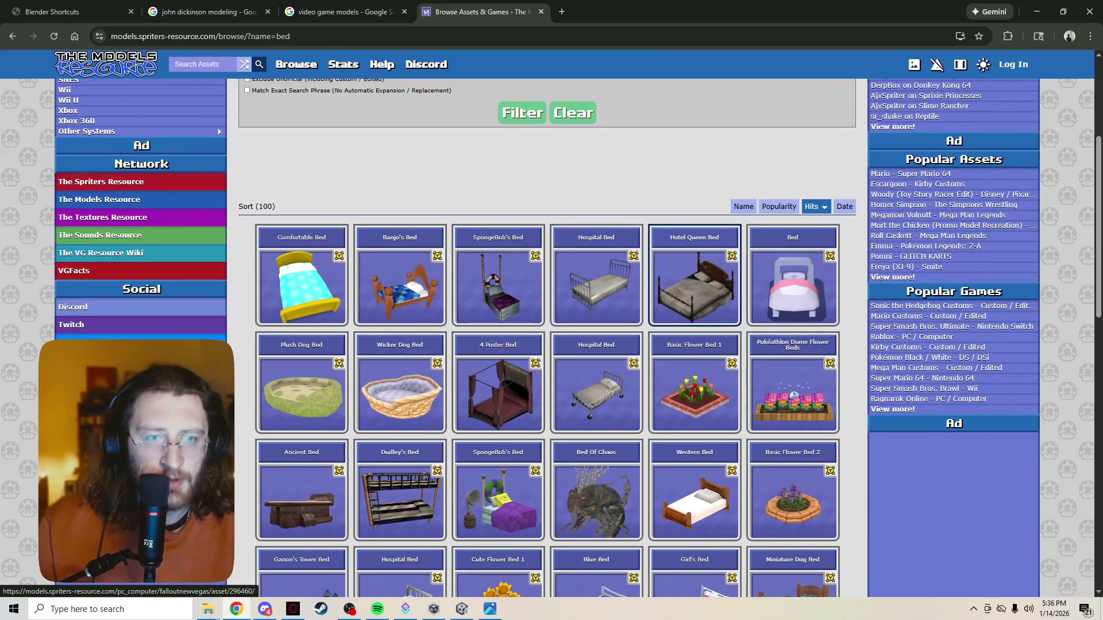
scroll(552, 345, down, 1)
scroll(551, 345, down, 1)
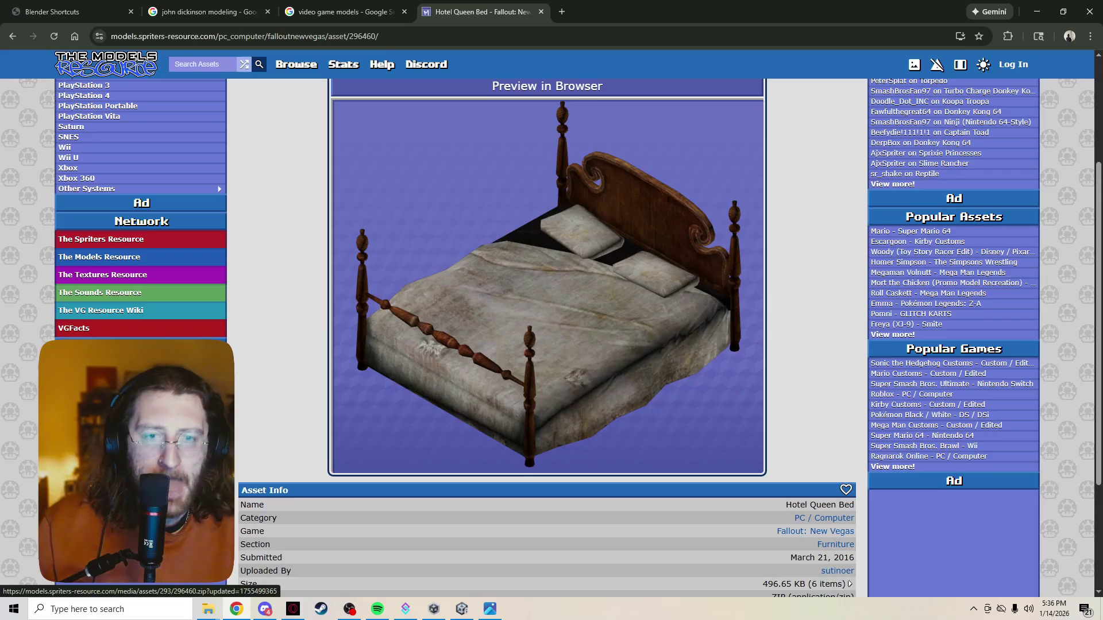
scroll(552, 345, up, 2)
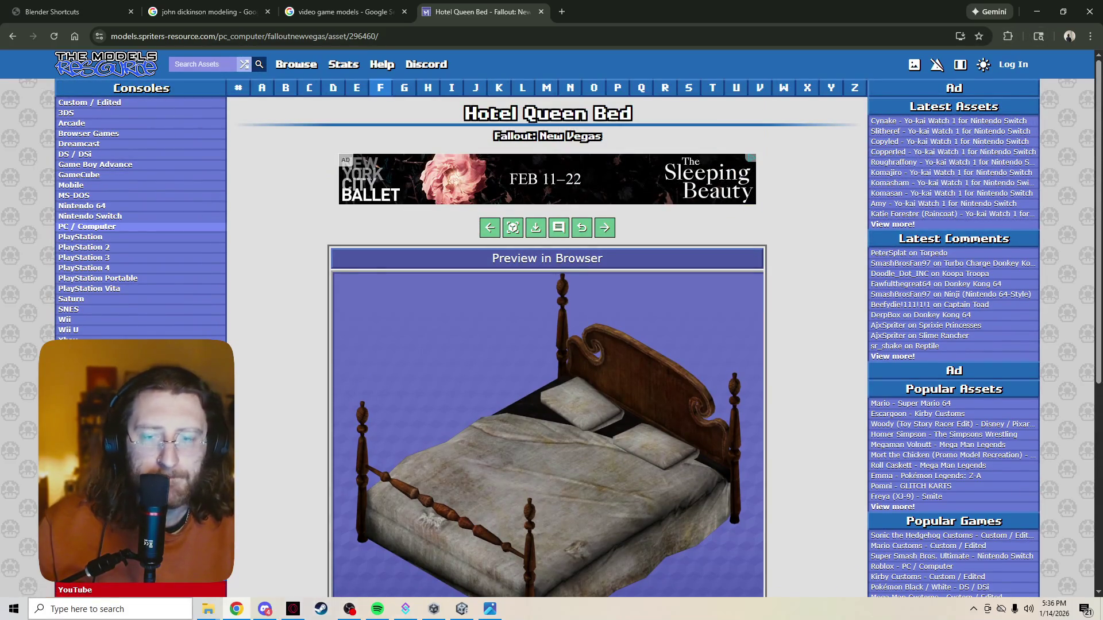
key(super)
text(blender)
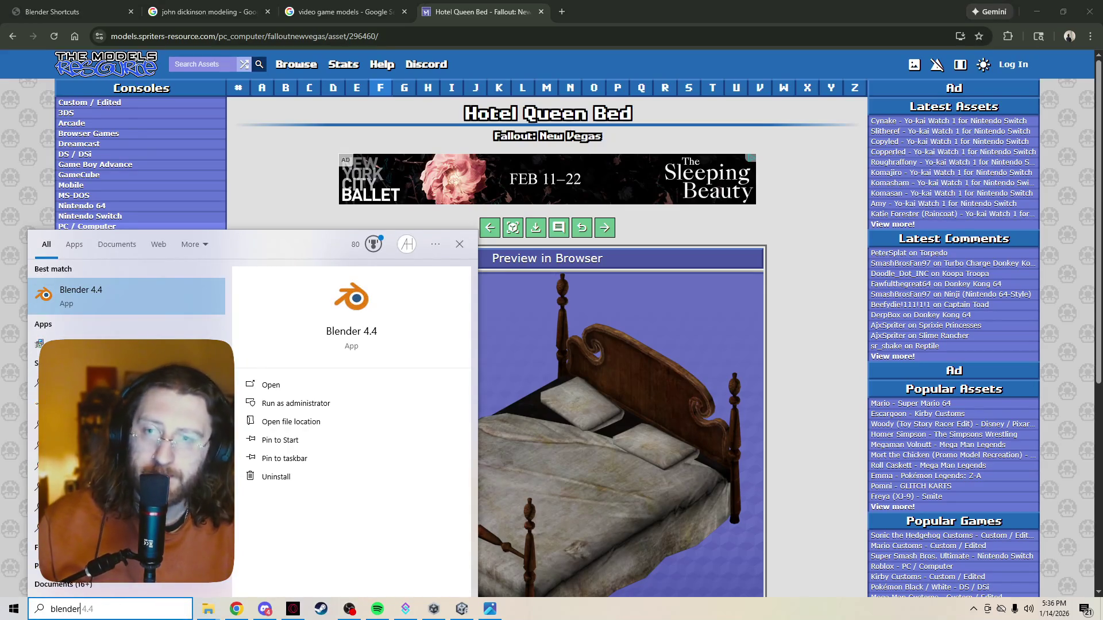
Launch Blender 4.4 to a default scene, deselect the cube, and start downloading the Hotel Queen Bed zip
key(Return)
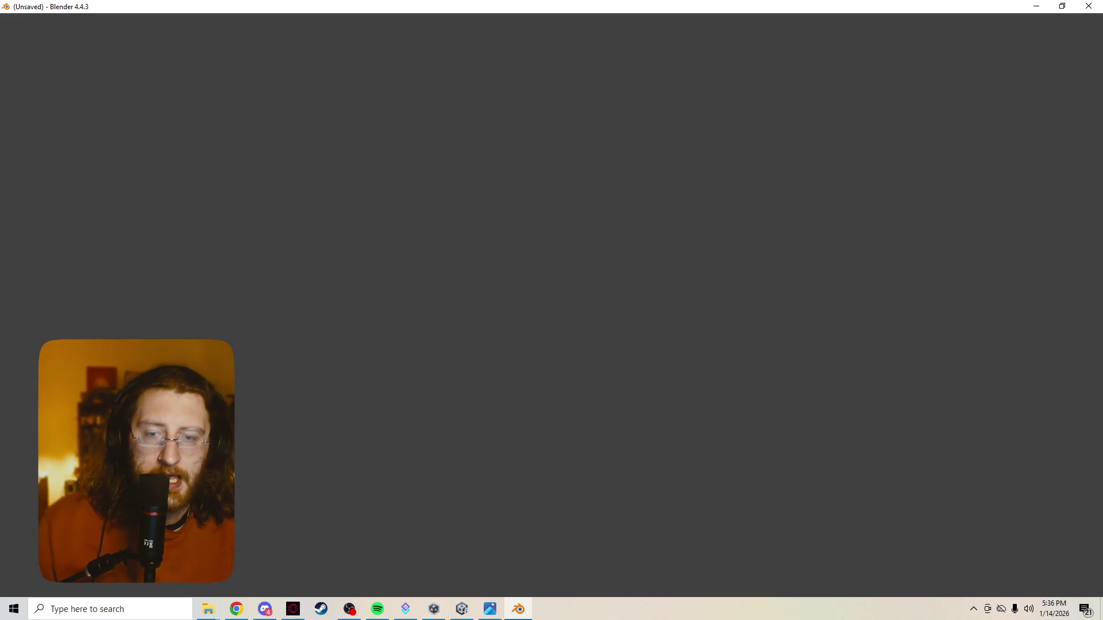
click(236, 609)
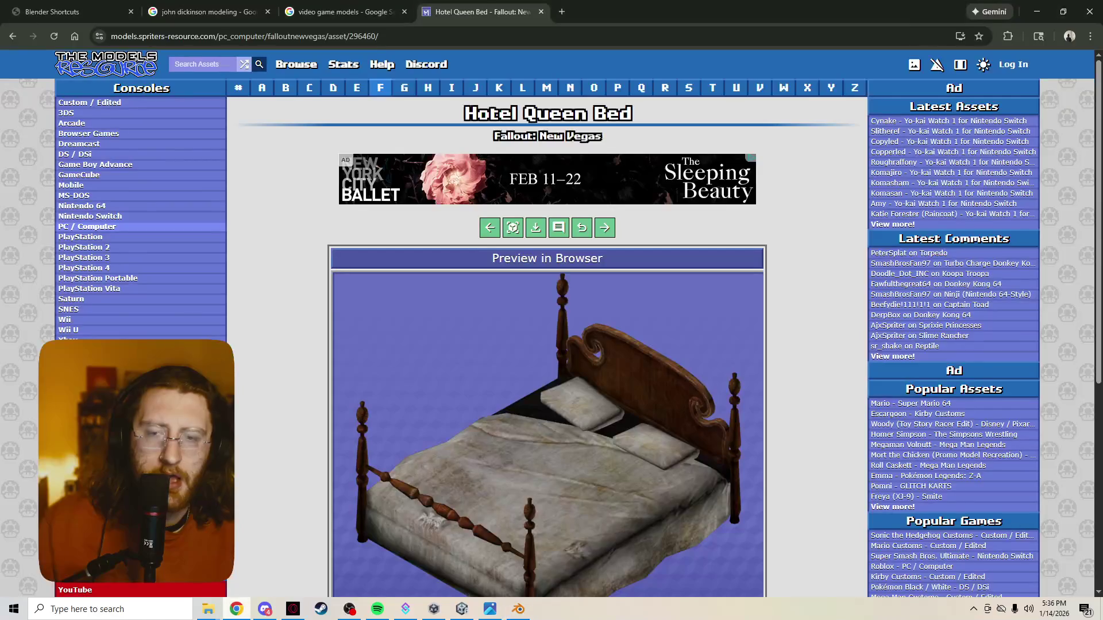
key(alt+Tab)
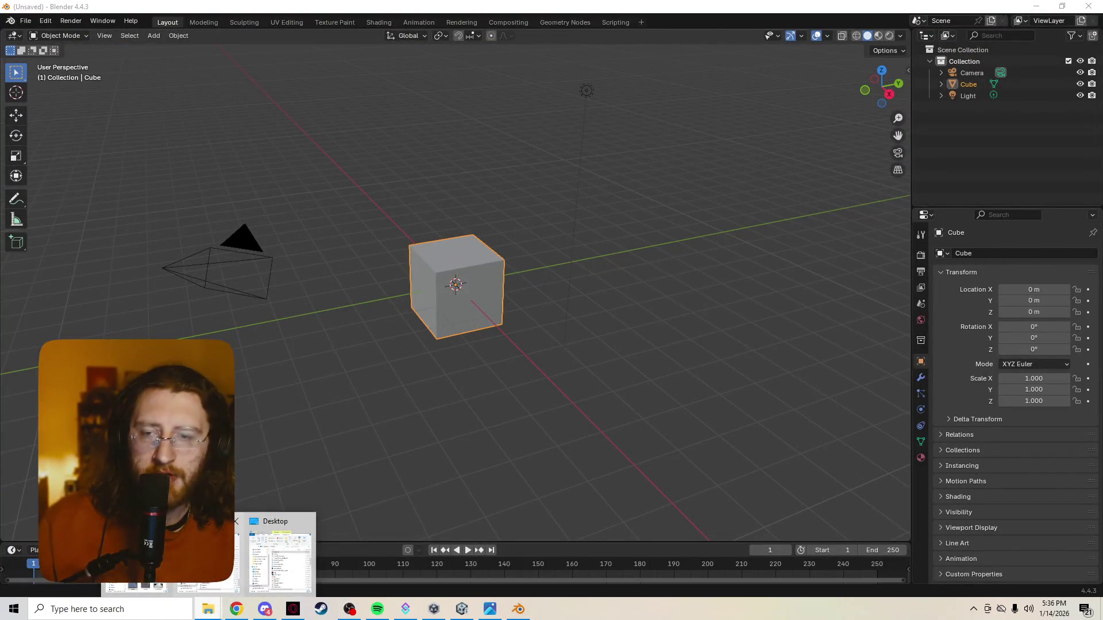
key(alt+a)
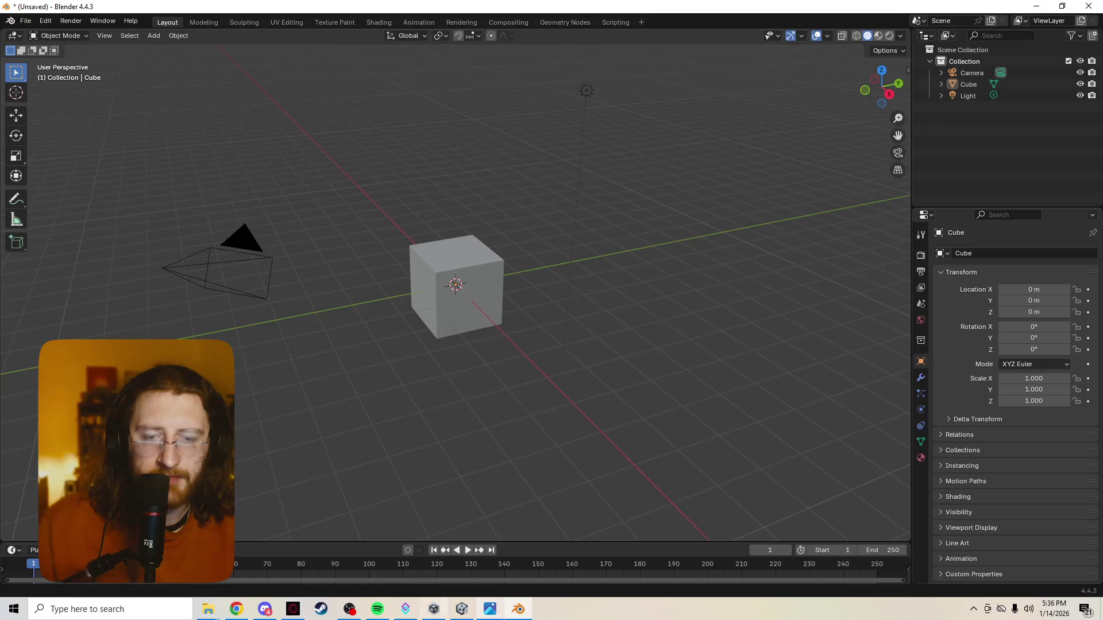
click(236, 608)
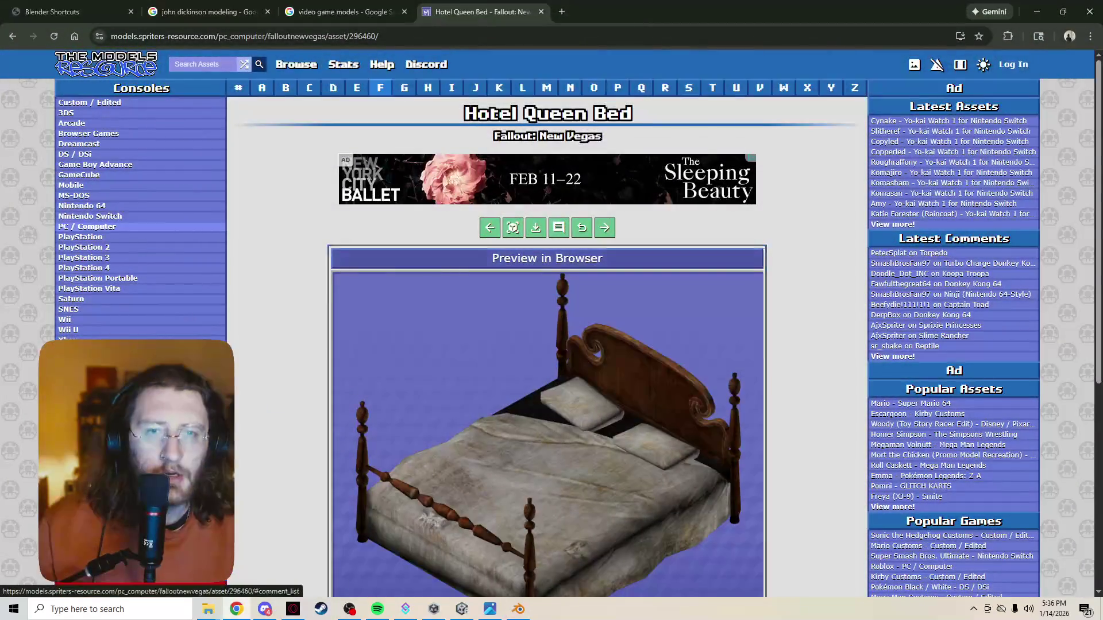
click(536, 227)
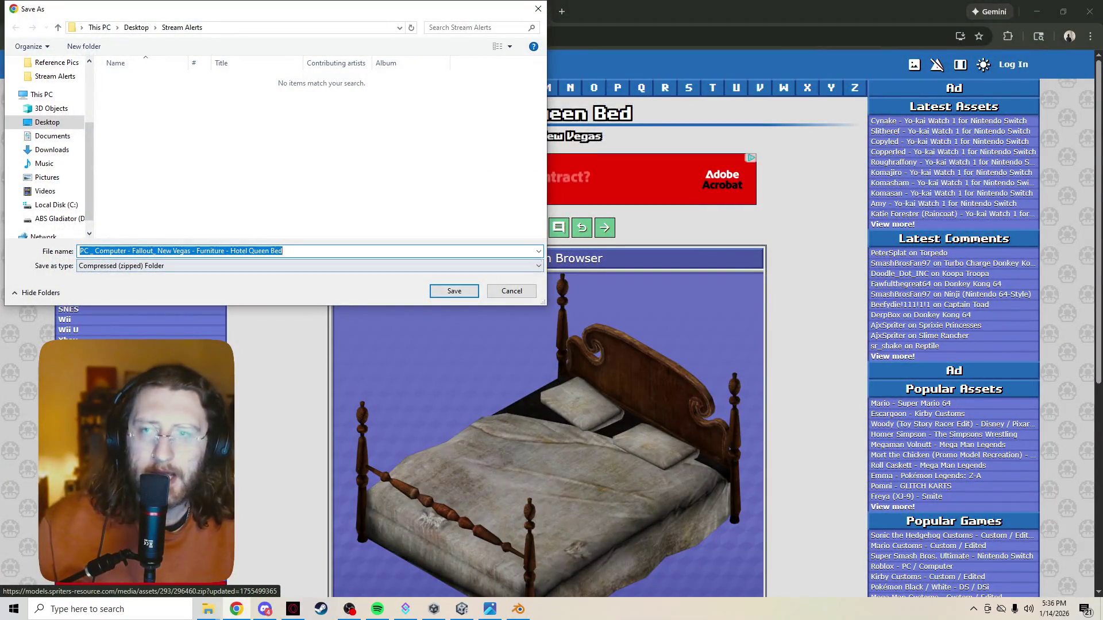
Save the Hotel Queen Bed zip, extract it into its own folder in File Explorer, and return to Blender
key(Return)
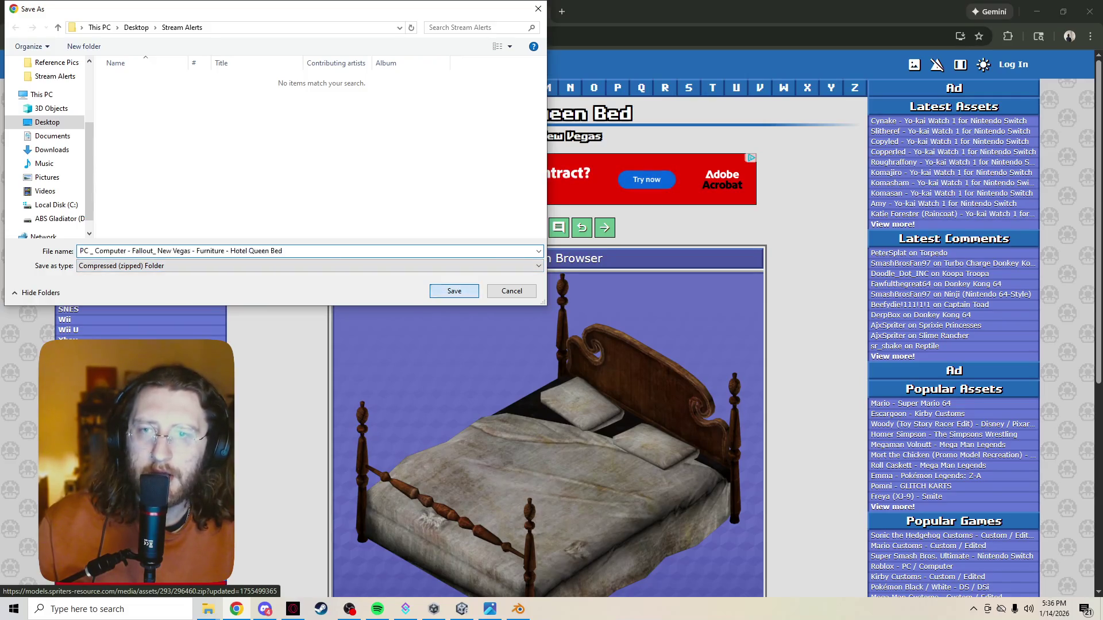
click(944, 68)
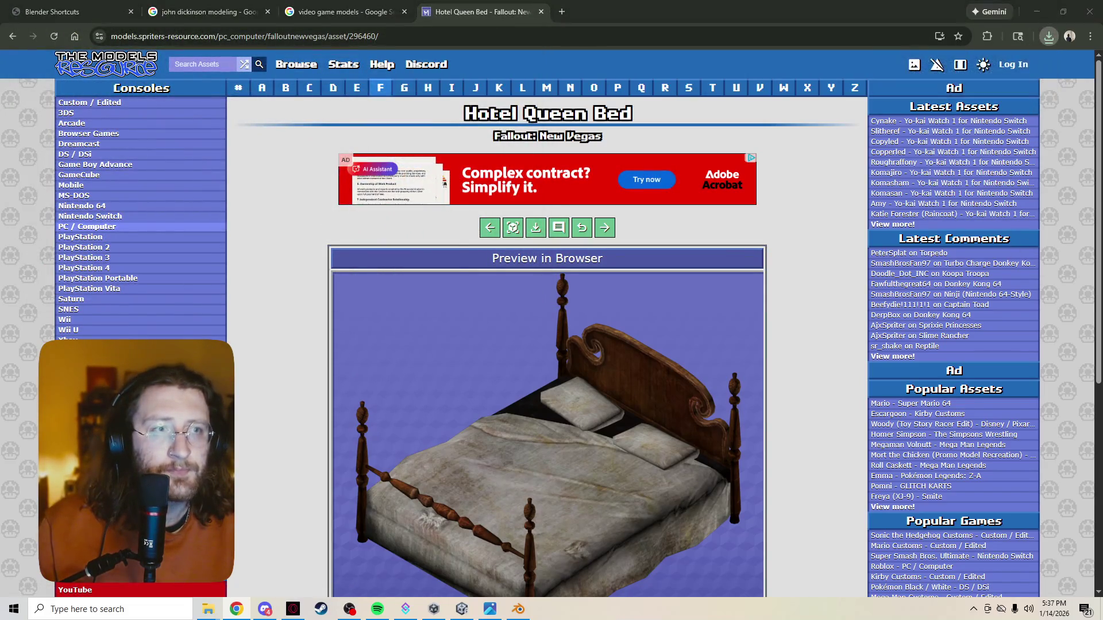
click(403, 150)
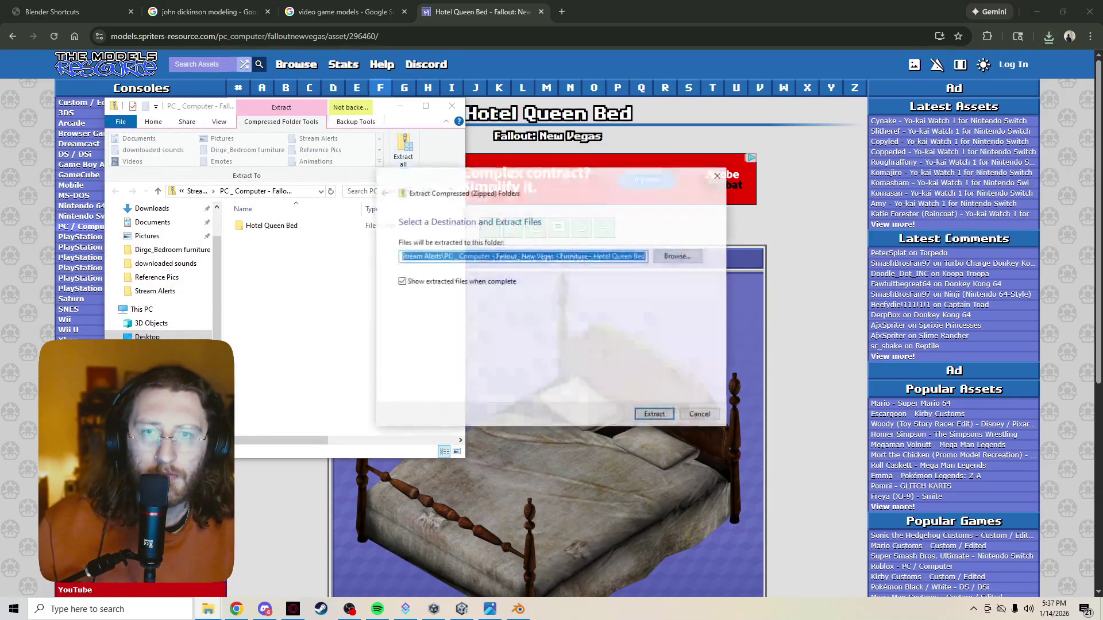
key(Return)
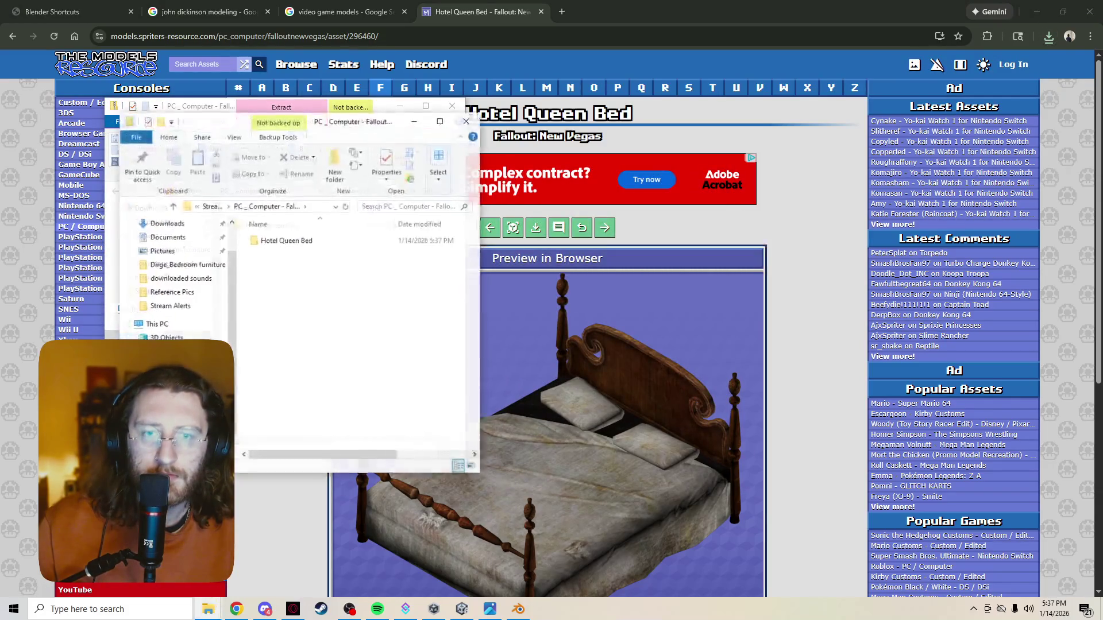
click(518, 609)
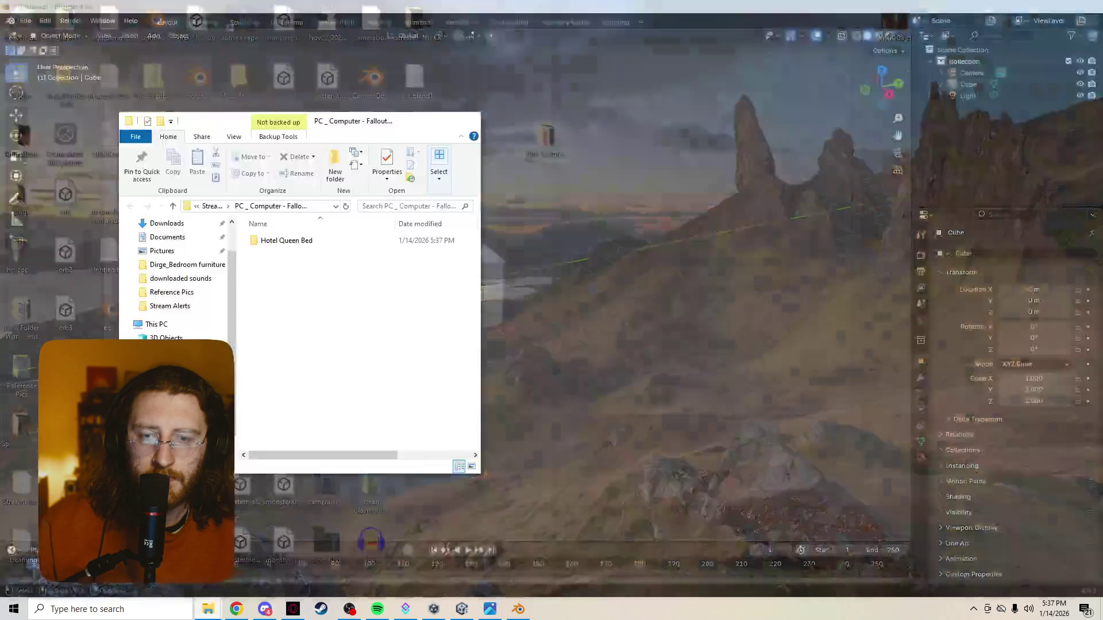
Browse into the extracted Hotel Queen Bed folder in File Explorer, then back out and minimize it
click(353, 555)
double_click(287, 241)
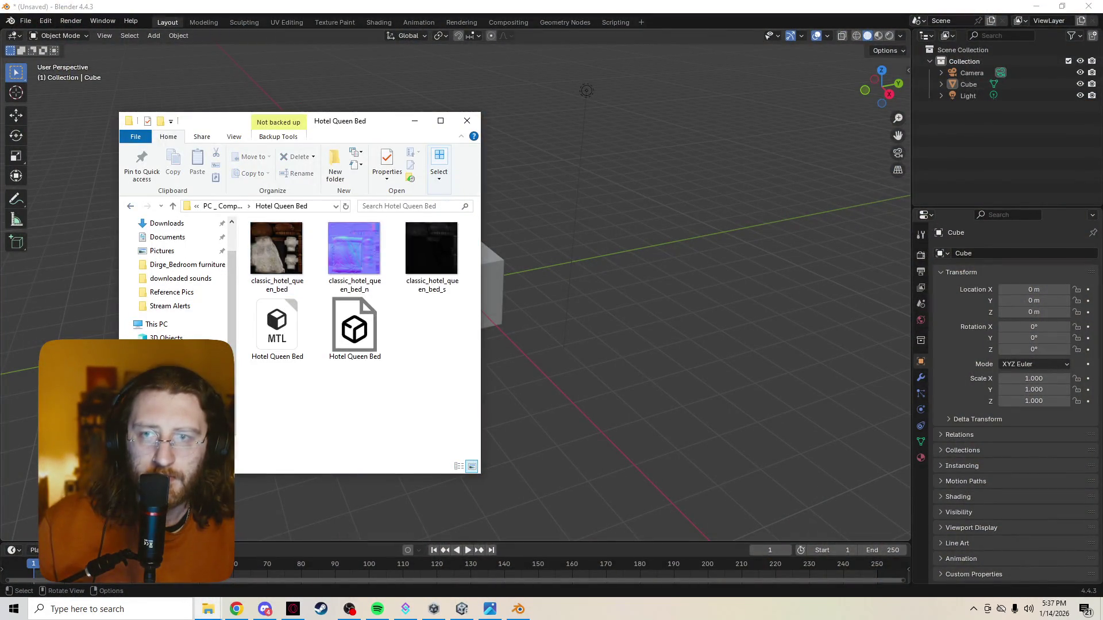
key(alt+Left)
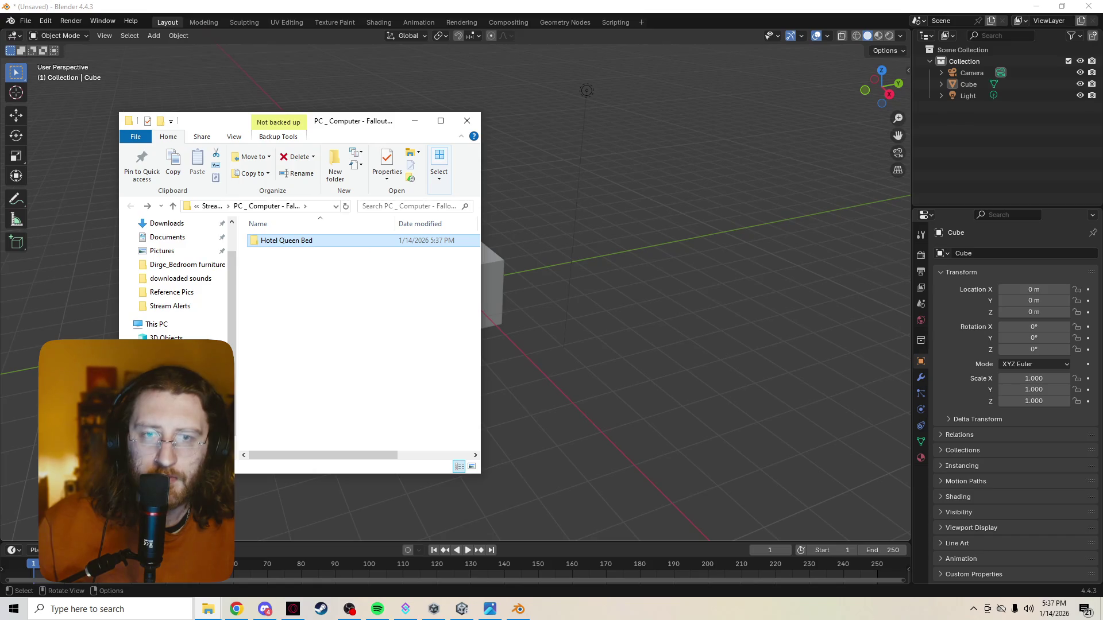
click(415, 120)
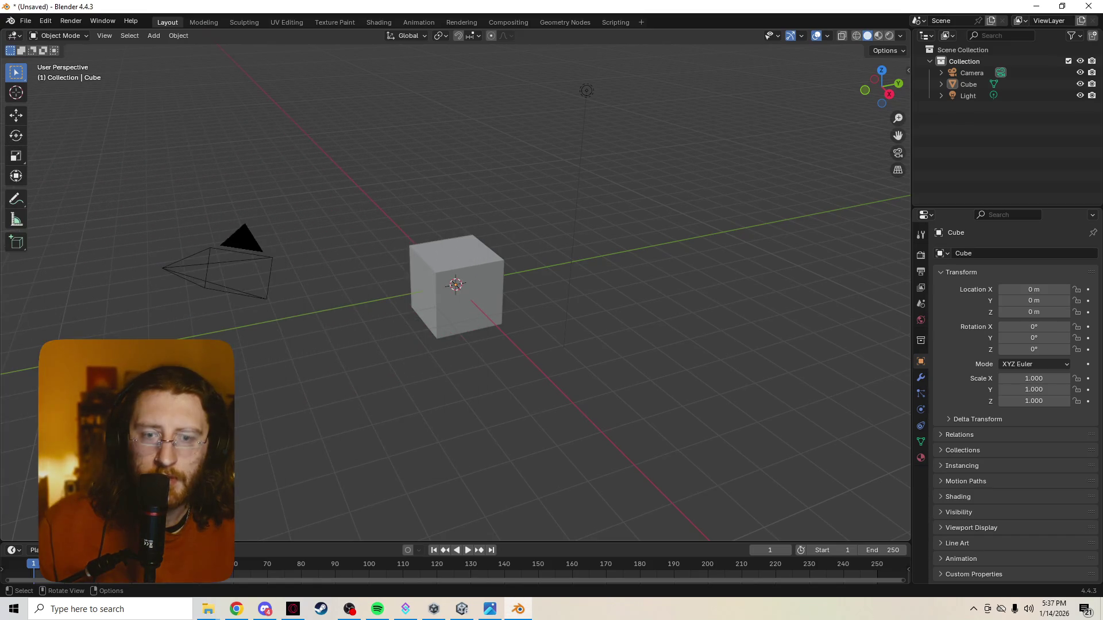
scroll(455, 289, down, 8)
scroll(443, 284, up, 8)
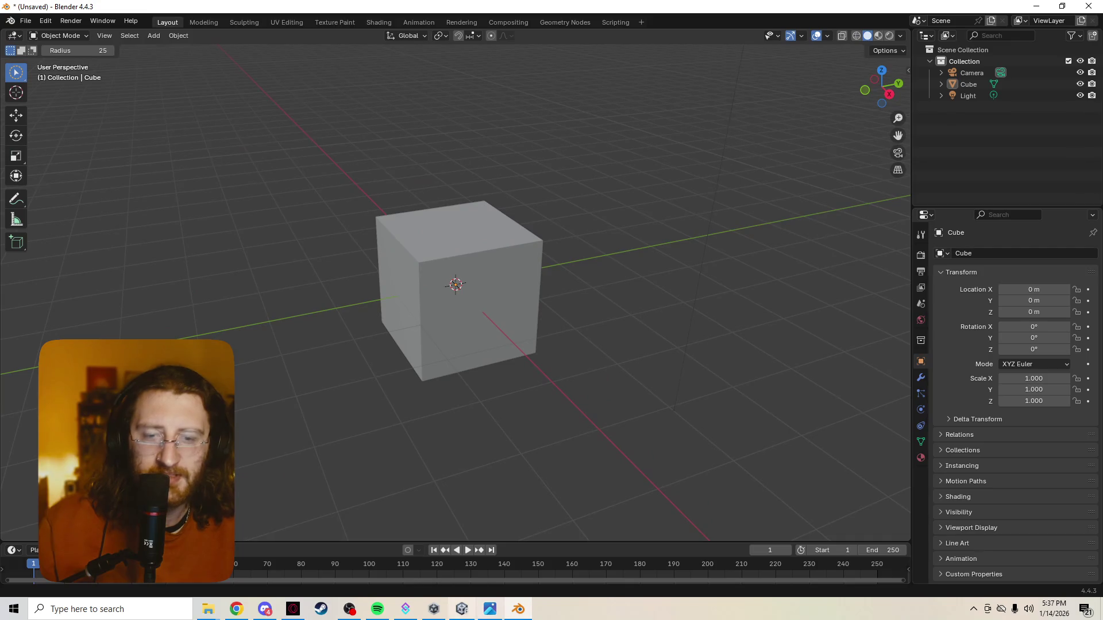
Reopen the Hotel Queen Bed folder beside Blender and drag the bed OBJ file into the viewport
click(462, 610)
click(236, 609)
mouse_move(208, 609)
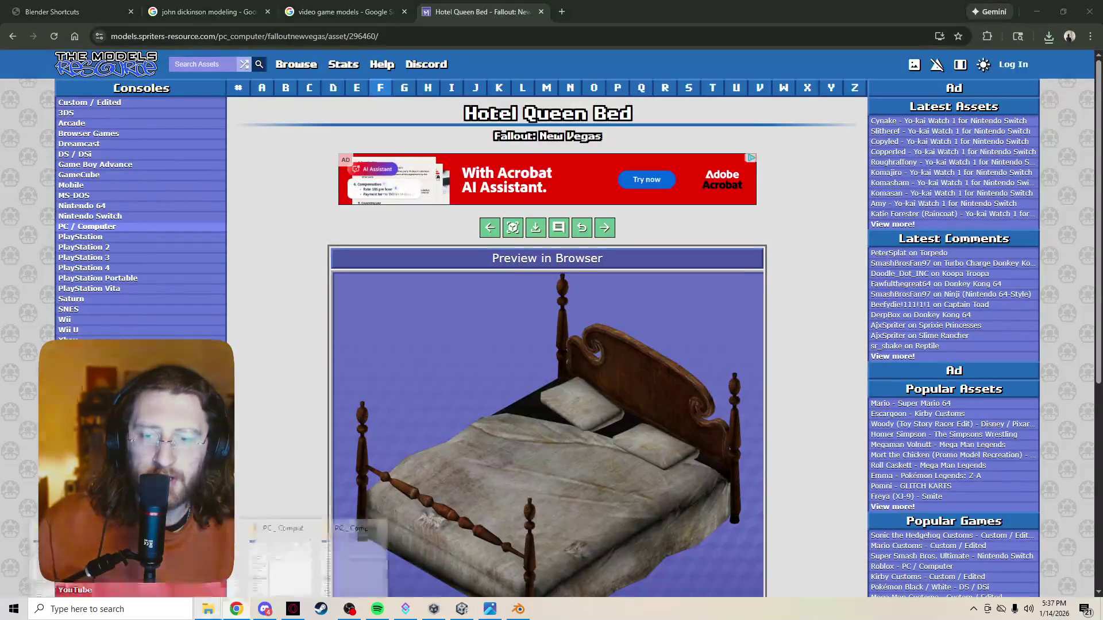
click(236, 610)
click(208, 610)
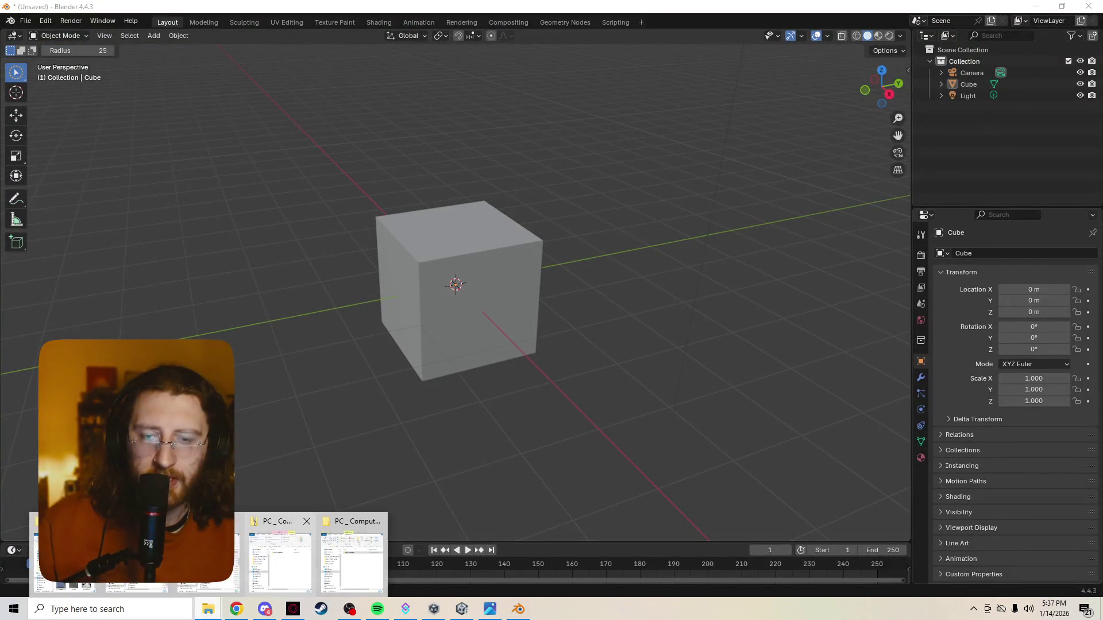
click(279, 560)
double_click(83, 274)
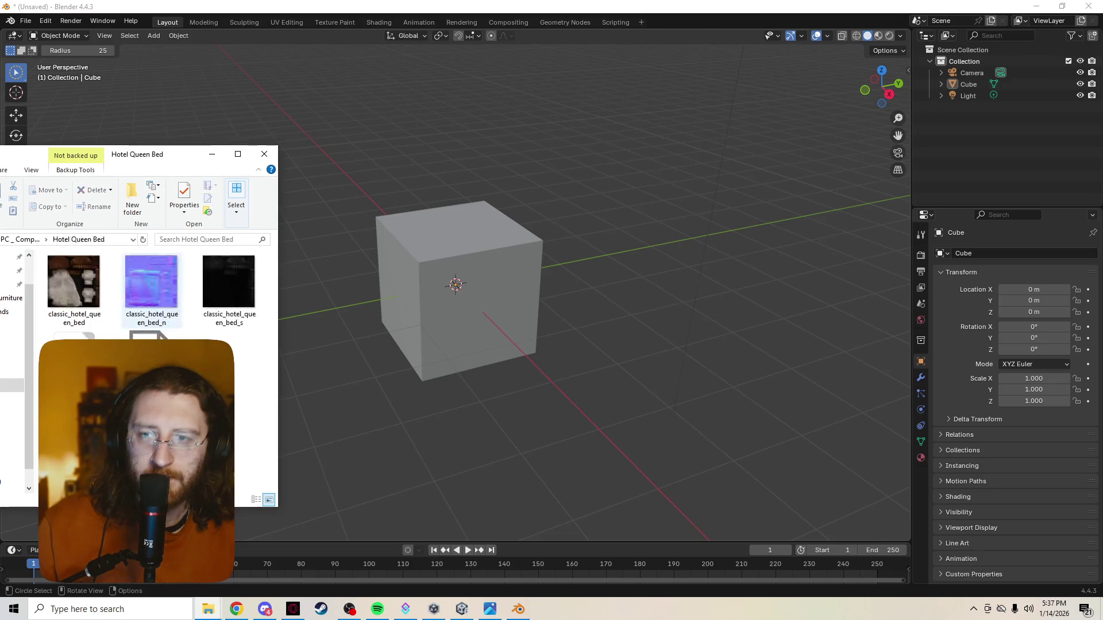
drag(150, 336, 638, 517)
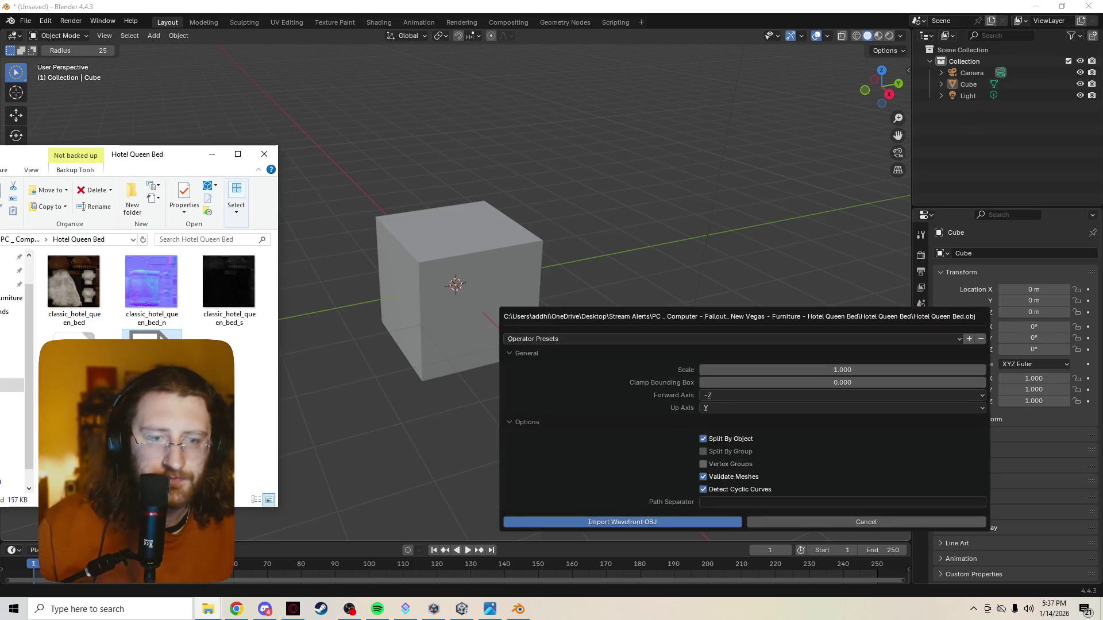
Import the Hotel Queen Bed OBJ and show it in Material Preview shading
click(670, 522)
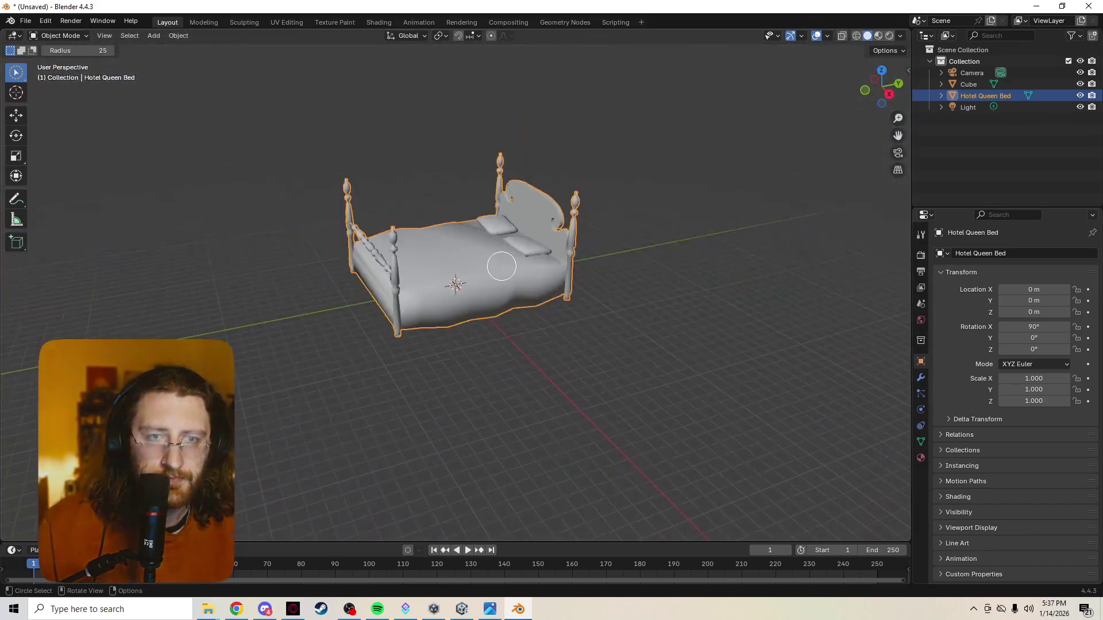
scroll(502, 266, up, 4)
key(z)
click(507, 191)
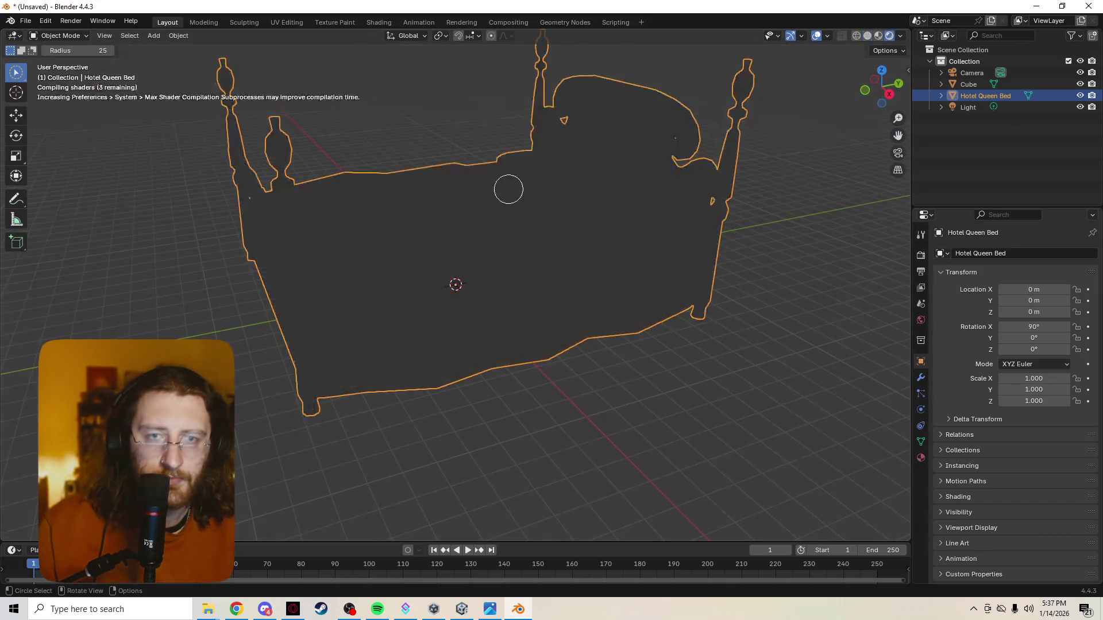
key(z)
click(505, 280)
mouse_move(495, 239)
shift+middle_down()
mouse_move(512, 297)
mouse_move(591, 272)
shift+middle_up()
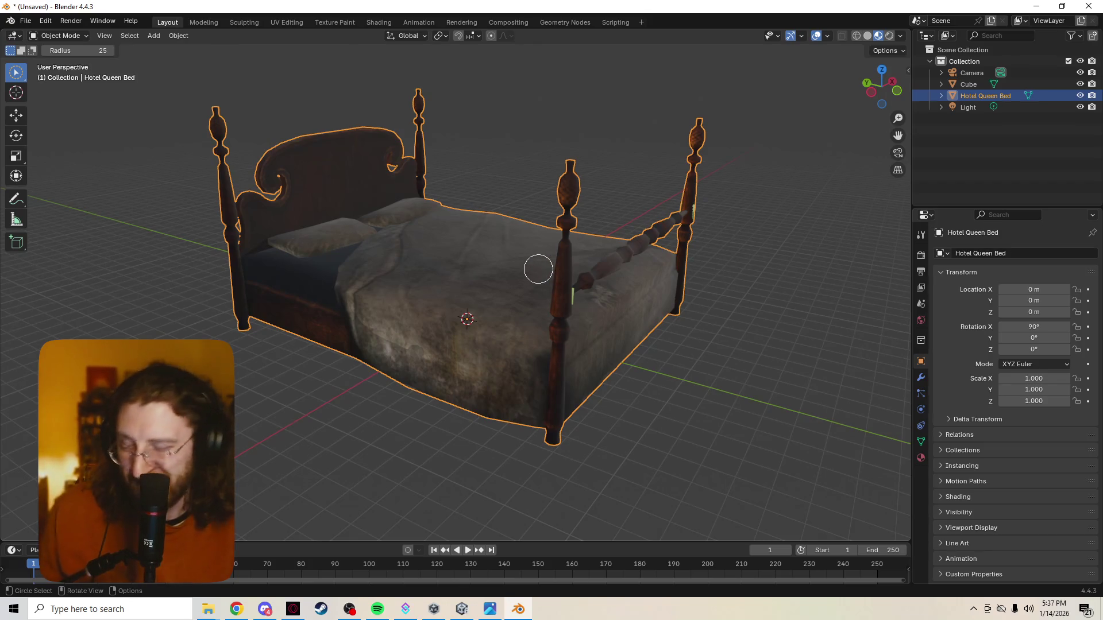
scroll(572, 233, up, 2)
key(a)
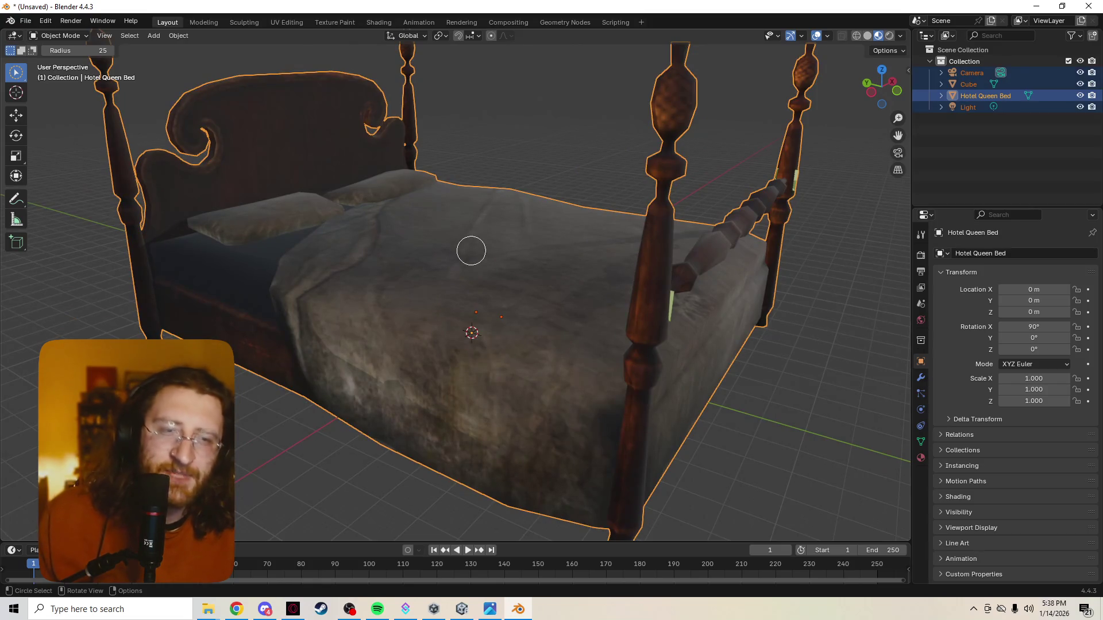
key(z)
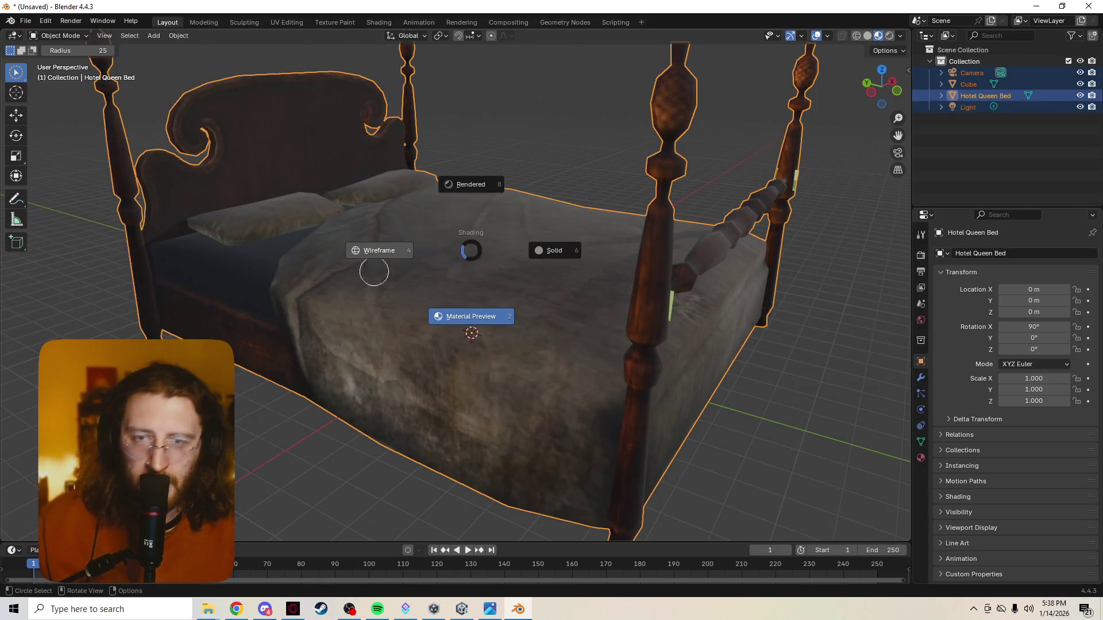
click(365, 254)
key(z)
click(402, 314)
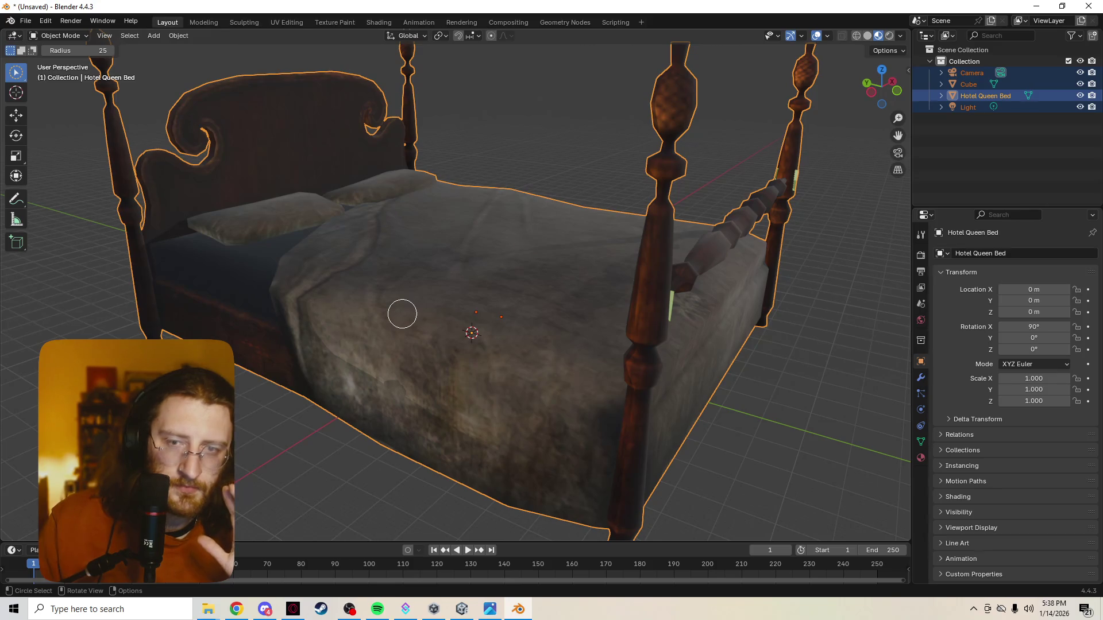
scroll(402, 314, up, 2)
mouse_move(348, 254)
middle_down()
mouse_move(437, 236)
mouse_move(443, 256)
mouse_move(429, 236)
mouse_move(437, 232)
mouse_move(446, 264)
middle_up()
key(z)
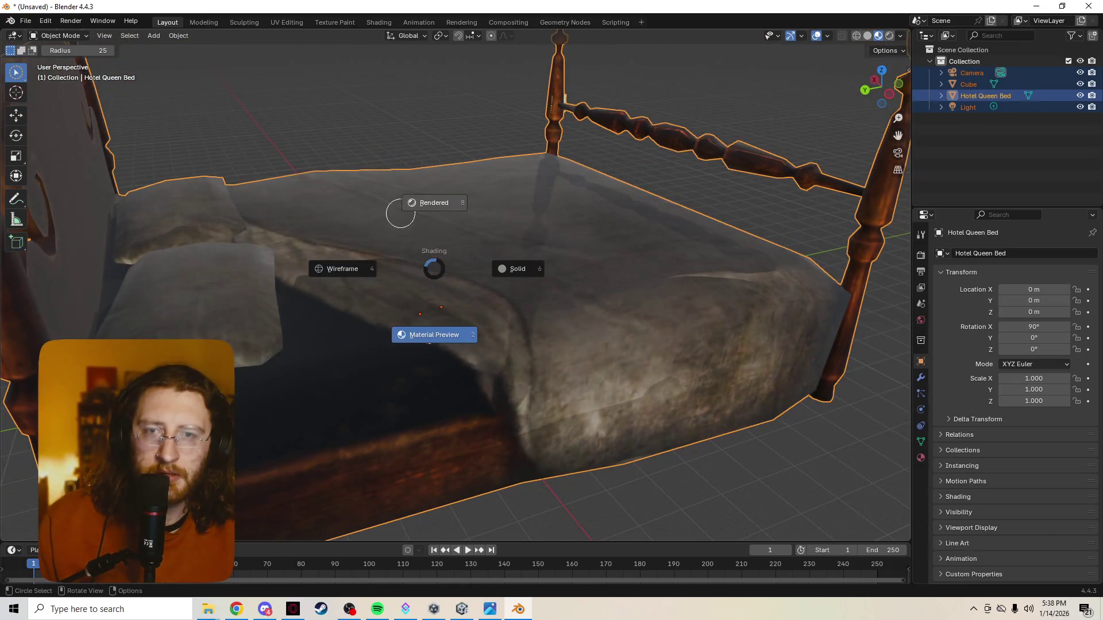
click(409, 216)
key(z)
click(423, 331)
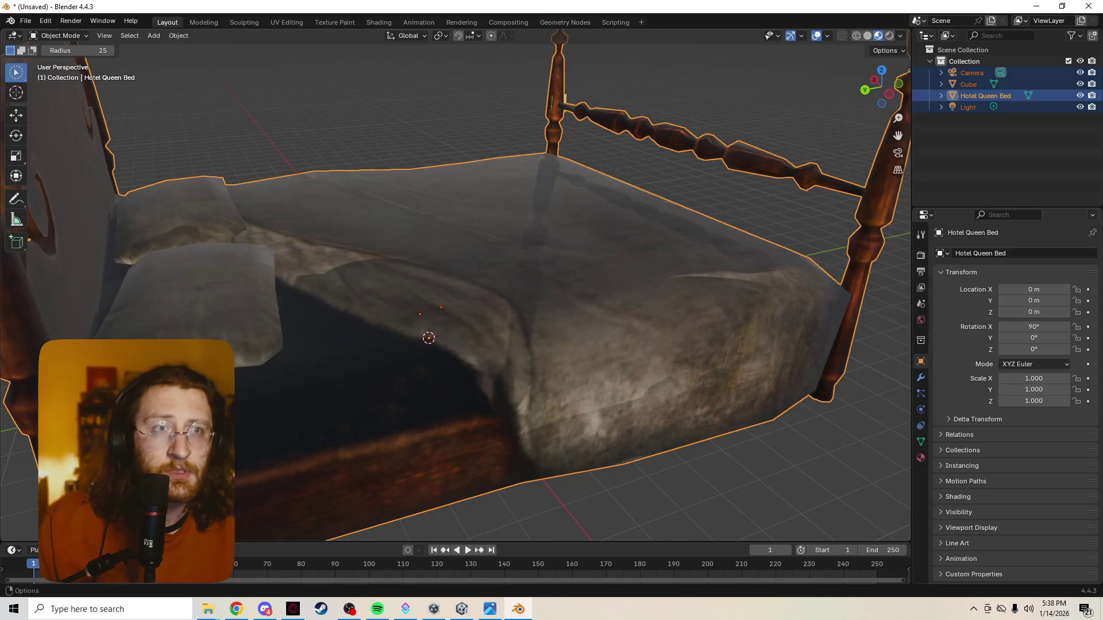
key(shift+z)
click(867, 36)
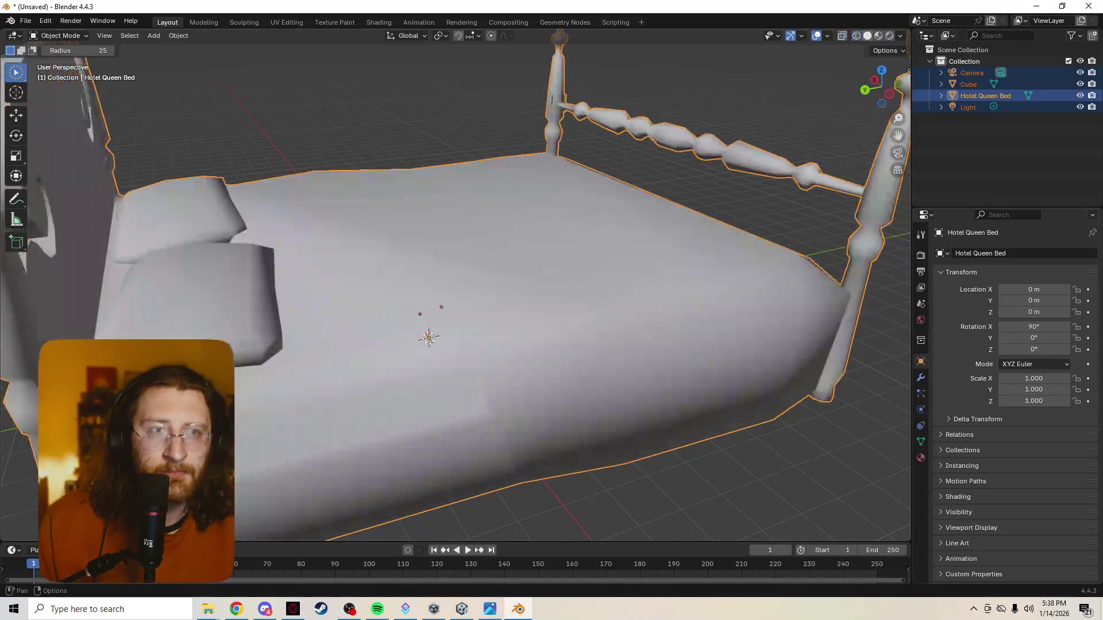
click(879, 35)
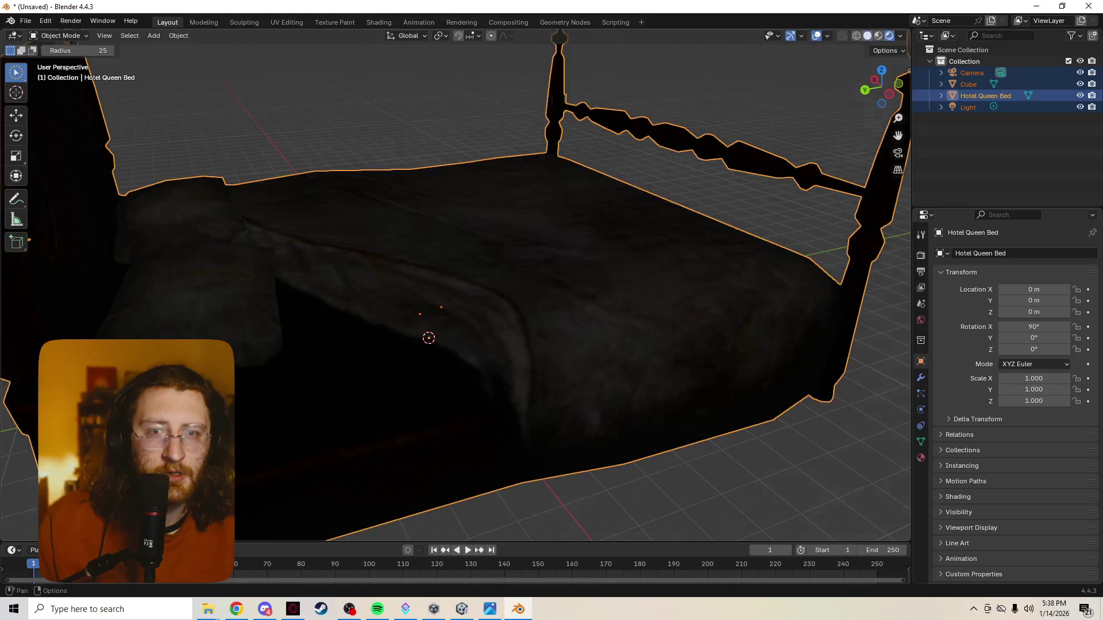
click(867, 36)
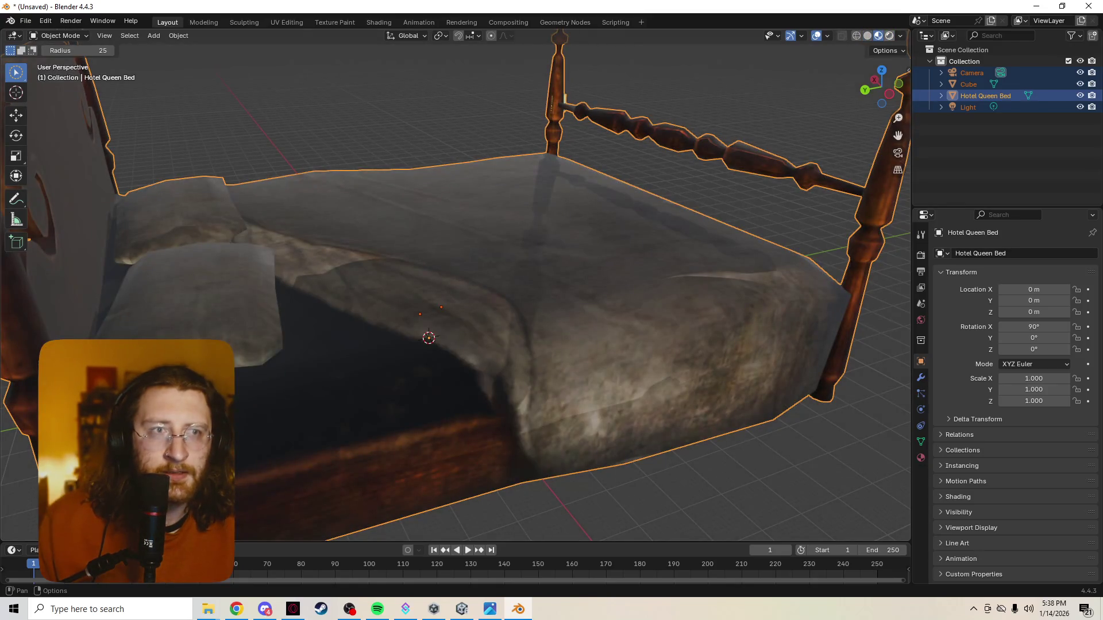
middle_drag(638, 77, 672, 52)
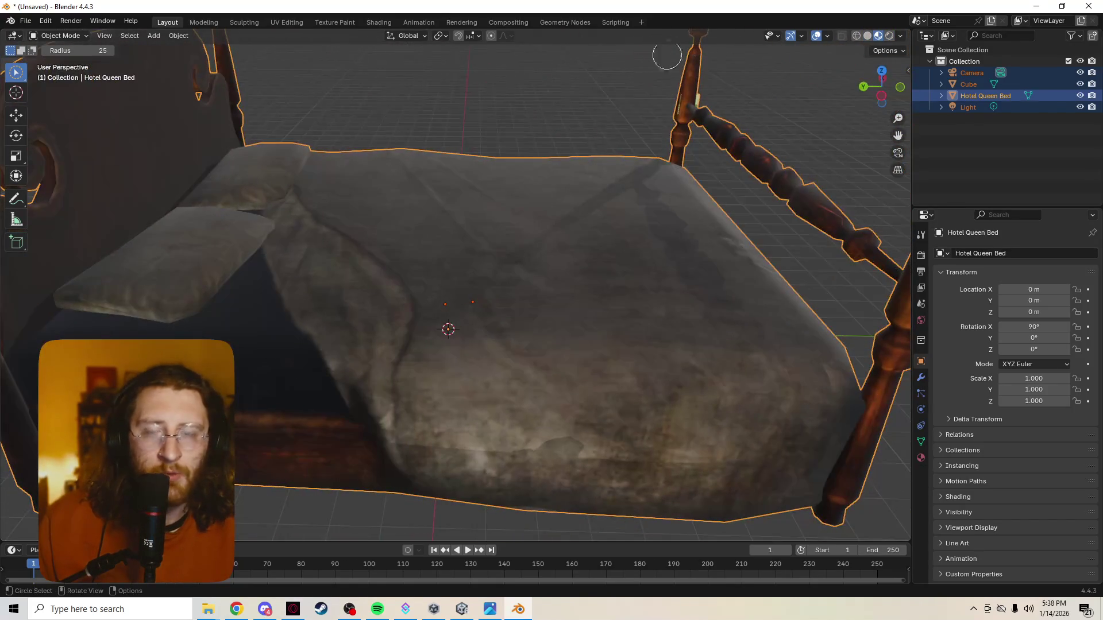
click(286, 21)
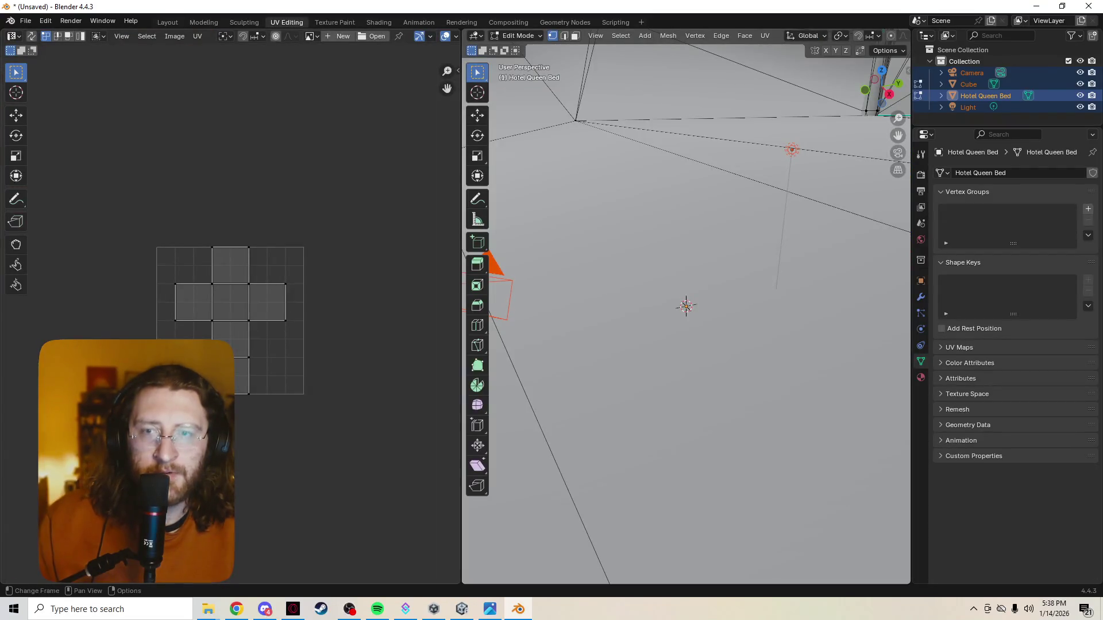
scroll(230, 321, down, 3)
scroll(686, 305, down, 6)
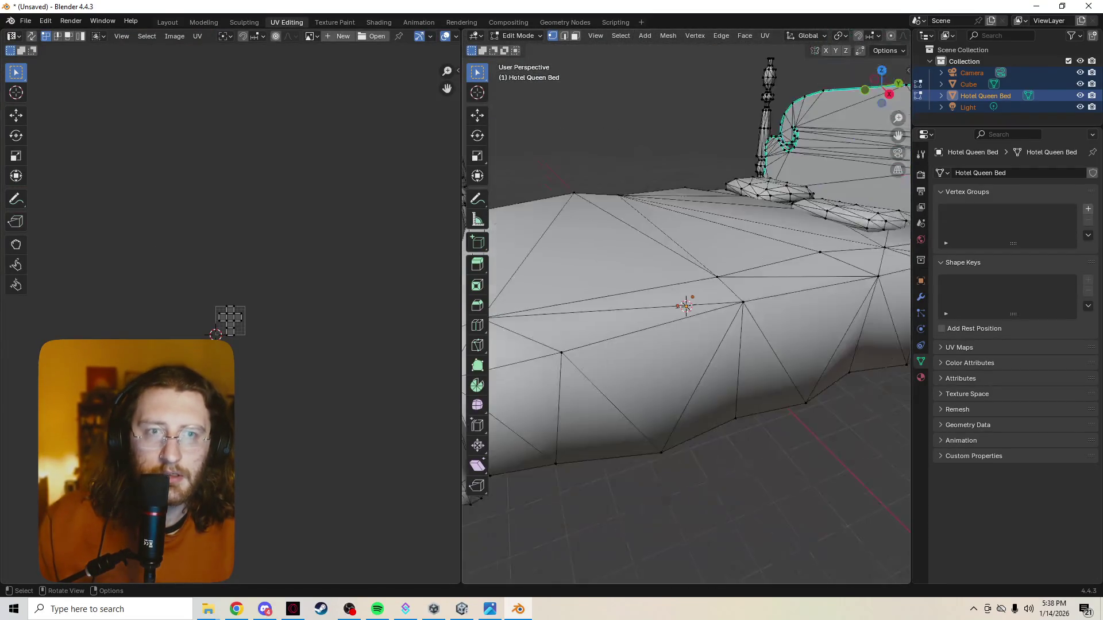
click(687, 301)
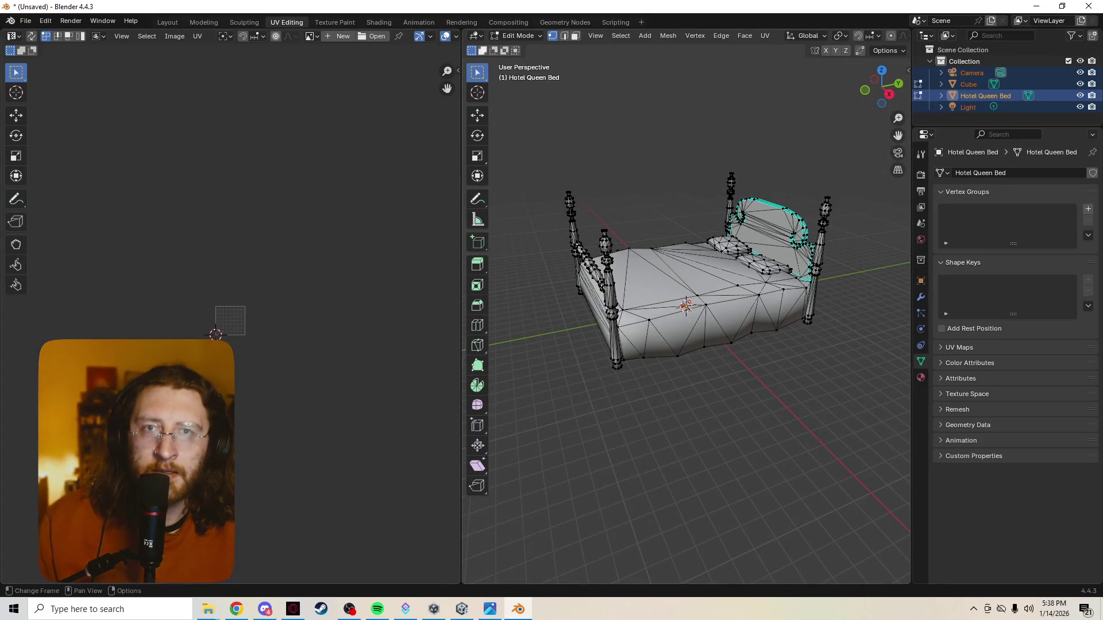
click(12, 36)
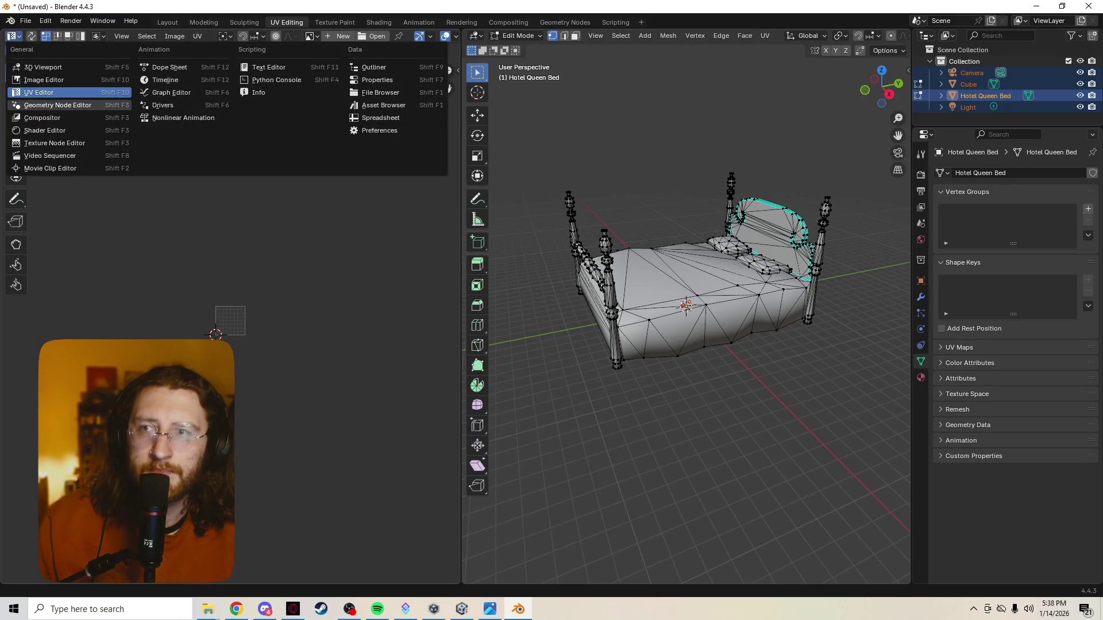
click(55, 143)
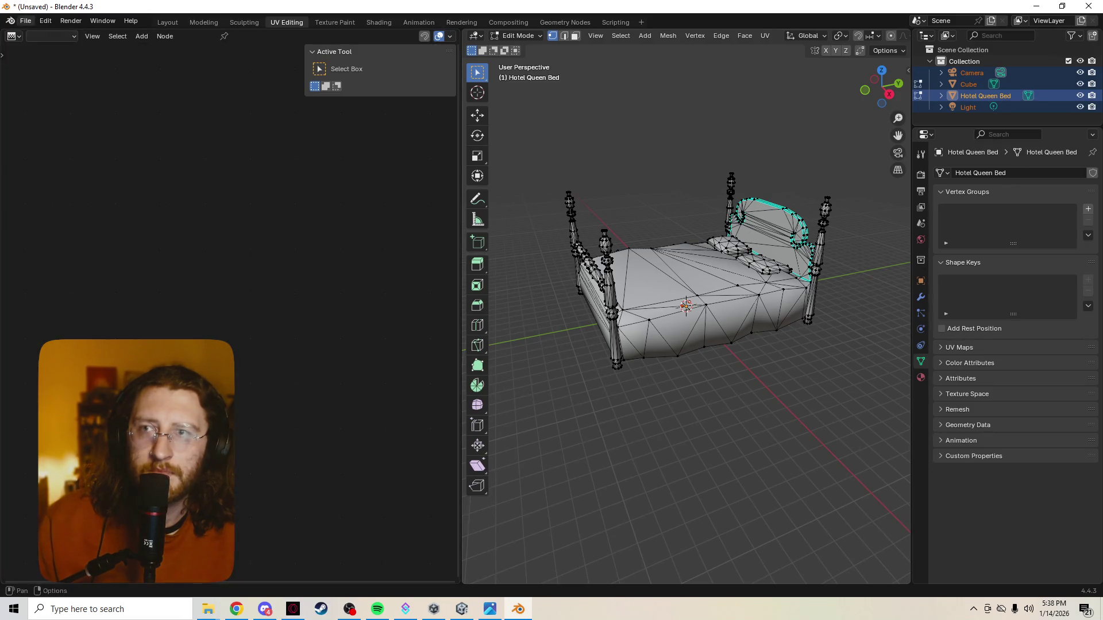
click(13, 36)
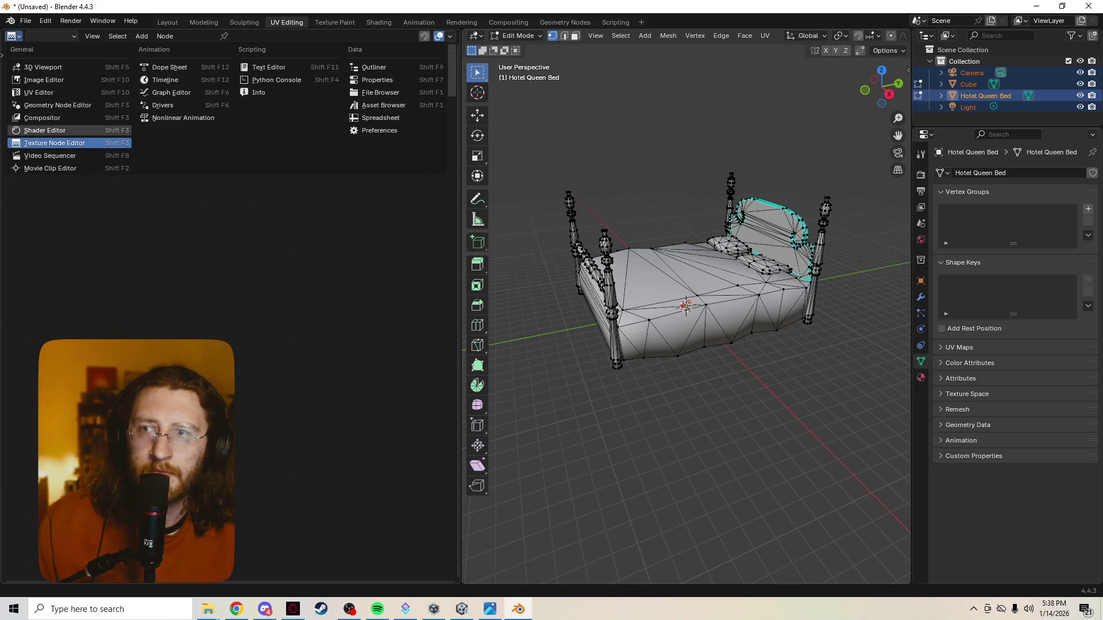
click(52, 129)
click(12, 35)
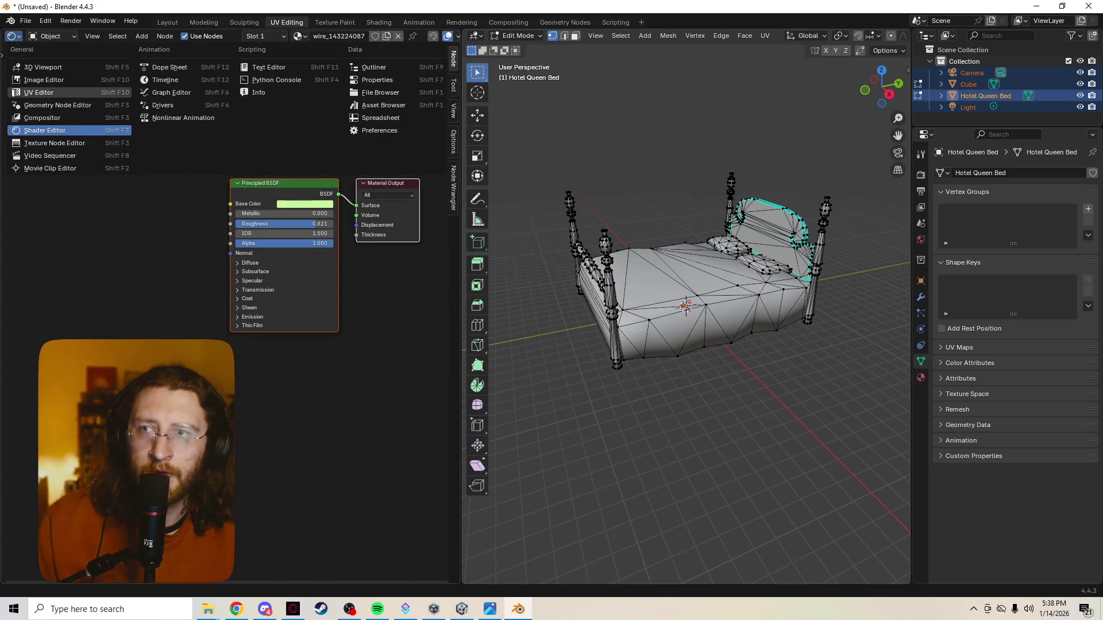
click(39, 92)
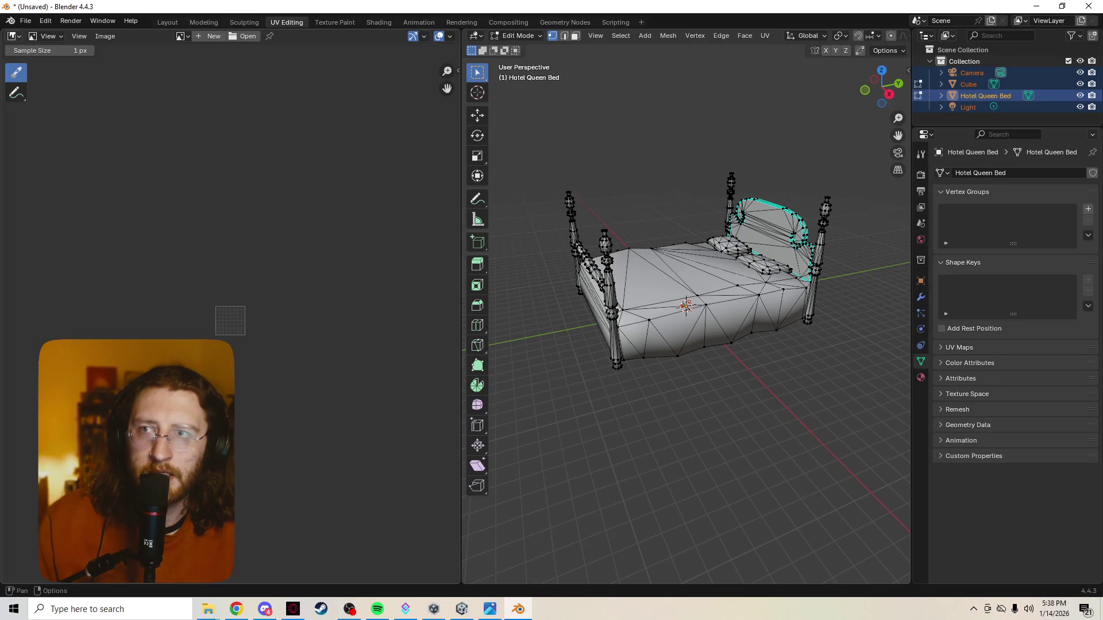
click(13, 36)
click(39, 92)
scroll(686, 308, up, 6)
scroll(687, 307, down, 3)
scroll(686, 307, down, 3)
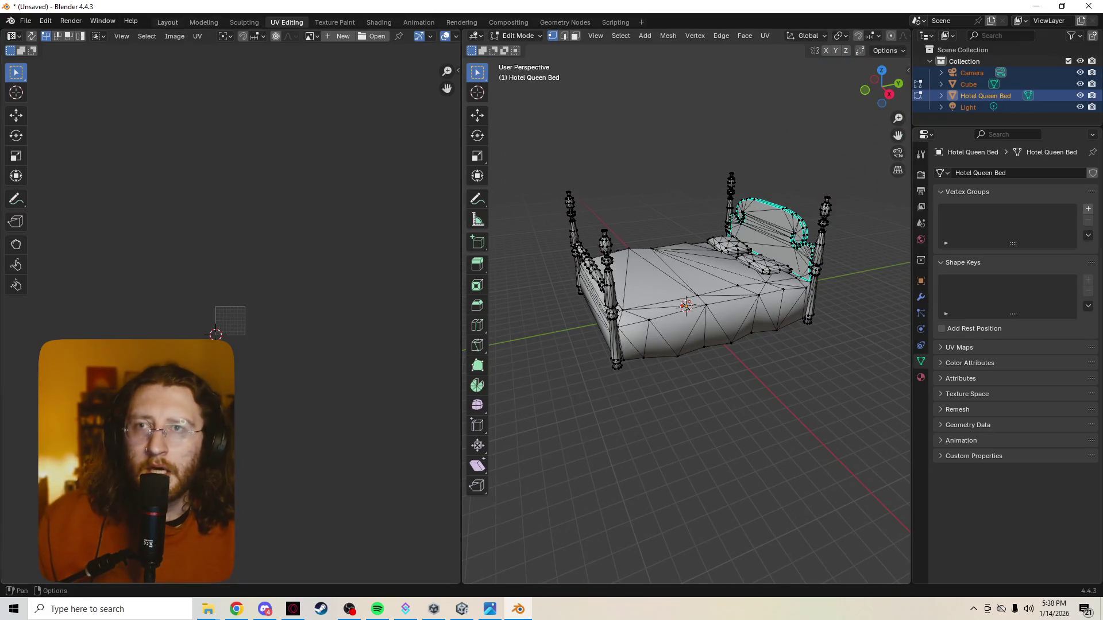
click(167, 22)
mouse_move(467, 301)
middle_down()
mouse_move(504, 280)
mouse_move(485, 280)
middle_up()
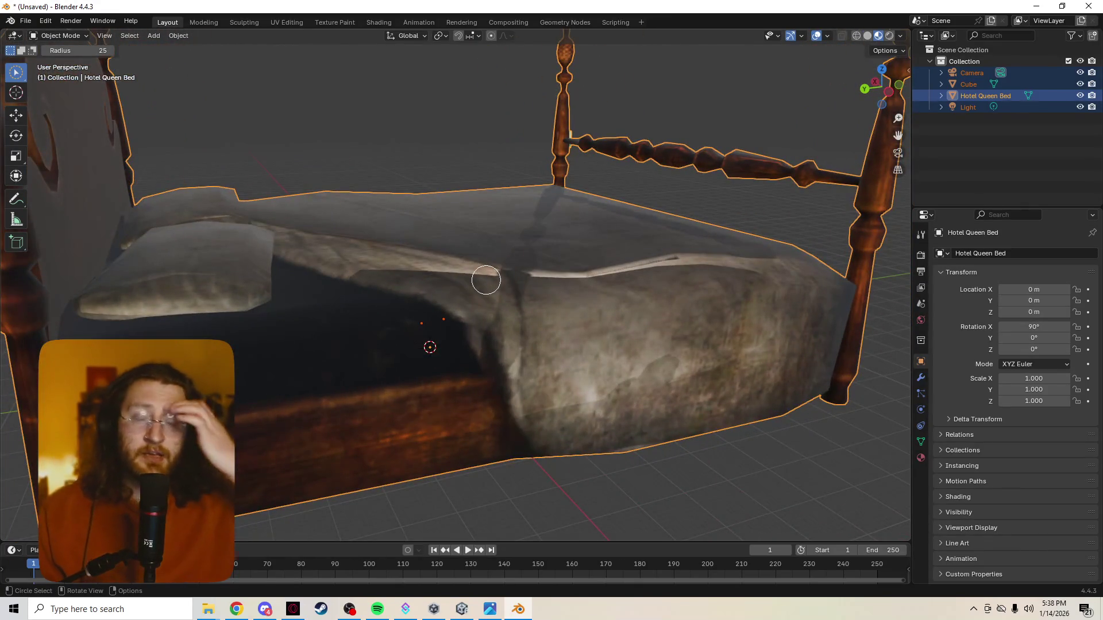
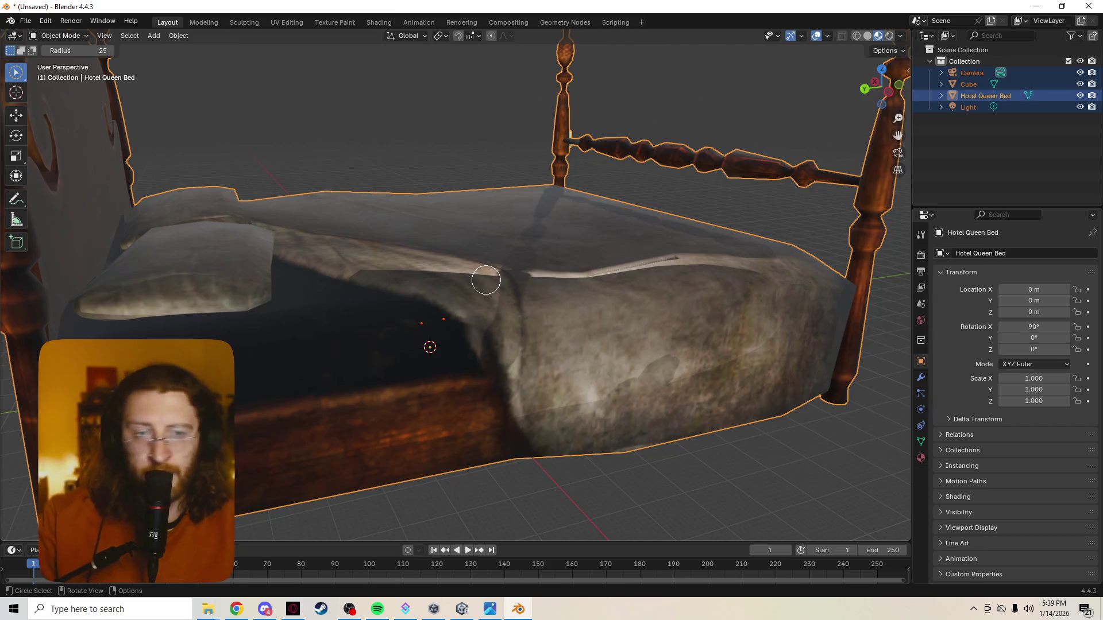
Inspect the Hotel Queen Bed in X-ray, wireframe, solid and Material Preview shading
mouse_move(758, 189)
middle_down()
mouse_move(525, 205)
mouse_move(524, 231)
middle_up()
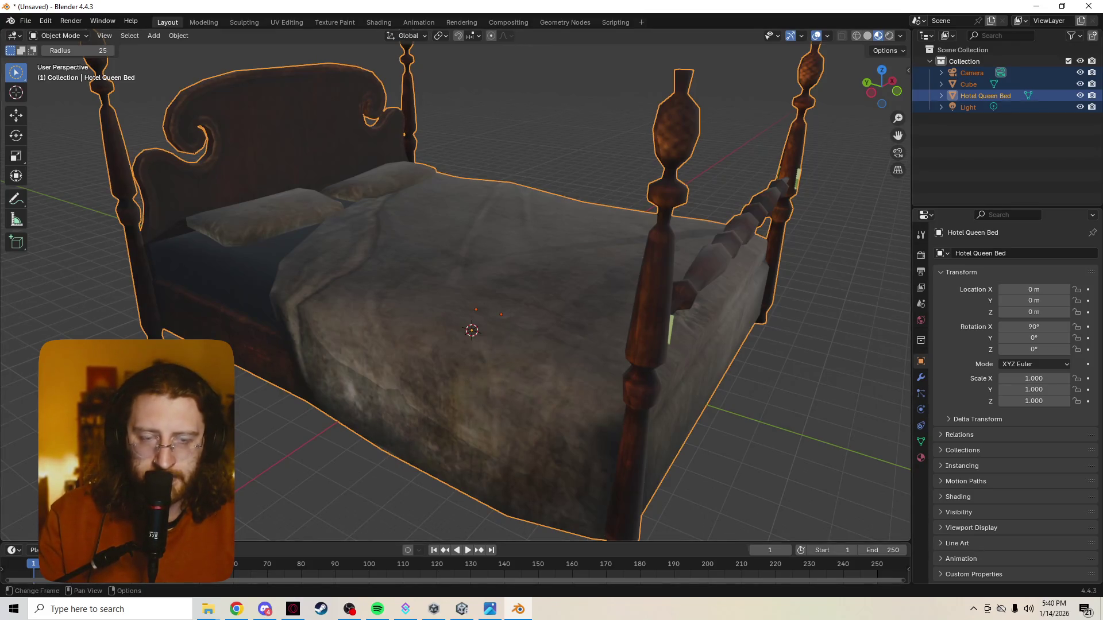
middle_drag(492, 445, 632, 426)
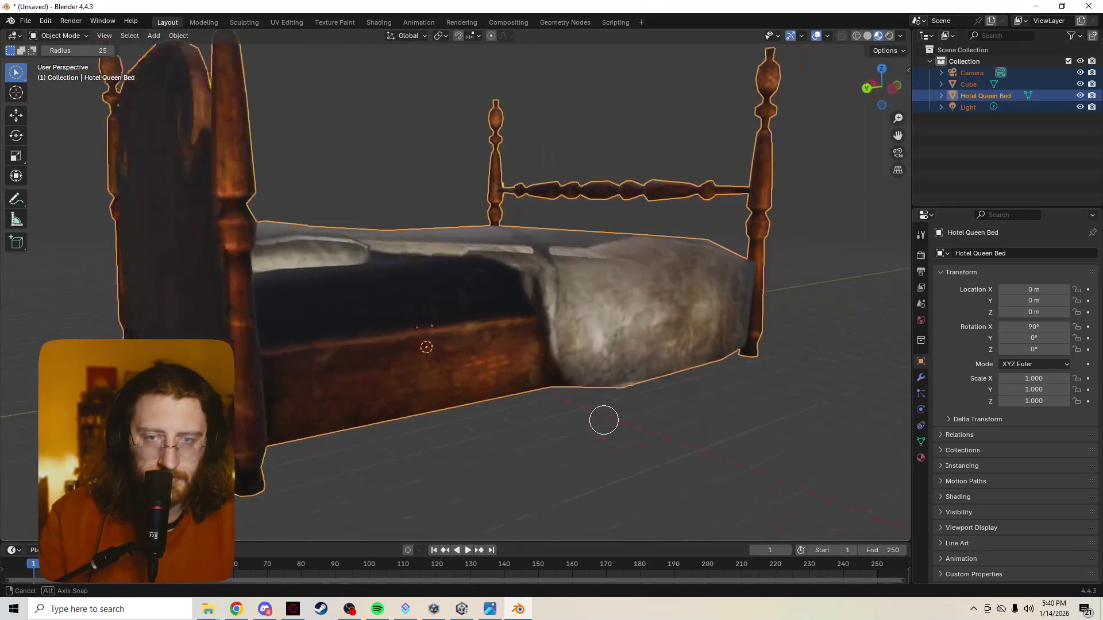
scroll(632, 418, up, 5)
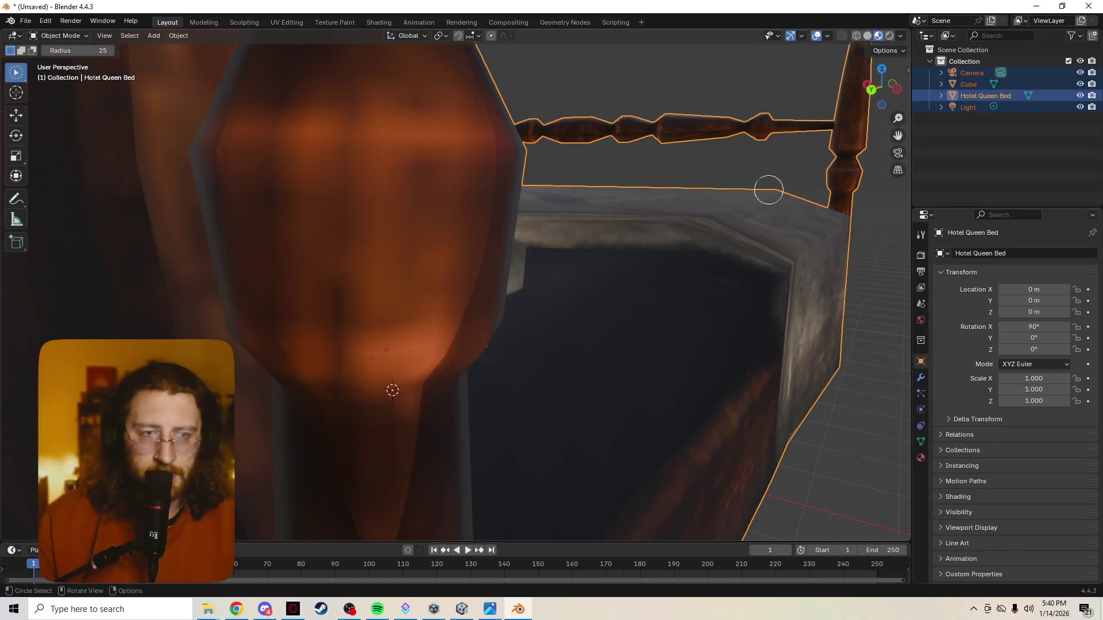
click(900, 35)
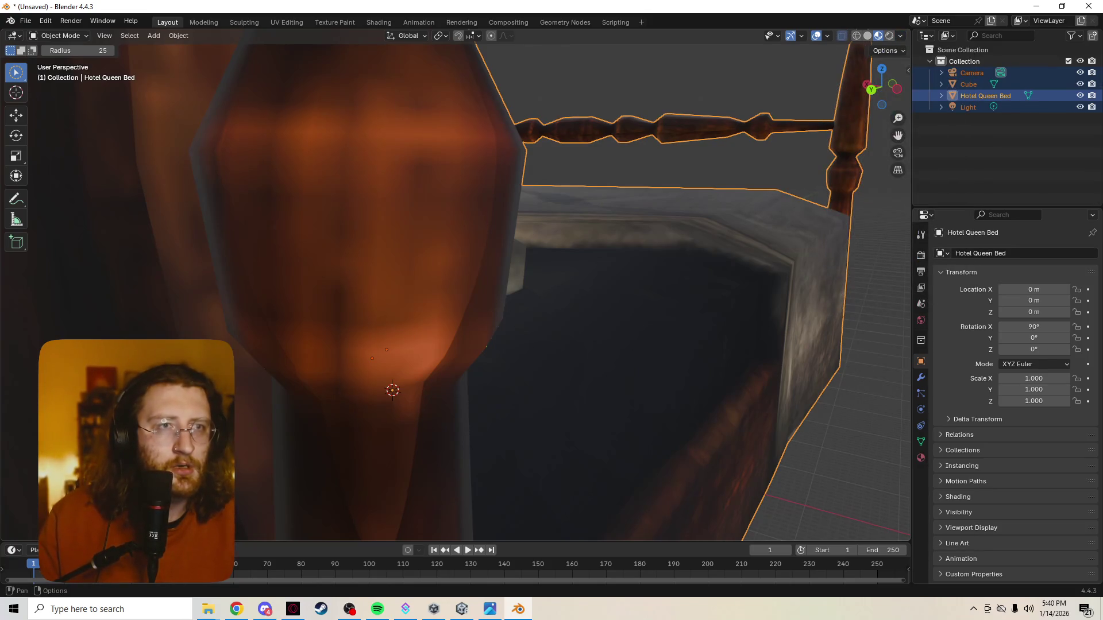
key(alt+z)
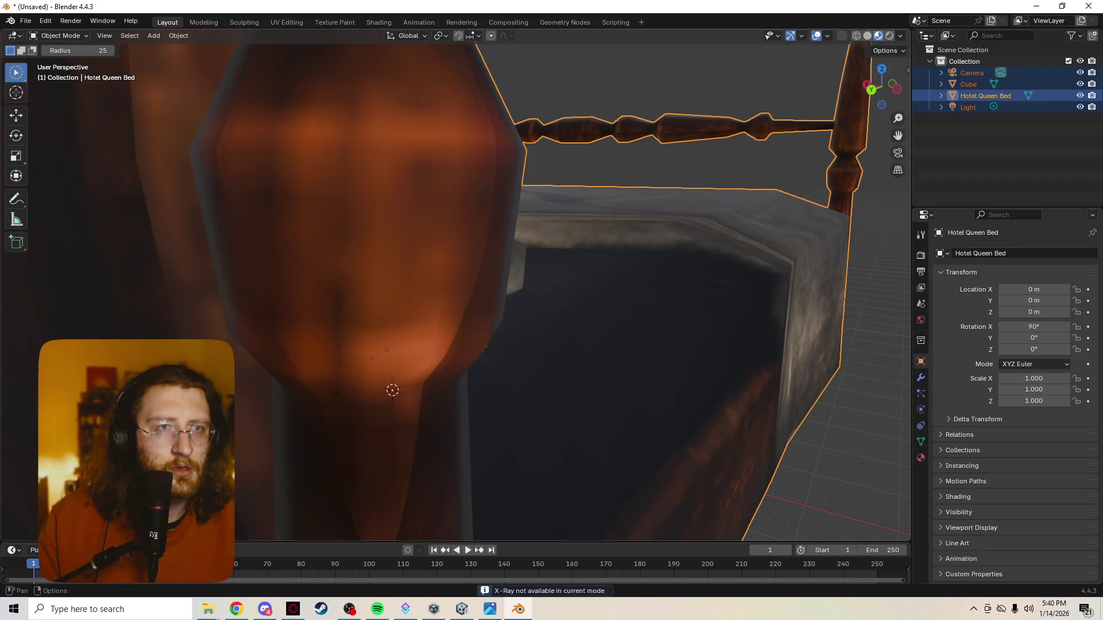
click(769, 36)
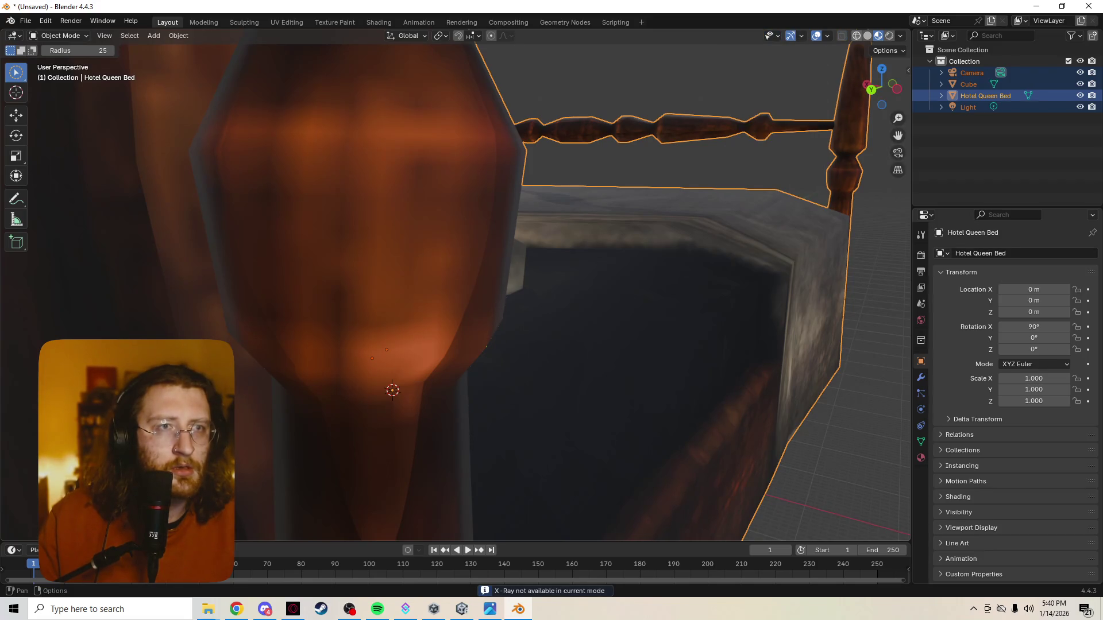
key(shift+z)
key(shift+z)
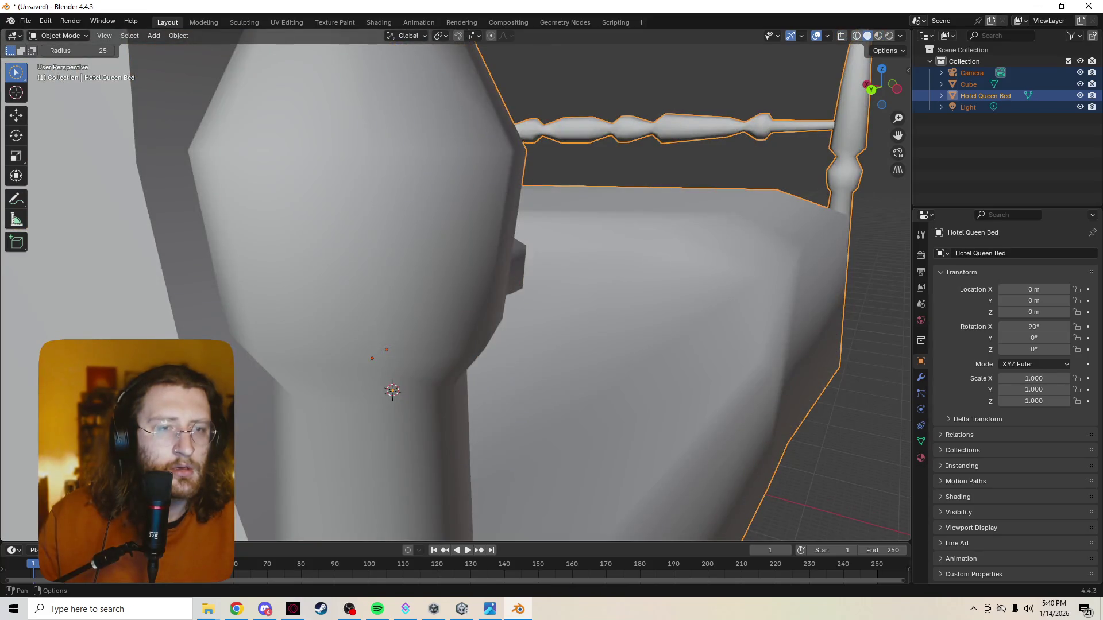
key(shift+z)
key(shift+z)
click(878, 36)
click(901, 35)
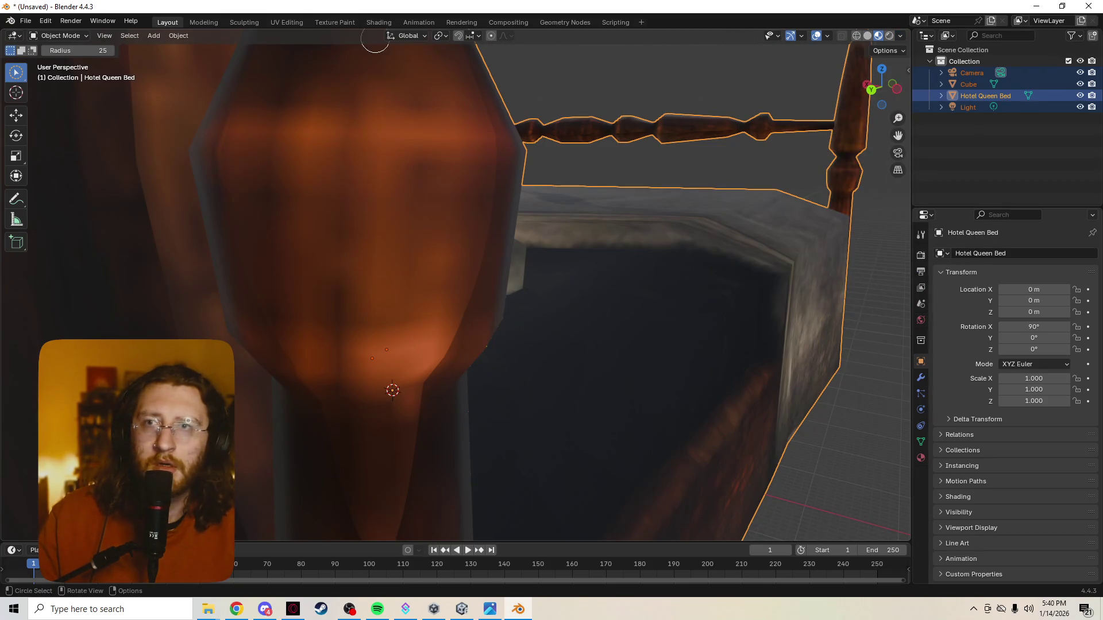
Isolate the bed in Local View so it is framed on its own
key(KP_Divide)
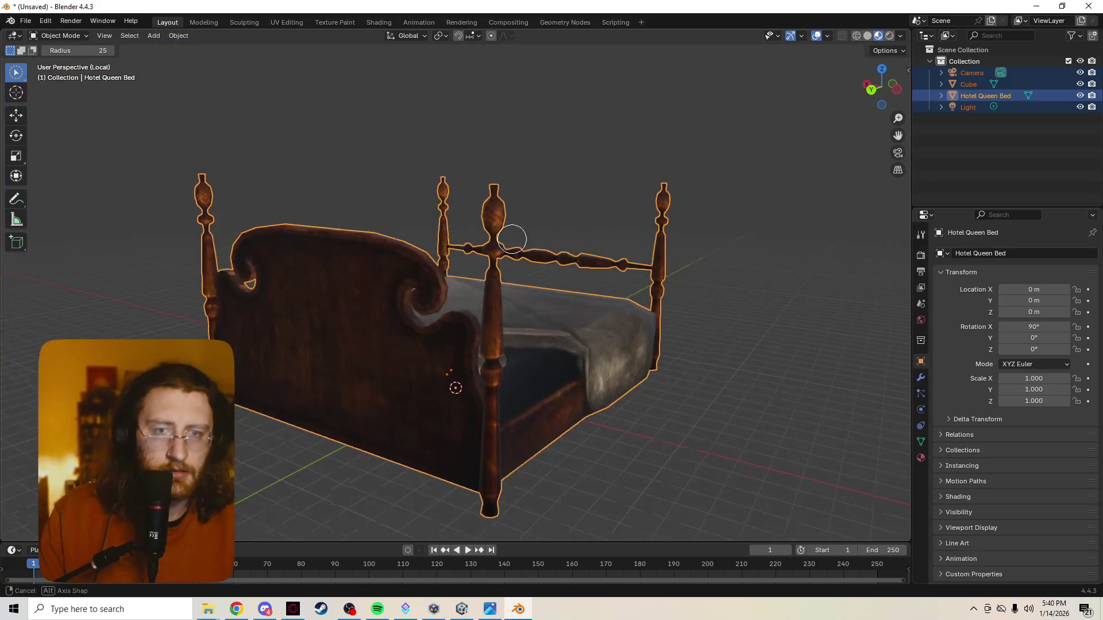
View the bed up close from a low angle, then deselect it with Alt+A
mouse_move(511, 238)
middle_down()
mouse_move(494, 230)
mouse_move(765, 123)
middle_up()
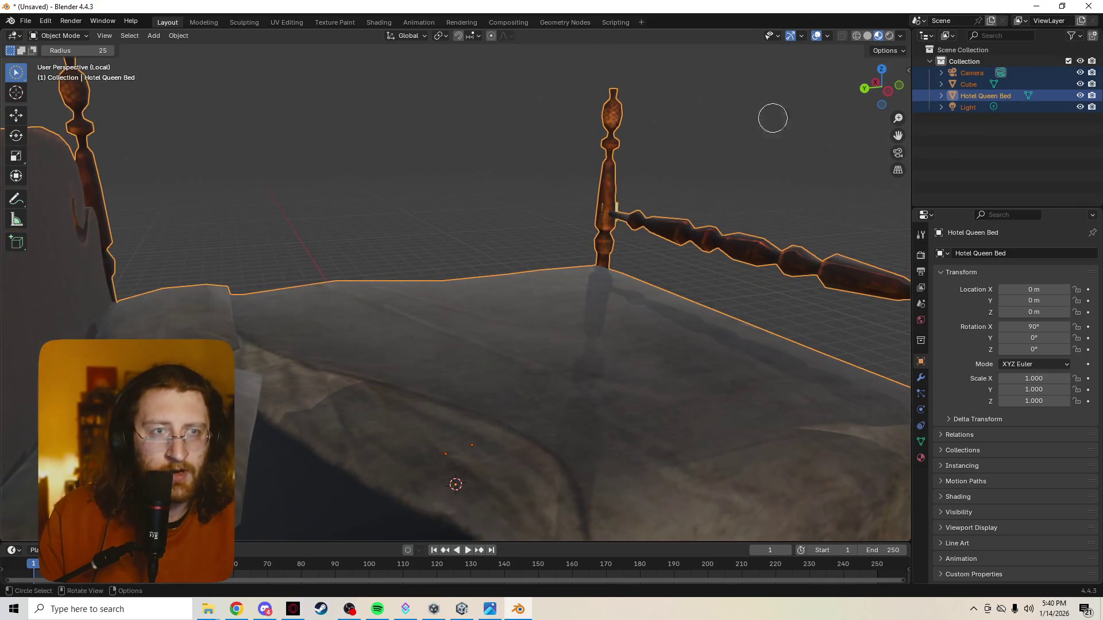
drag(897, 135, 897, 134)
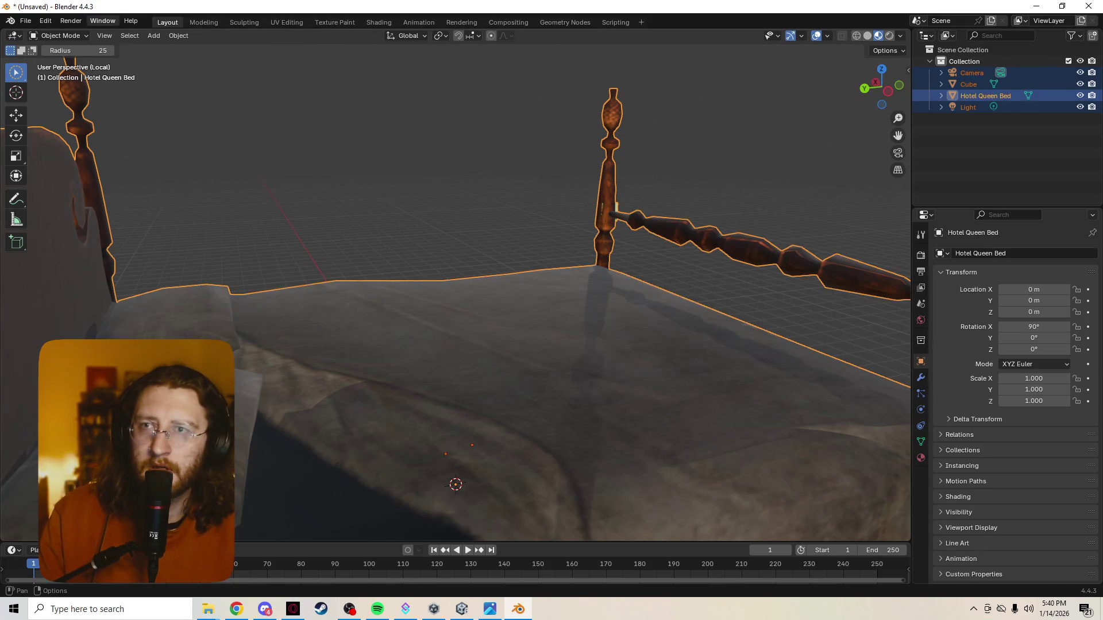
click(105, 35)
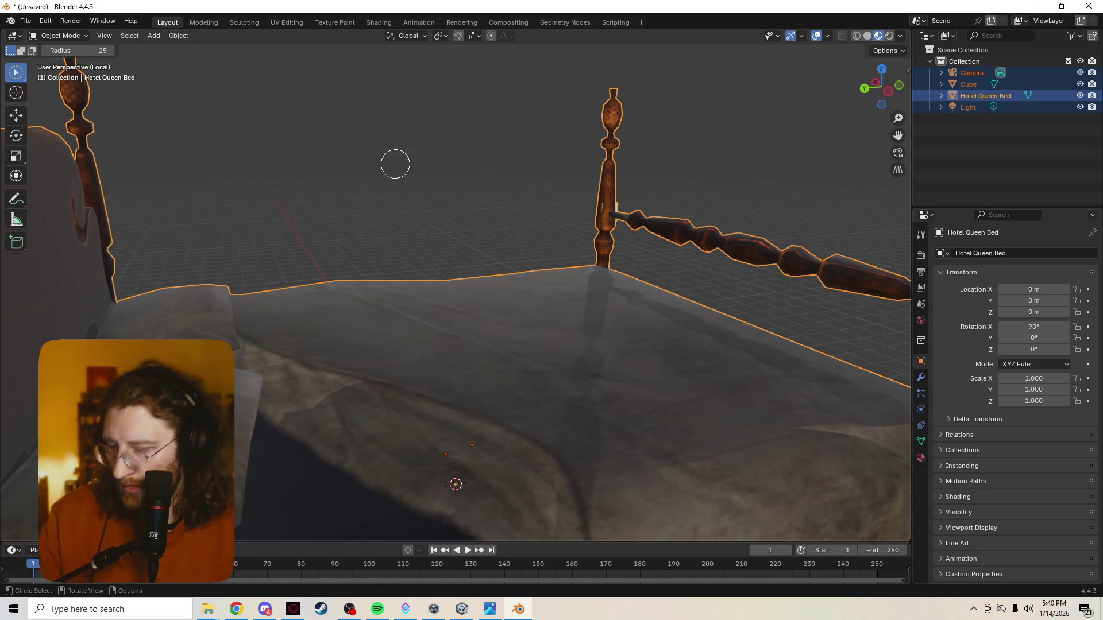
key(alt+a)
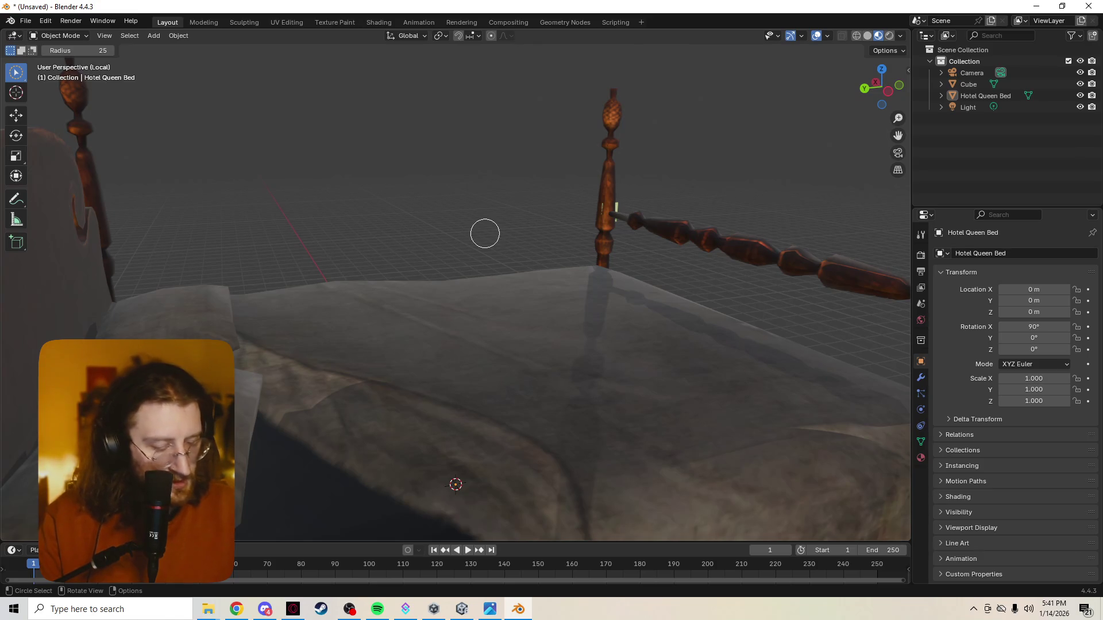
mouse_move(208, 609)
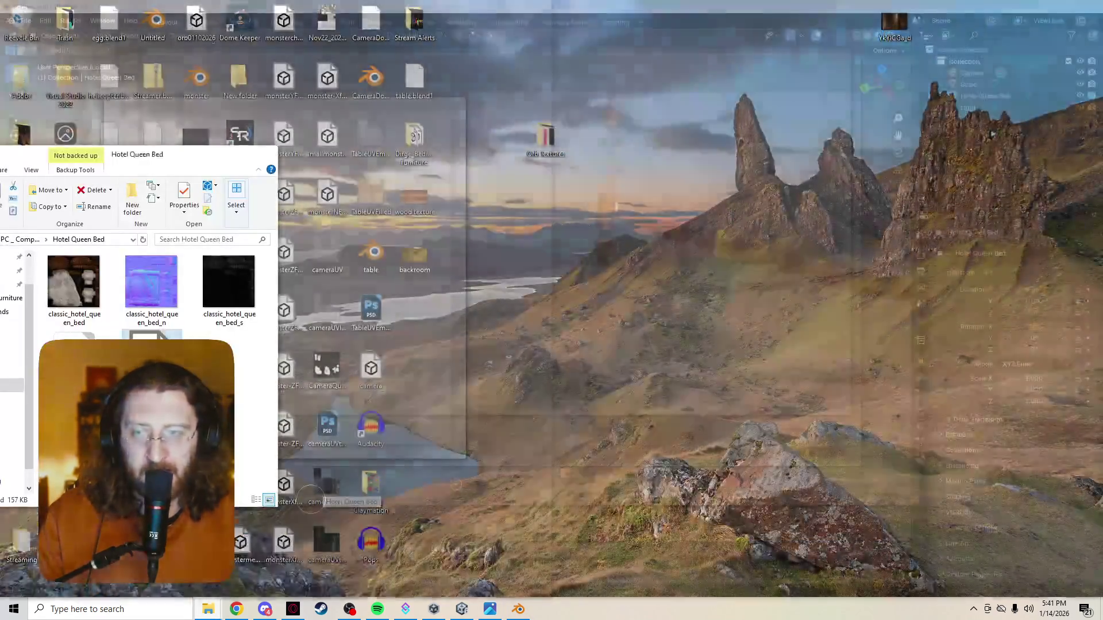
Review classic_hotel_queen_bed.png enlarged in Windows Photos, then return to Blender
click(354, 556)
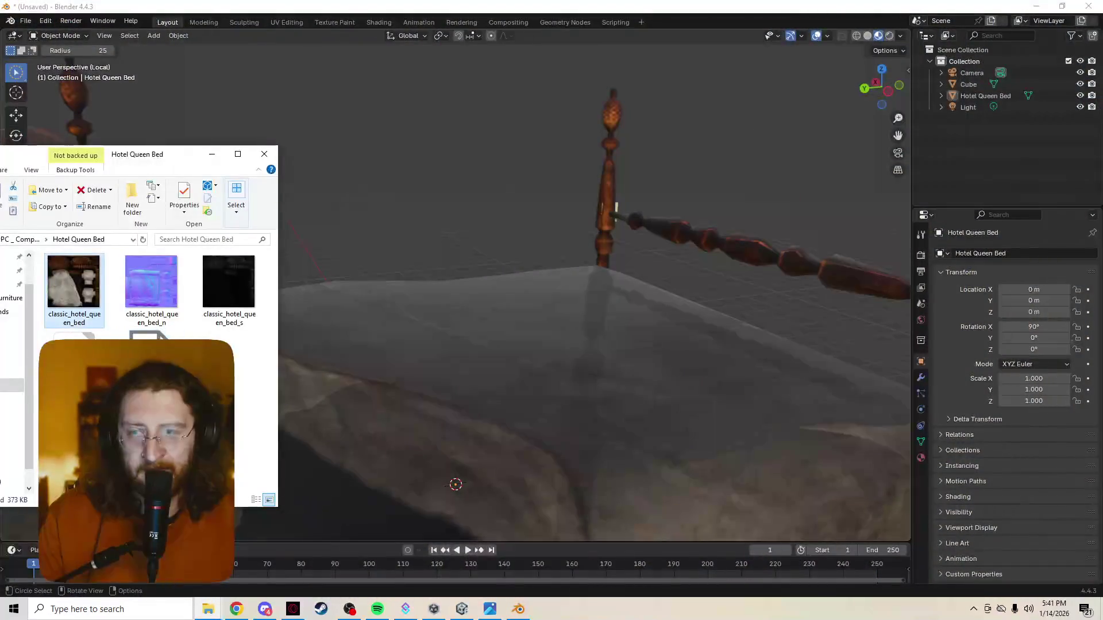
double_click(74, 282)
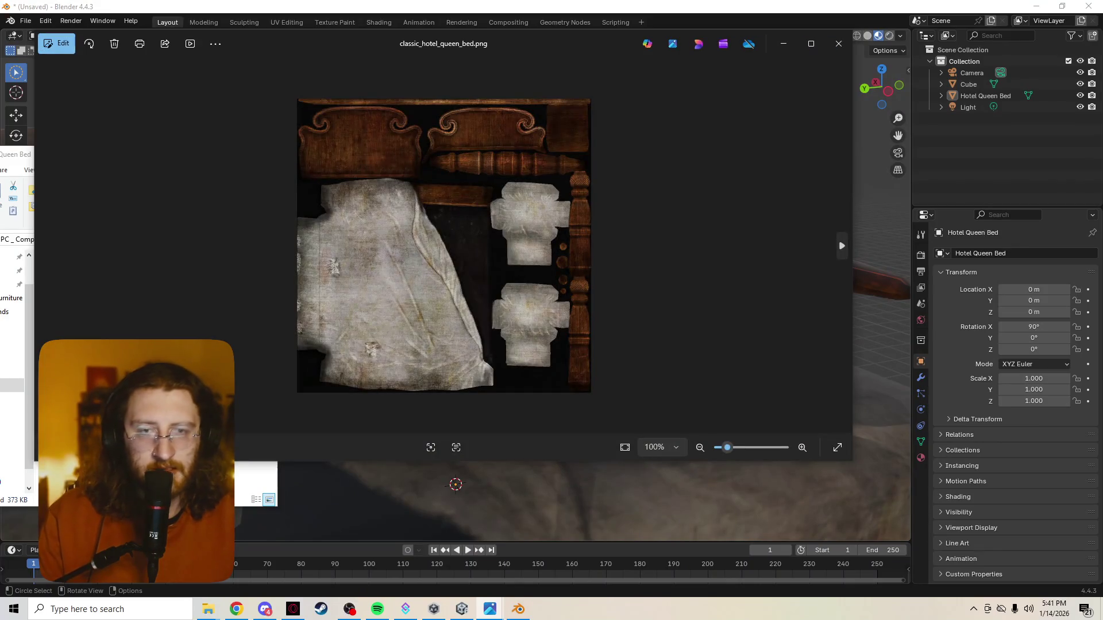
drag(854, 246, 1102, 246)
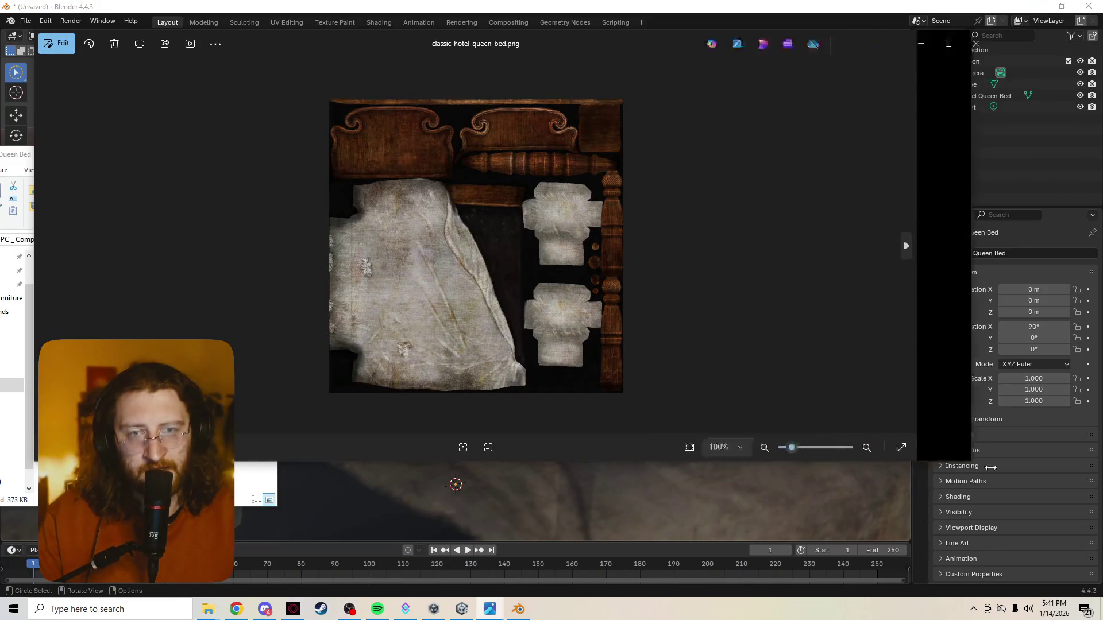
drag(743, 457, 722, 595)
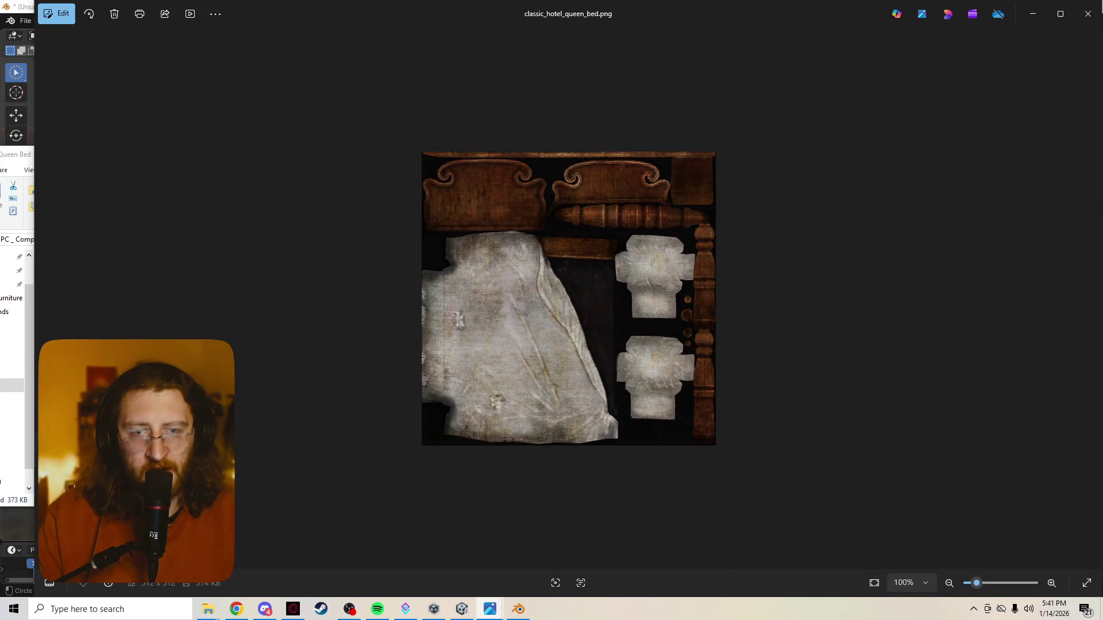
scroll(568, 336, up, 4)
scroll(570, 300, down, 1)
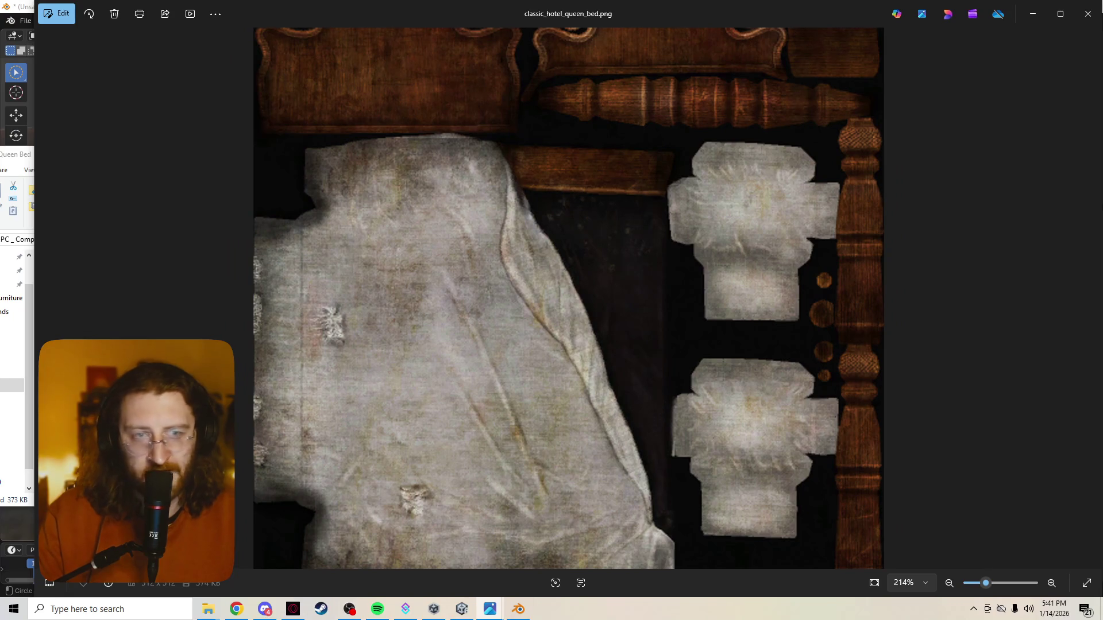
scroll(569, 299, down, 2)
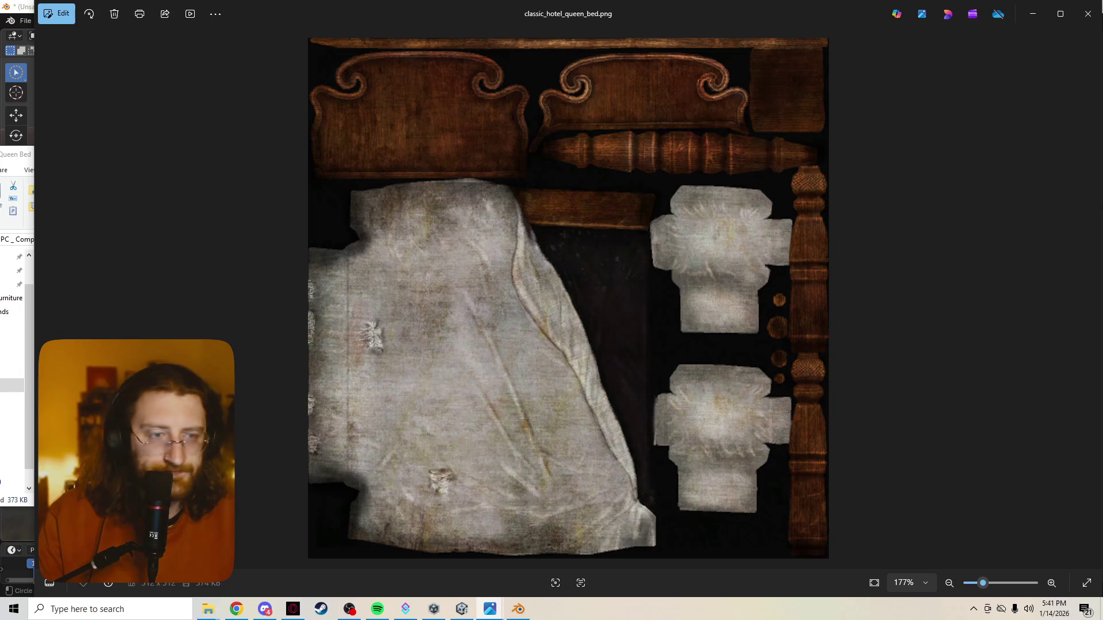
scroll(568, 143, up, 3)
scroll(569, 142, up, 2)
scroll(569, 143, up, 1)
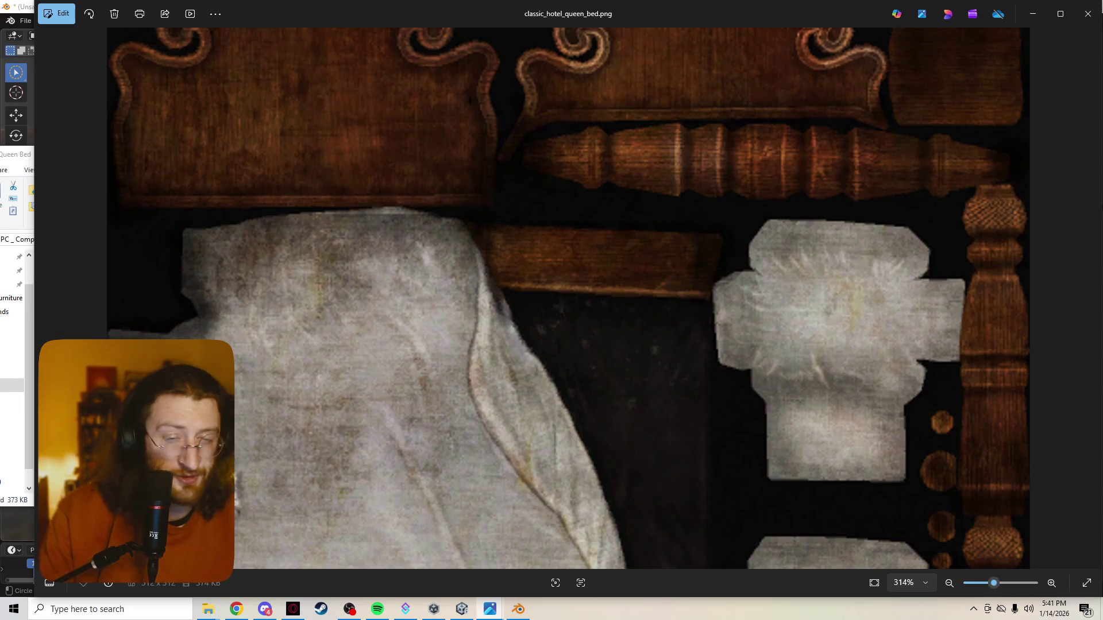
scroll(569, 303, down, 3)
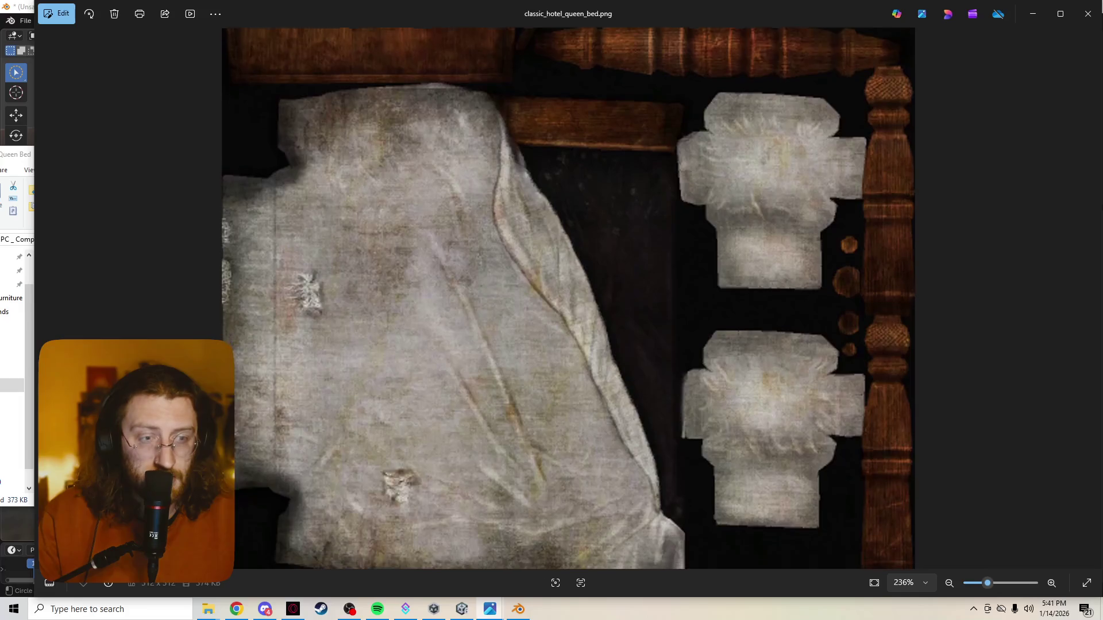
drag(568, 345, 568, 198)
click(518, 609)
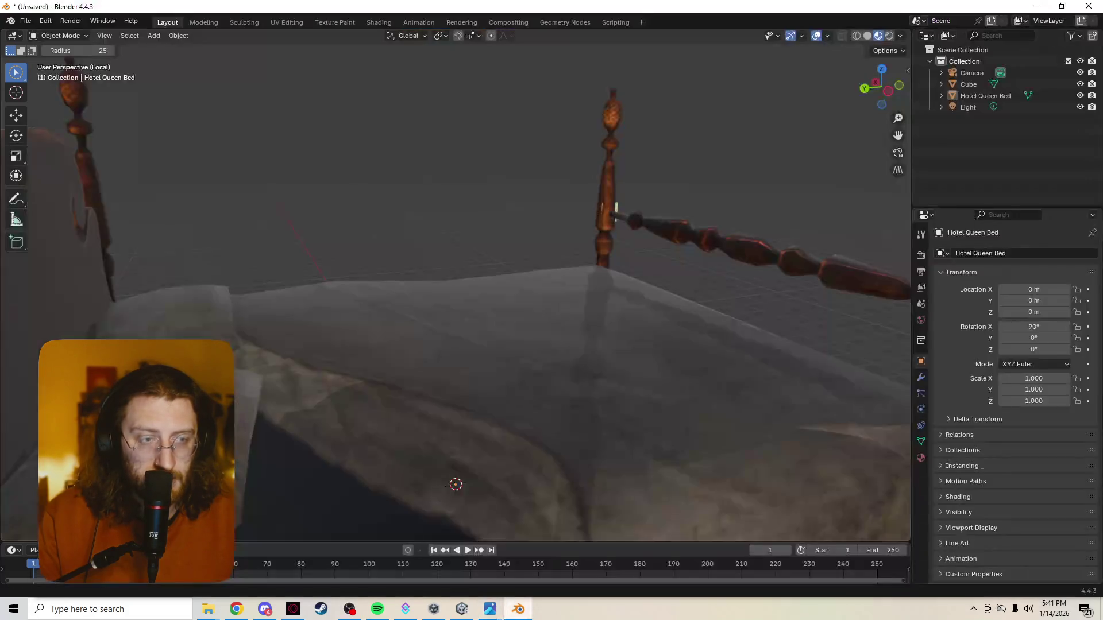
Check the bed in Wireframe, Solid, Rendered and Material Preview shading from several angles
middle_drag(659, 357, 453, 388)
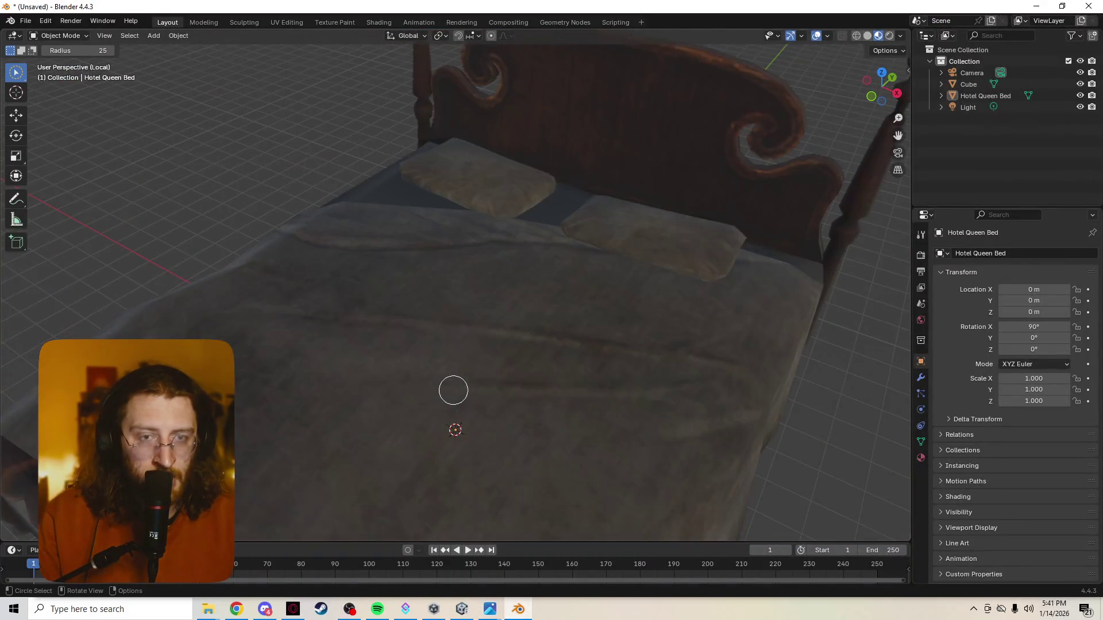
mouse_move(635, 387)
middle_down()
mouse_move(811, 337)
mouse_move(803, 320)
mouse_move(783, 322)
mouse_move(805, 342)
middle_up()
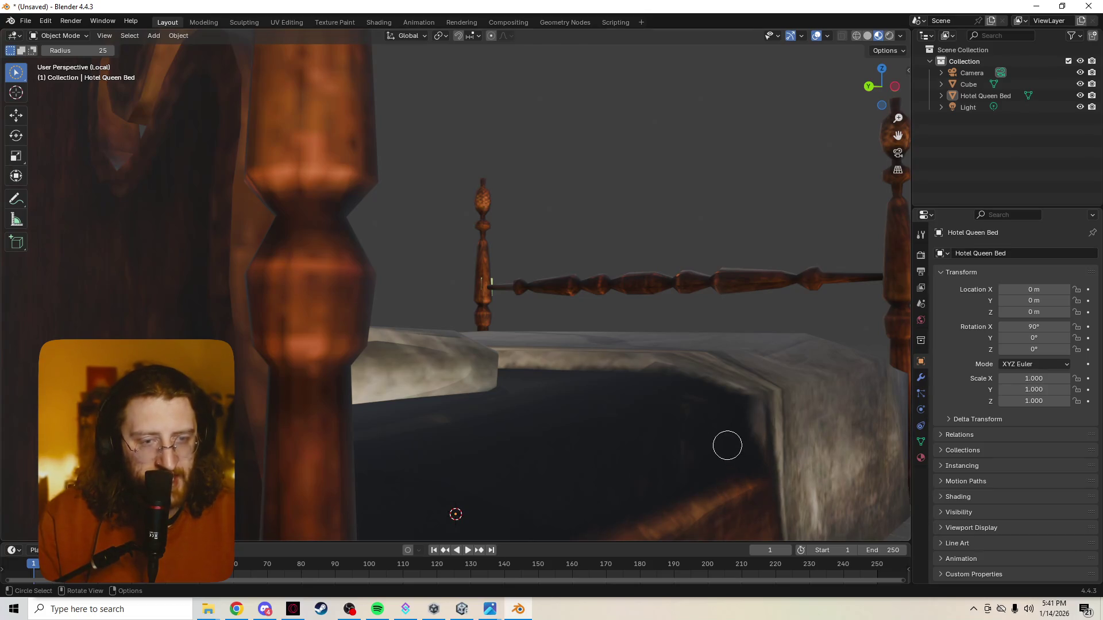
scroll(734, 431, up, 3)
scroll(718, 426, up, 2)
scroll(729, 406, up, 3)
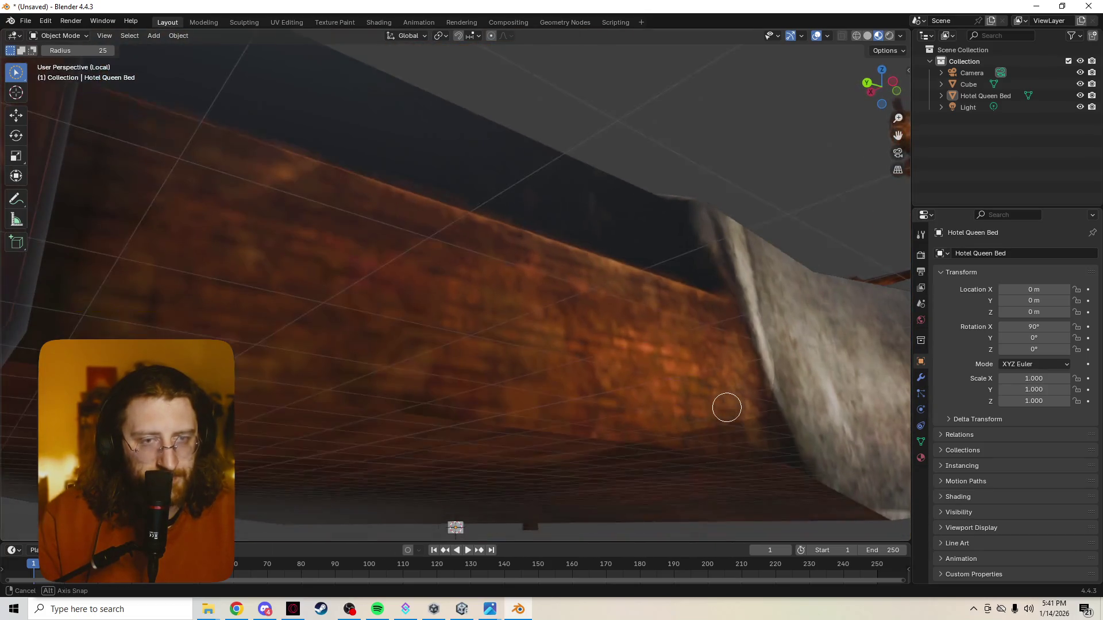
key(z)
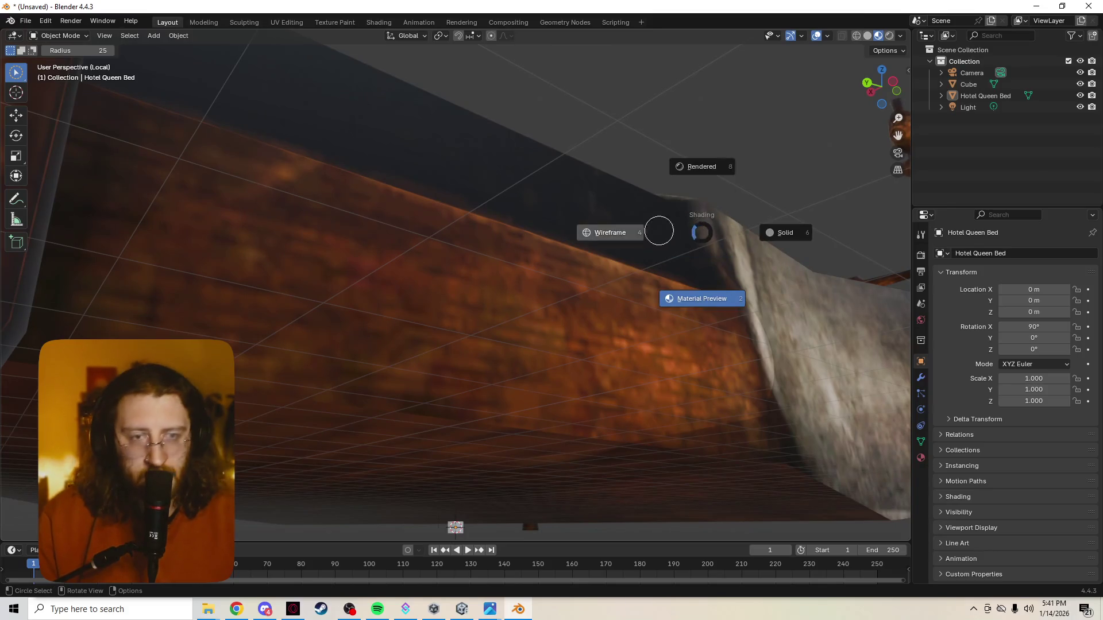
click(646, 232)
mouse_move(645, 234)
middle_down()
mouse_move(694, 260)
mouse_move(692, 281)
middle_up()
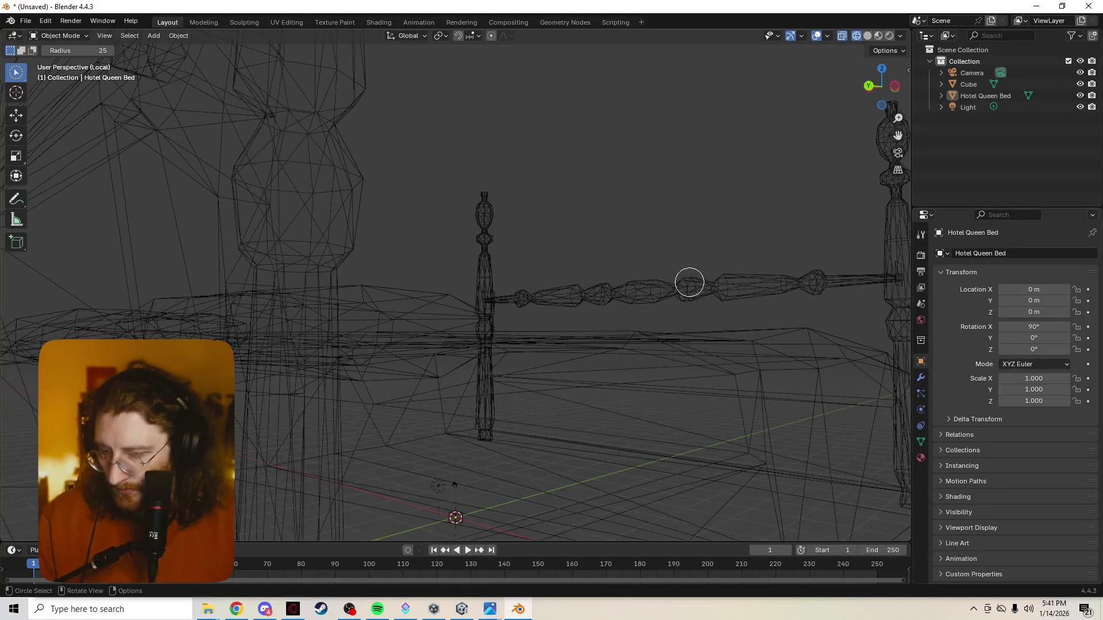
key(z)
click(771, 280)
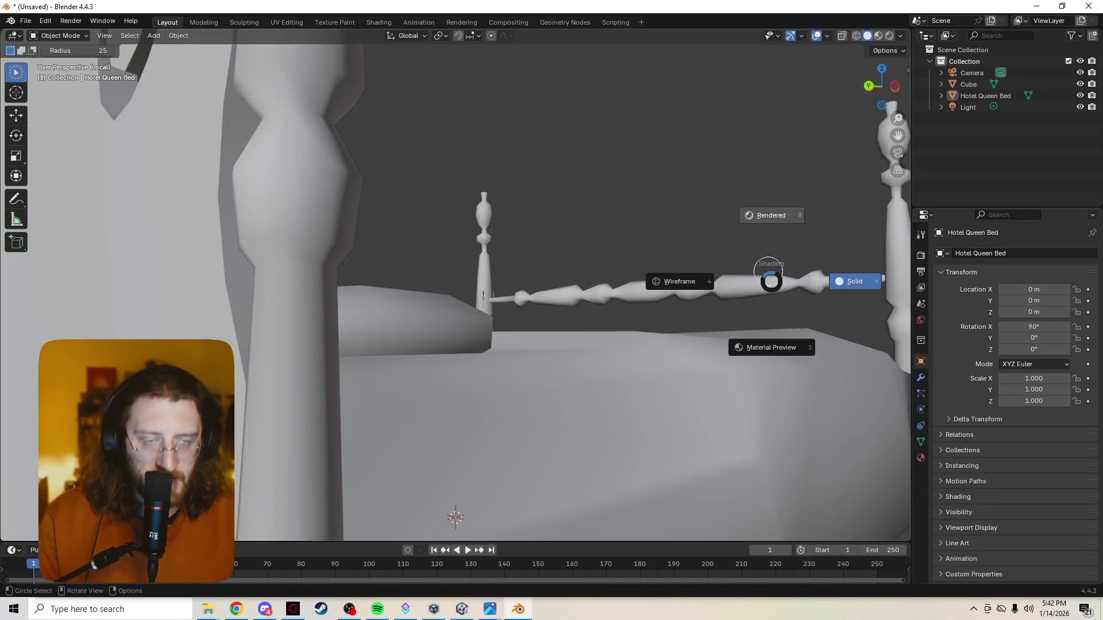
click(763, 217)
key(z)
click(757, 293)
mouse_move(757, 298)
middle_down()
mouse_move(711, 337)
mouse_move(536, 375)
mouse_move(509, 295)
mouse_move(475, 283)
middle_up()
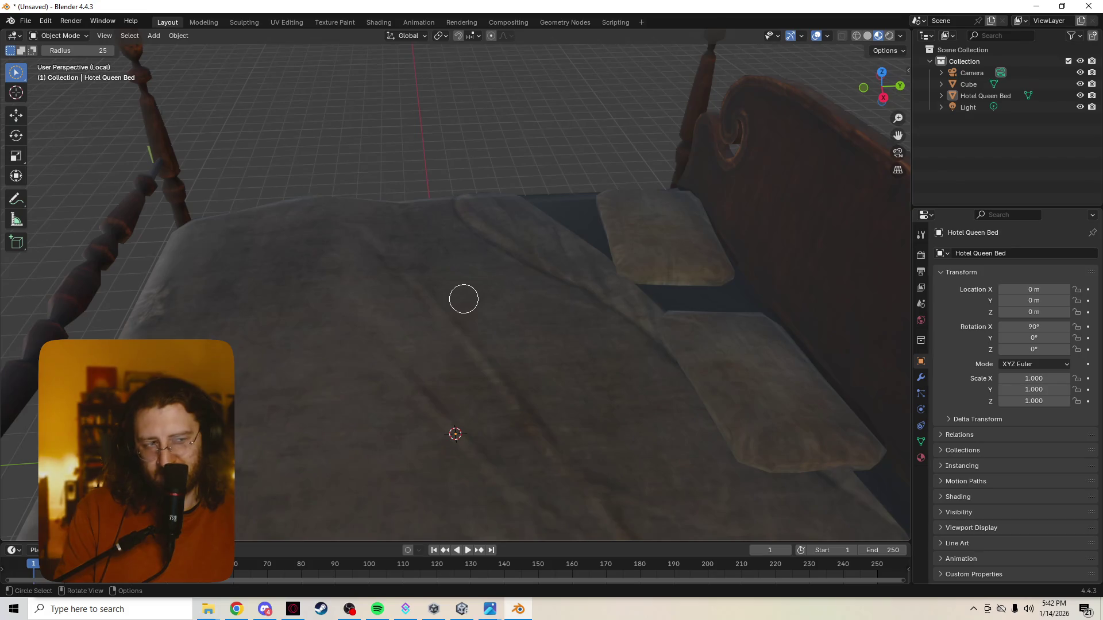
Move the current animation frame back from 1 to 0
key(Left)
key(Down)
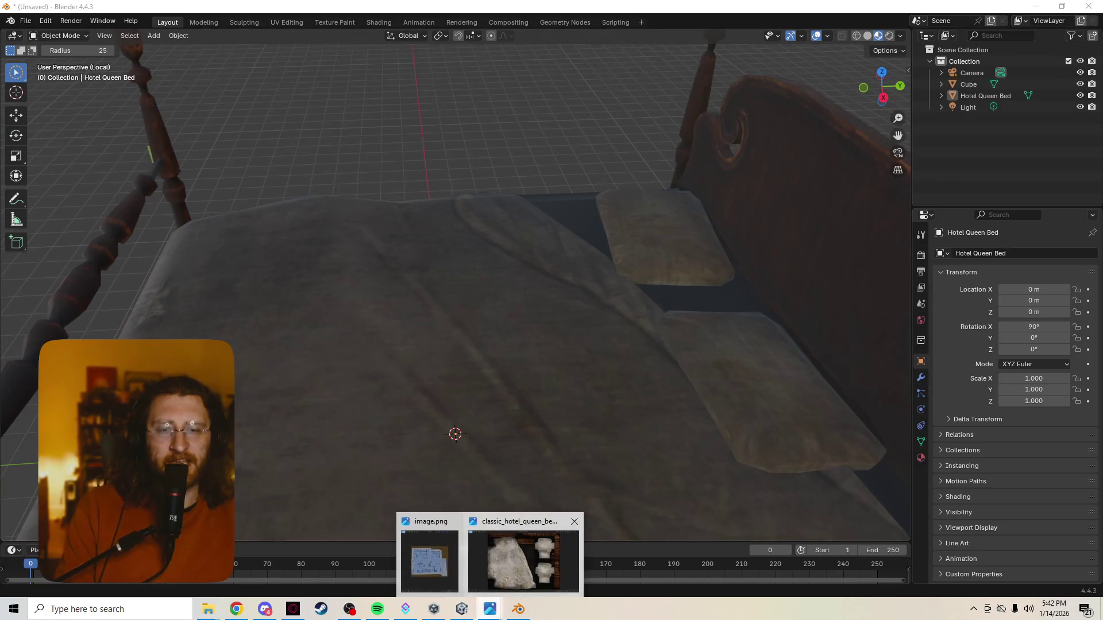
click(523, 558)
scroll(552, 310, up, 2)
scroll(552, 310, up, 2)
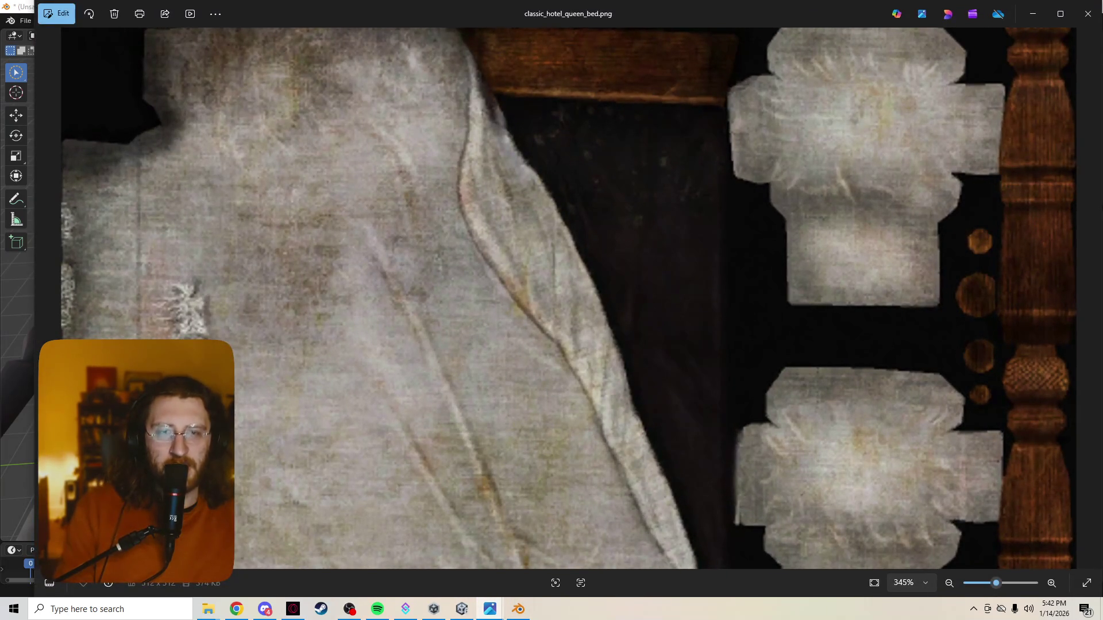
scroll(551, 311, up, 1)
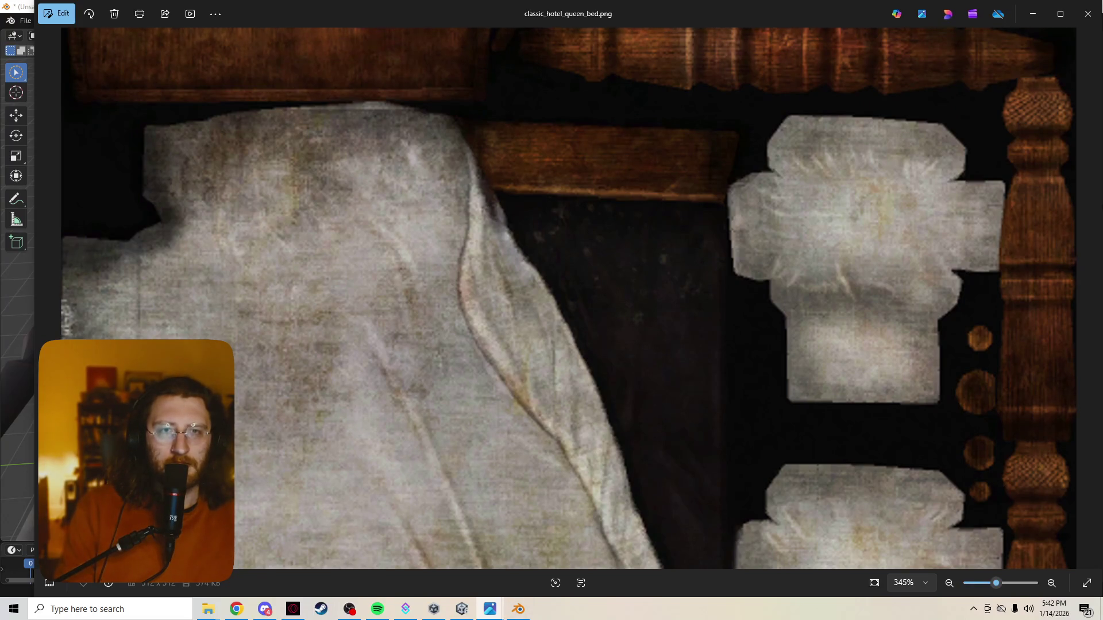
scroll(551, 311, down, 1)
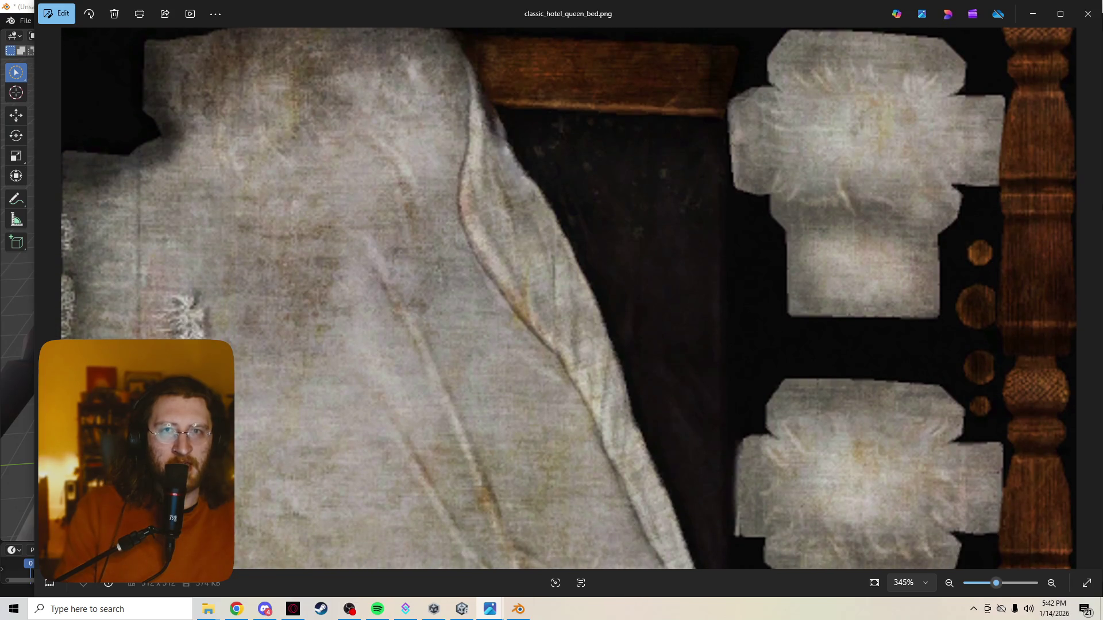
key(alt+F4)
mouse_move(650, 256)
middle_down()
mouse_move(664, 213)
mouse_move(534, 207)
mouse_move(397, 180)
middle_up()
scroll(397, 180, down, 5)
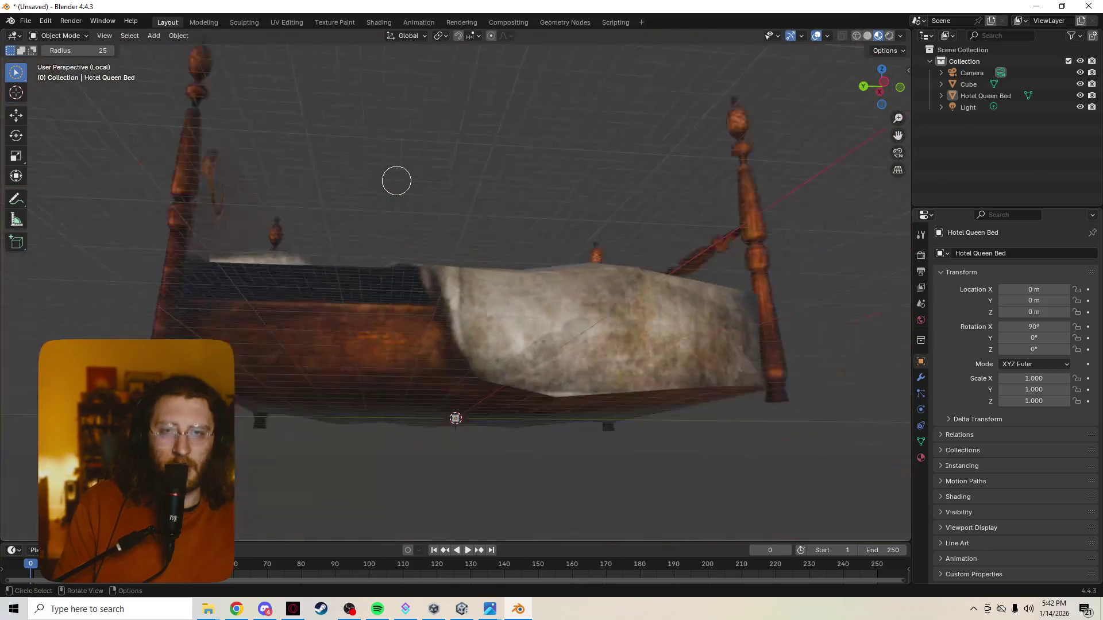
scroll(410, 223, up, 5)
View the four-poster bed from above and the headboard side, then bring Unity to the front
mouse_move(410, 223)
middle_down()
mouse_move(453, 239)
mouse_move(456, 259)
mouse_move(448, 236)
middle_up()
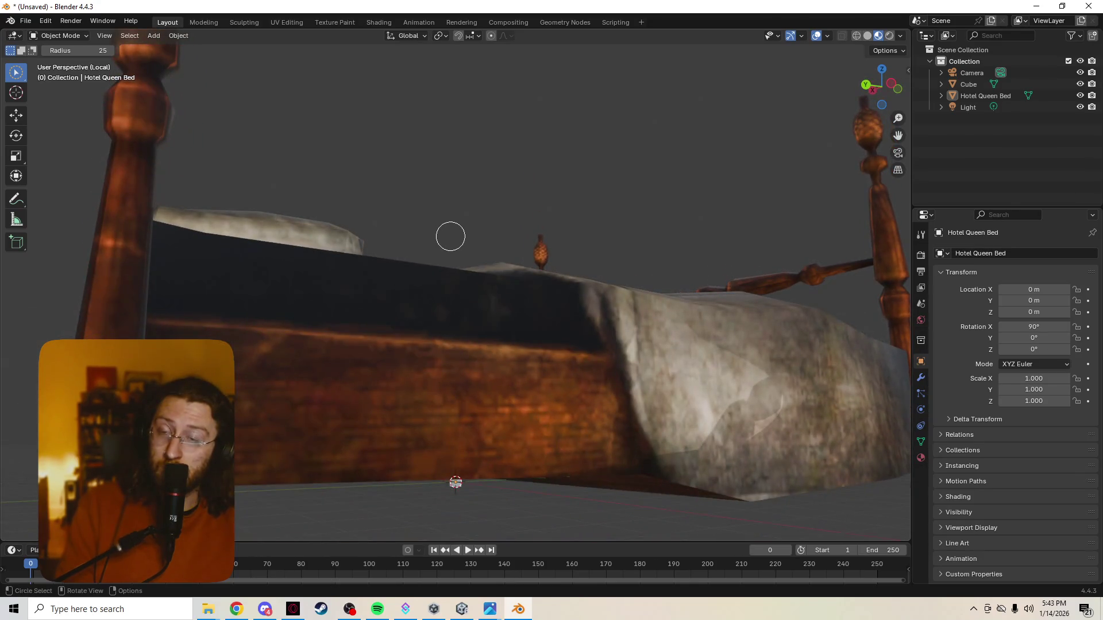
scroll(449, 236, down, 3)
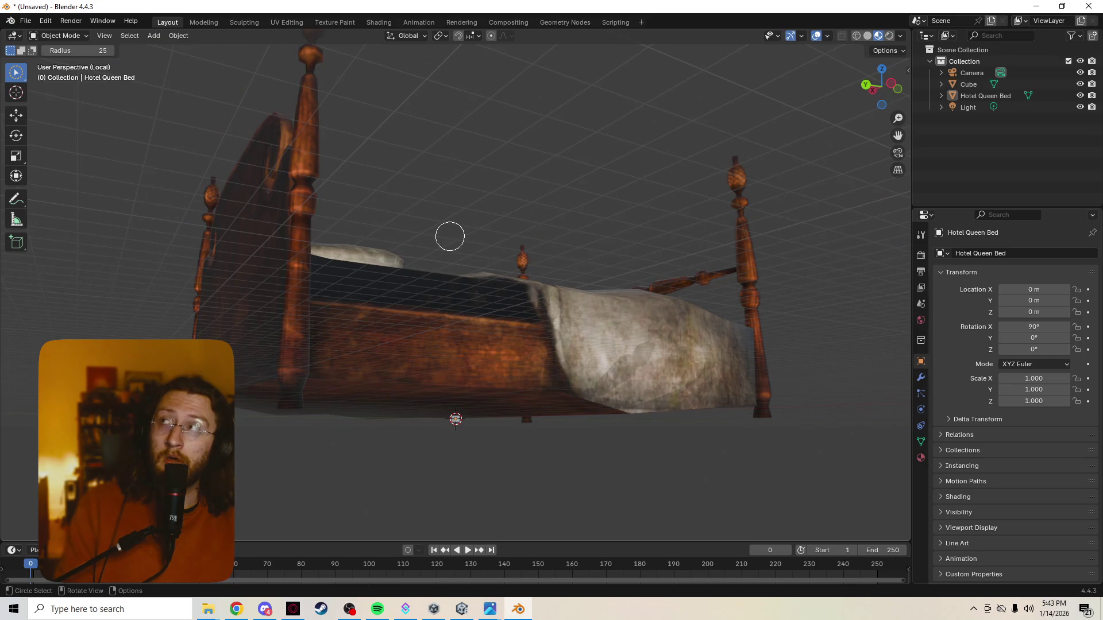
middle_drag(449, 236, 450, 266)
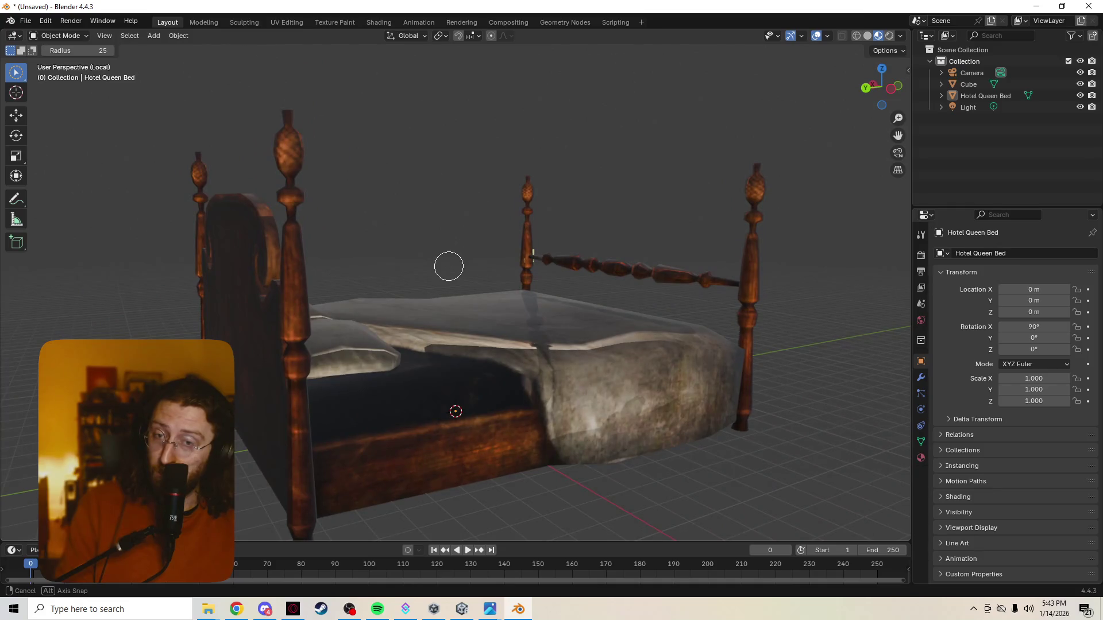
mouse_move(449, 266)
middle_down()
mouse_move(551, 259)
mouse_move(663, 353)
mouse_move(607, 294)
mouse_move(607, 403)
mouse_move(573, 412)
mouse_move(560, 337)
mouse_move(598, 320)
mouse_move(642, 334)
mouse_move(536, 373)
mouse_move(431, 382)
mouse_move(597, 320)
mouse_move(471, 291)
mouse_move(328, 287)
mouse_move(246, 301)
mouse_move(276, 302)
mouse_move(353, 224)
mouse_move(442, 275)
mouse_move(419, 322)
mouse_move(520, 365)
mouse_move(448, 366)
mouse_move(495, 339)
middle_up()
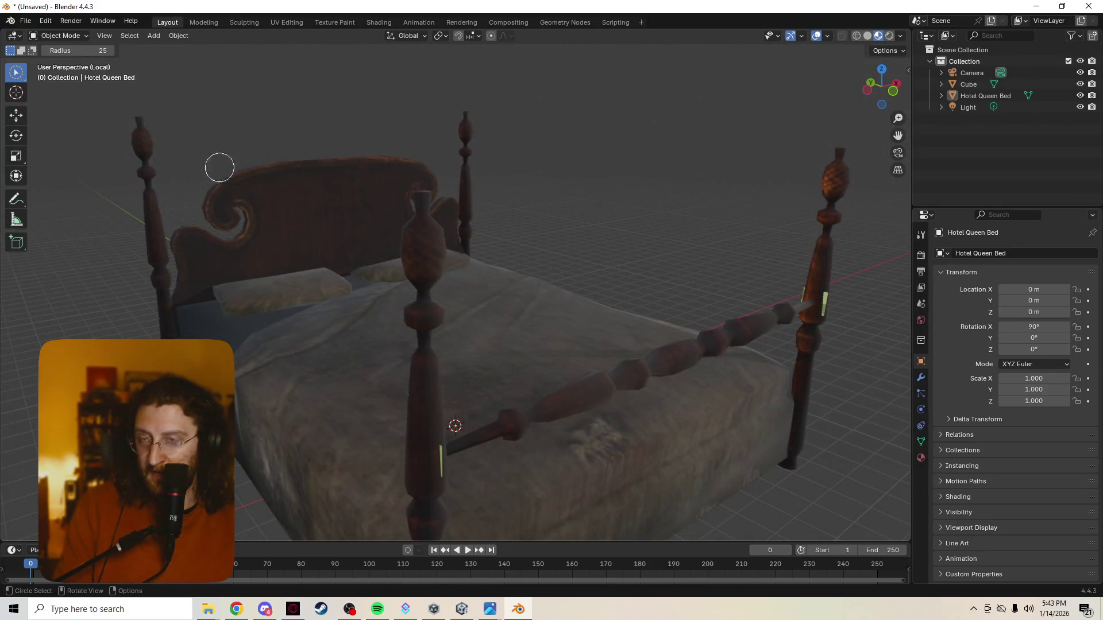
click(26, 21)
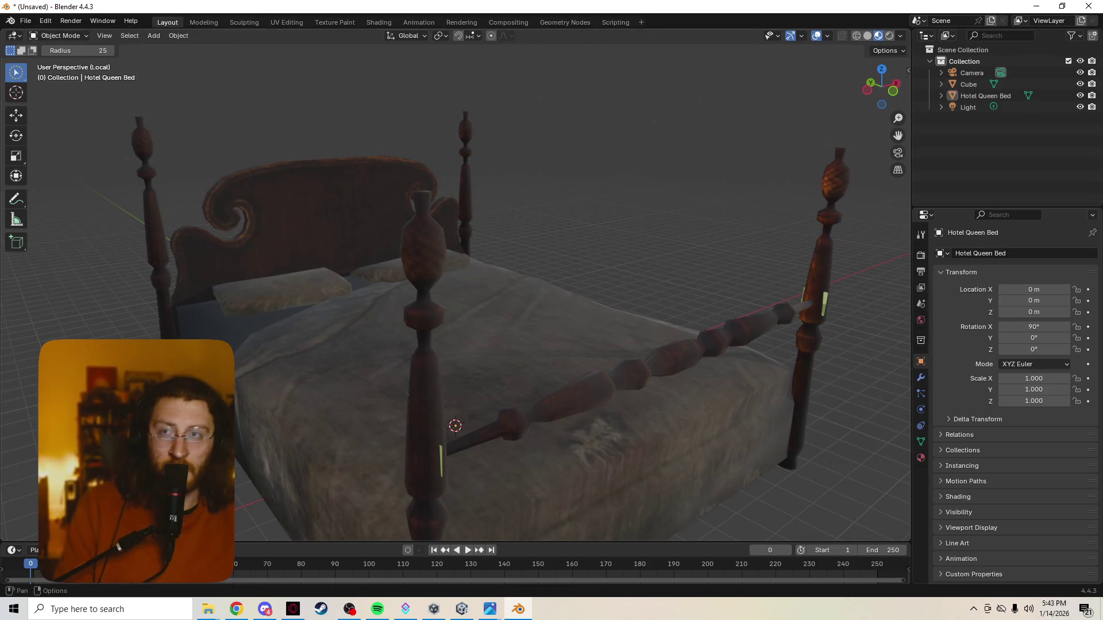
click(26, 20)
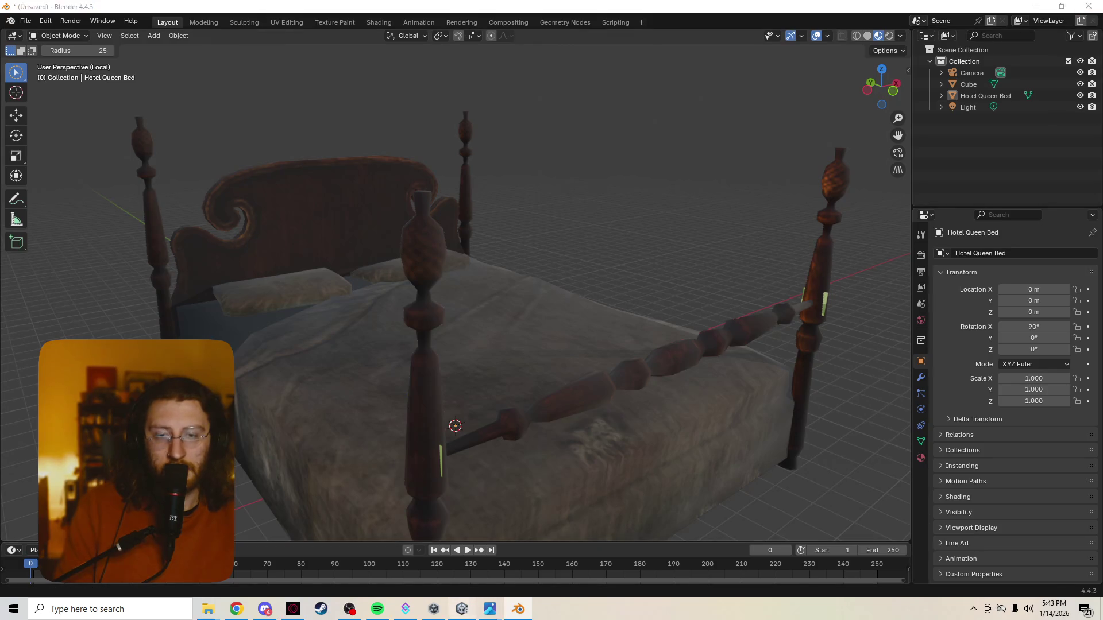
click(462, 610)
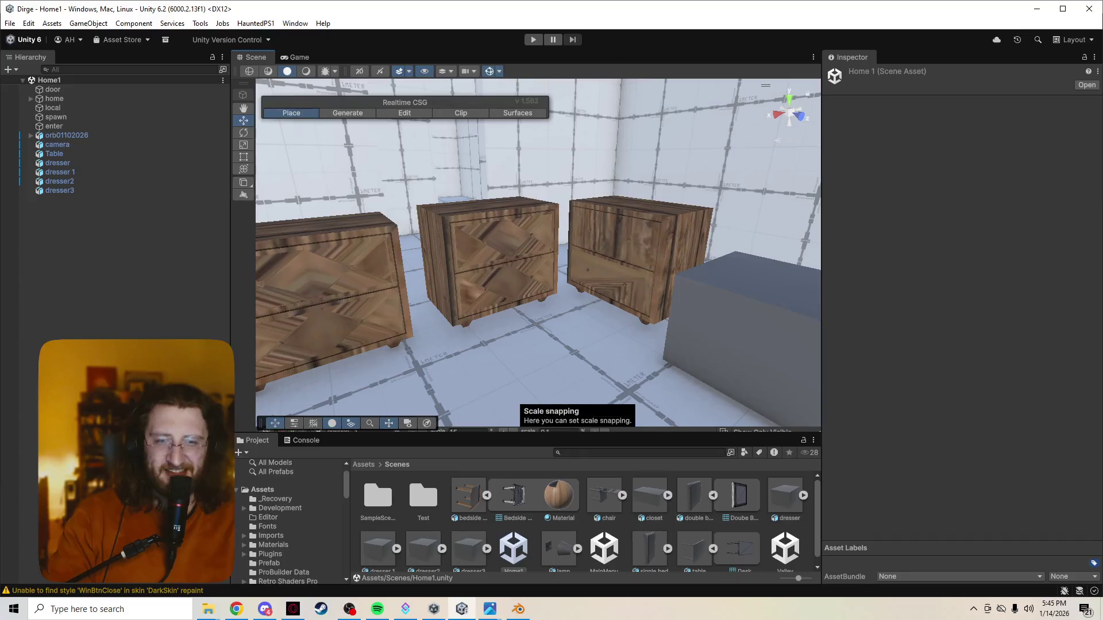
Enlarge Unity's Scene view of the dressers by dragging the panel splitters
drag(517, 236, 517, 359)
drag(821, 258, 927, 259)
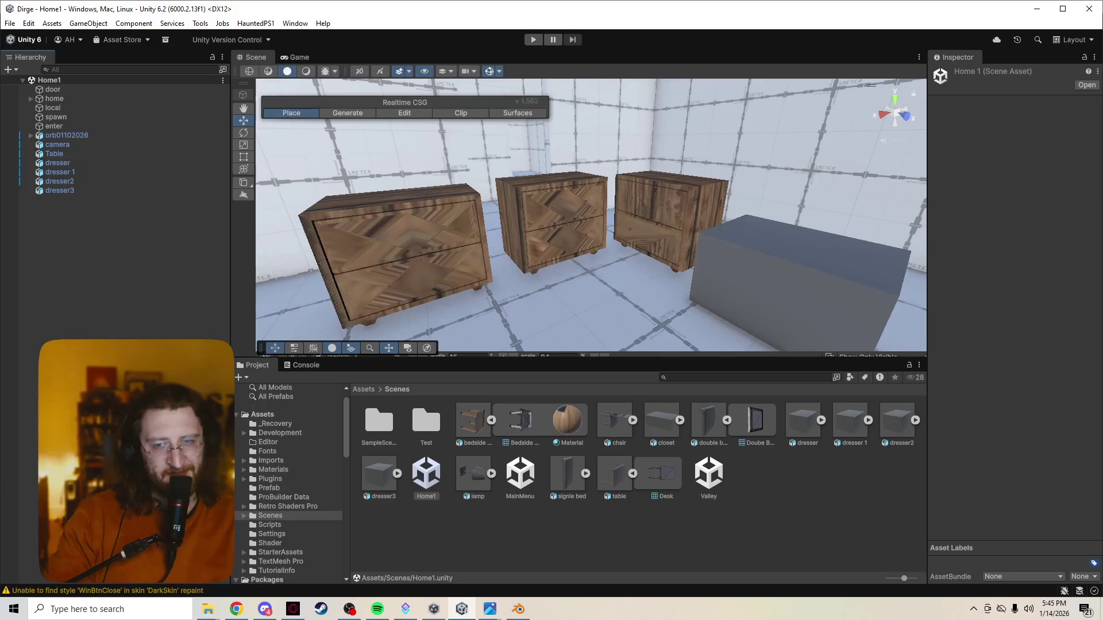
drag(232, 216, 82, 215)
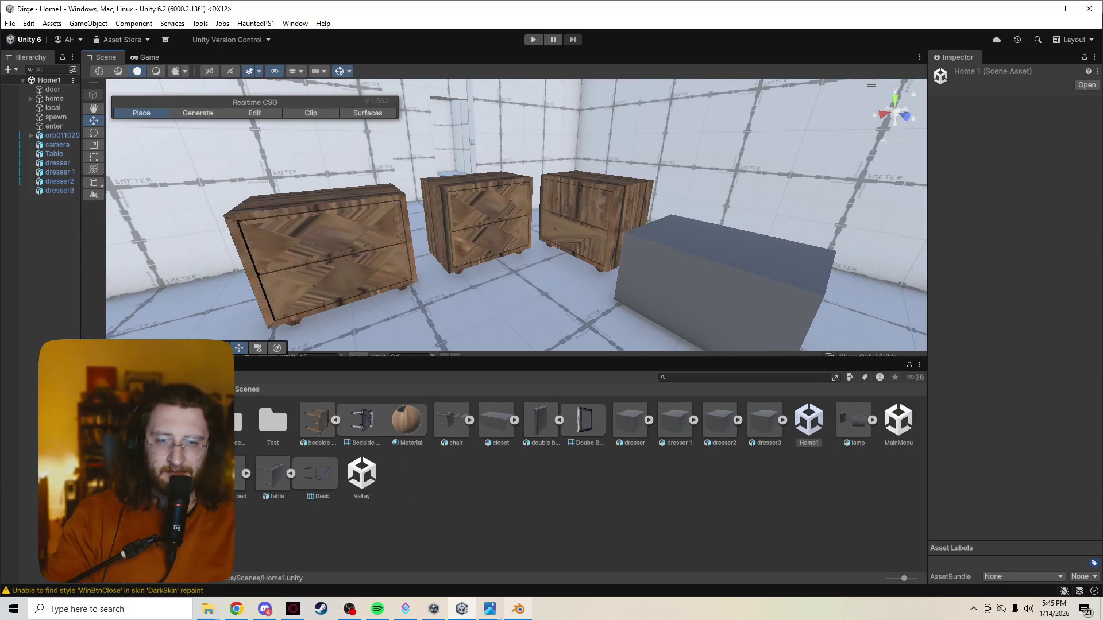
Open the recent table.blend project in Blender without saving the bed scene
click(518, 610)
click(27, 21)
mouse_move(54, 57)
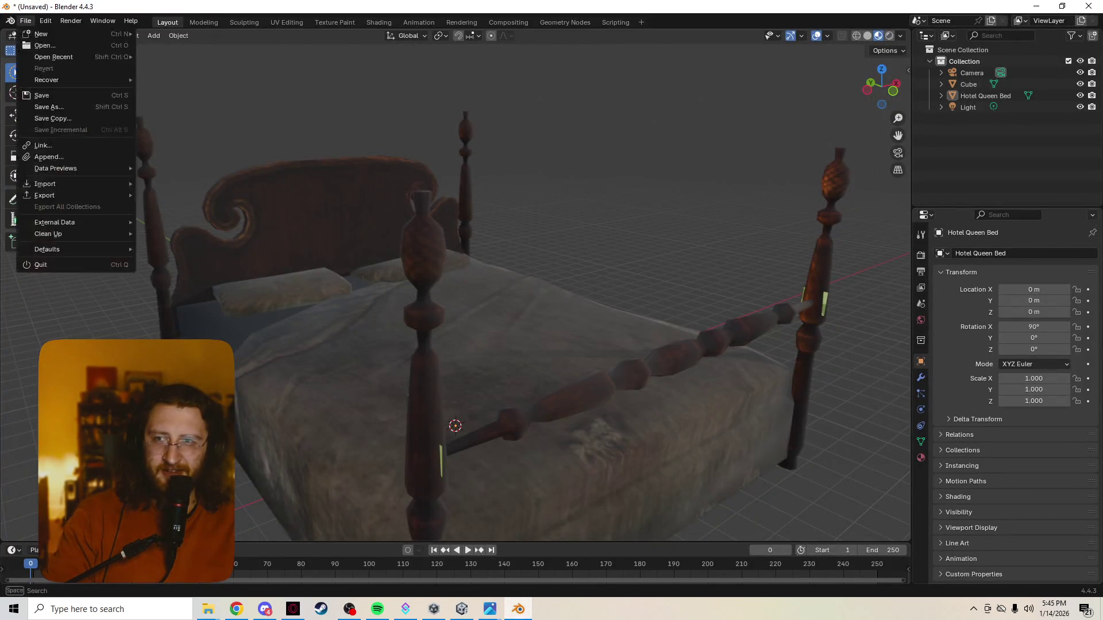
click(170, 67)
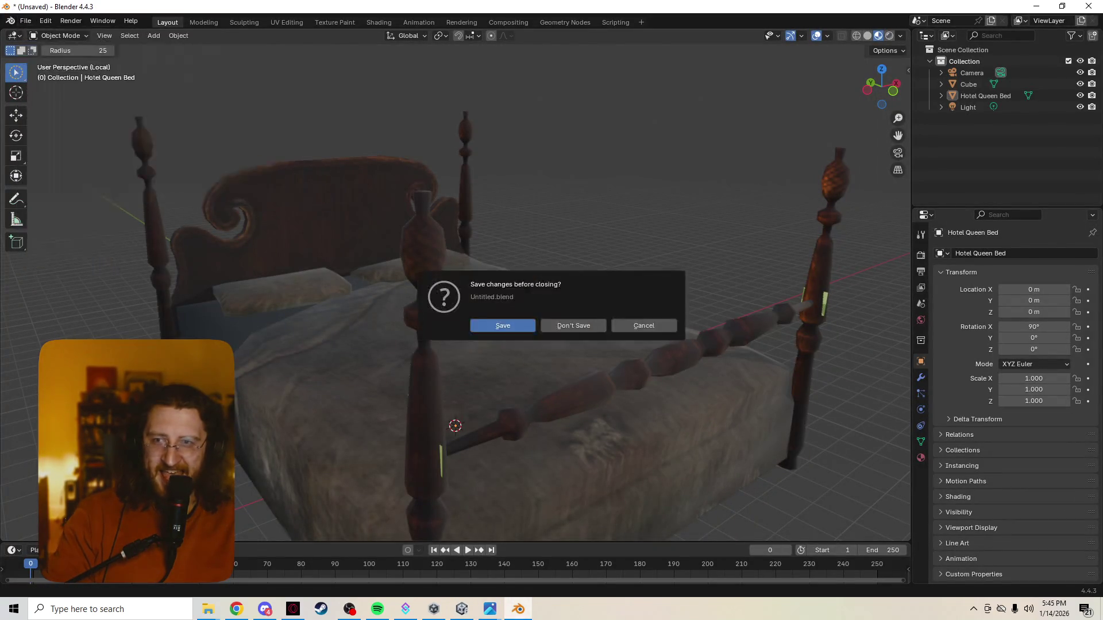
key(d)
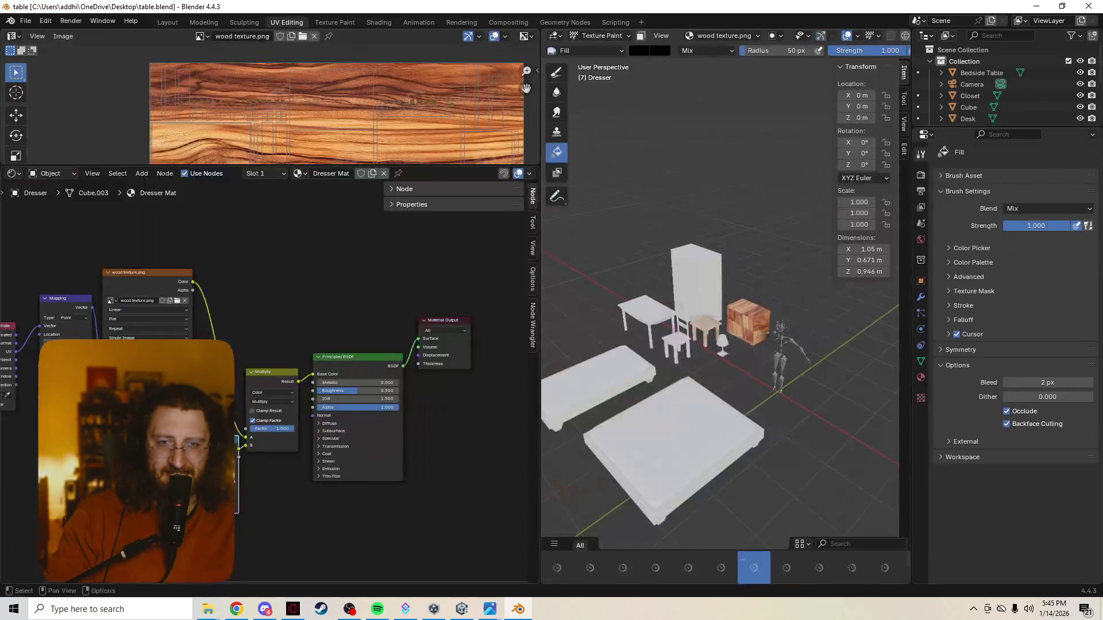
scroll(719, 345, up, 1)
scroll(720, 345, up, 1)
scroll(720, 344, up, 1)
scroll(719, 345, up, 1)
scroll(720, 345, up, 1)
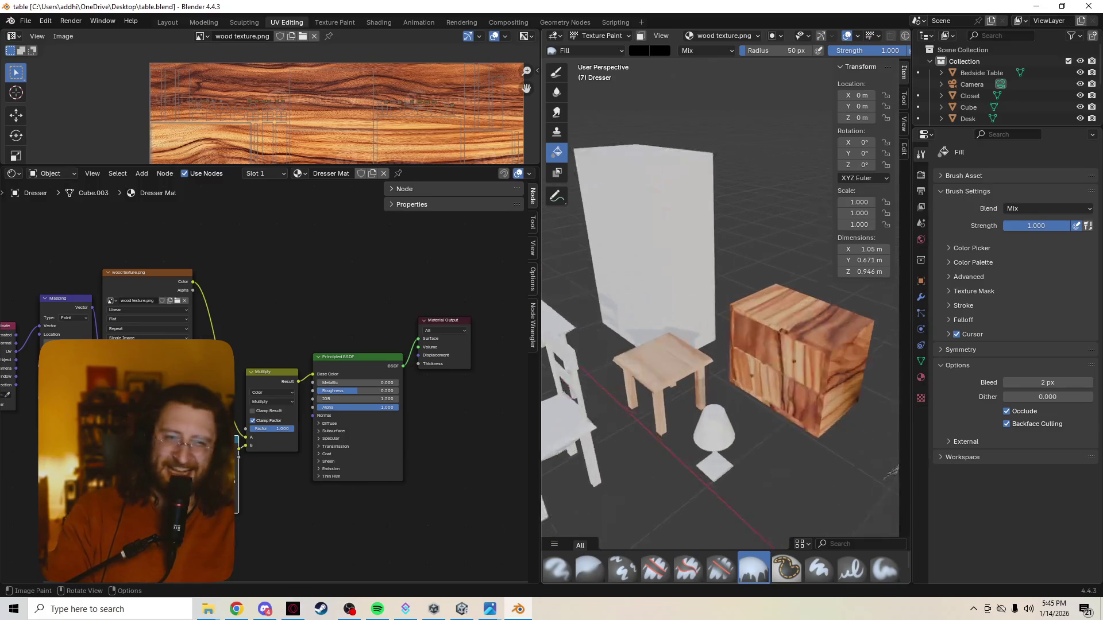
scroll(719, 344, up, 2)
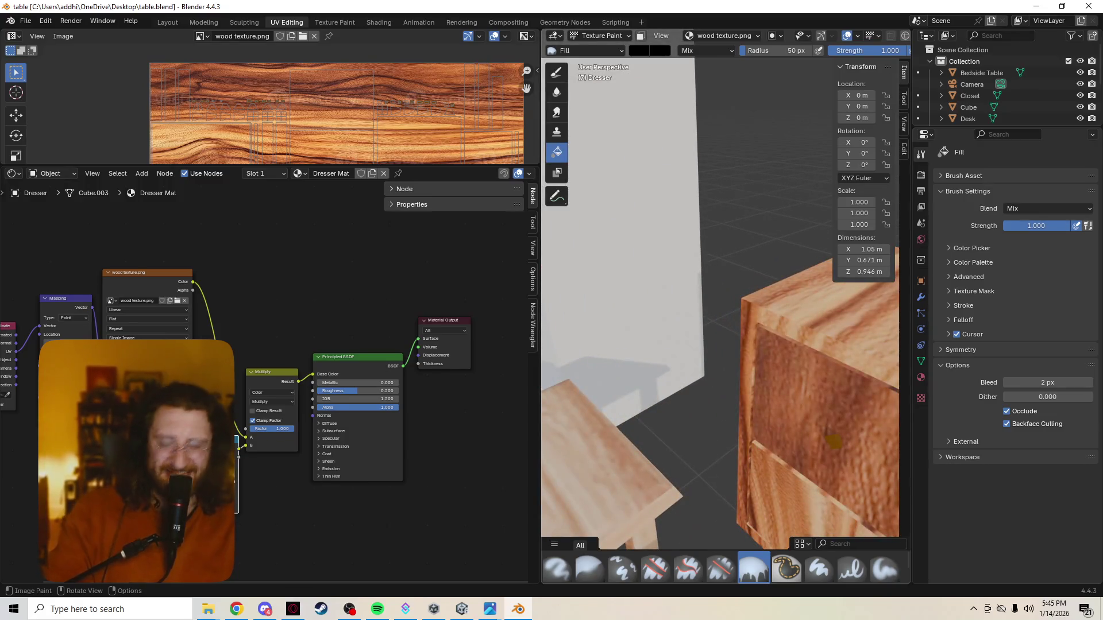
Examine the dresser from several angles, then enter Edit Mode to show its UV layout
mouse_move(723, 345)
middle_down()
mouse_move(690, 346)
mouse_move(673, 362)
mouse_move(689, 353)
middle_up()
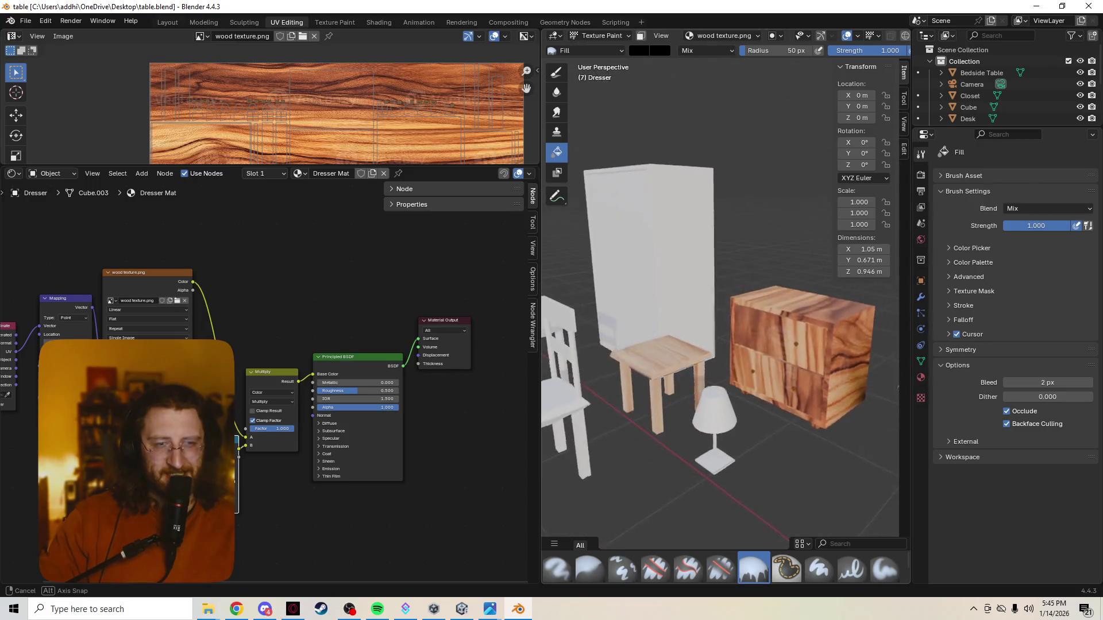
middle_drag(689, 353, 543, 432)
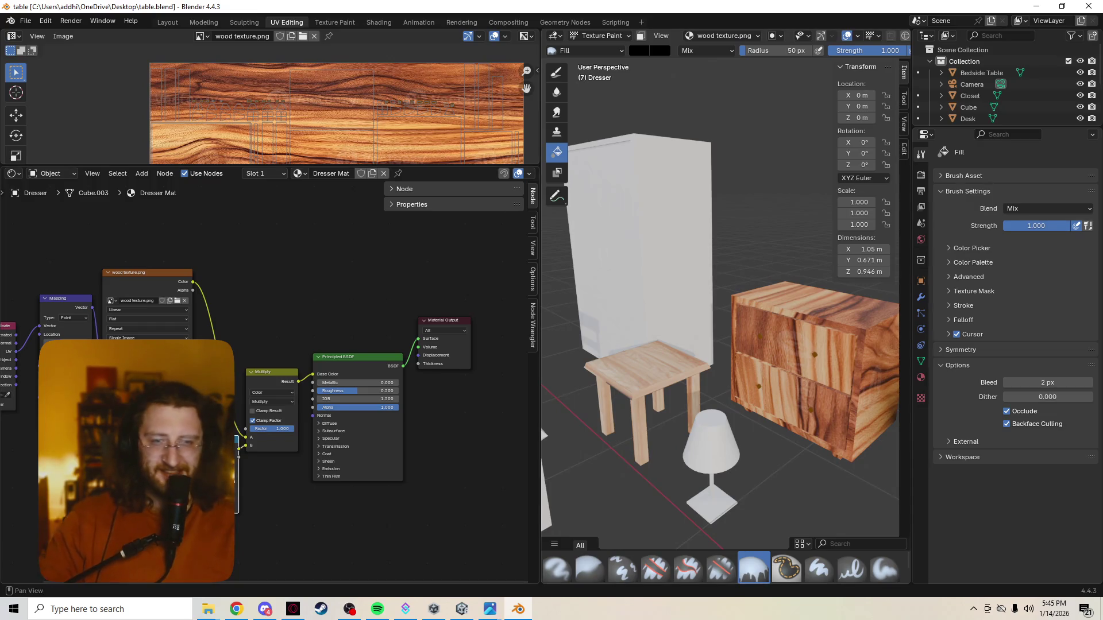
mouse_move(540, 429)
middle_down()
mouse_move(604, 414)
mouse_move(715, 341)
middle_up()
key(Tab)
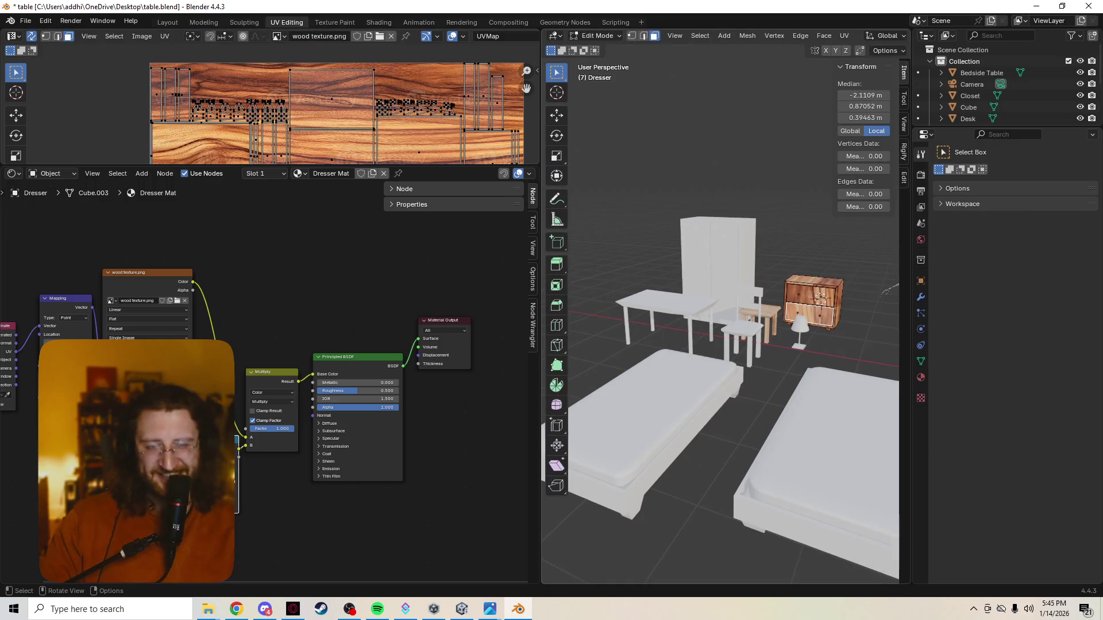
Undo an accidental black fill in Texture Paint so the dresser's wood texture stays intact
key(alt+a)
scroll(721, 319, up, 3)
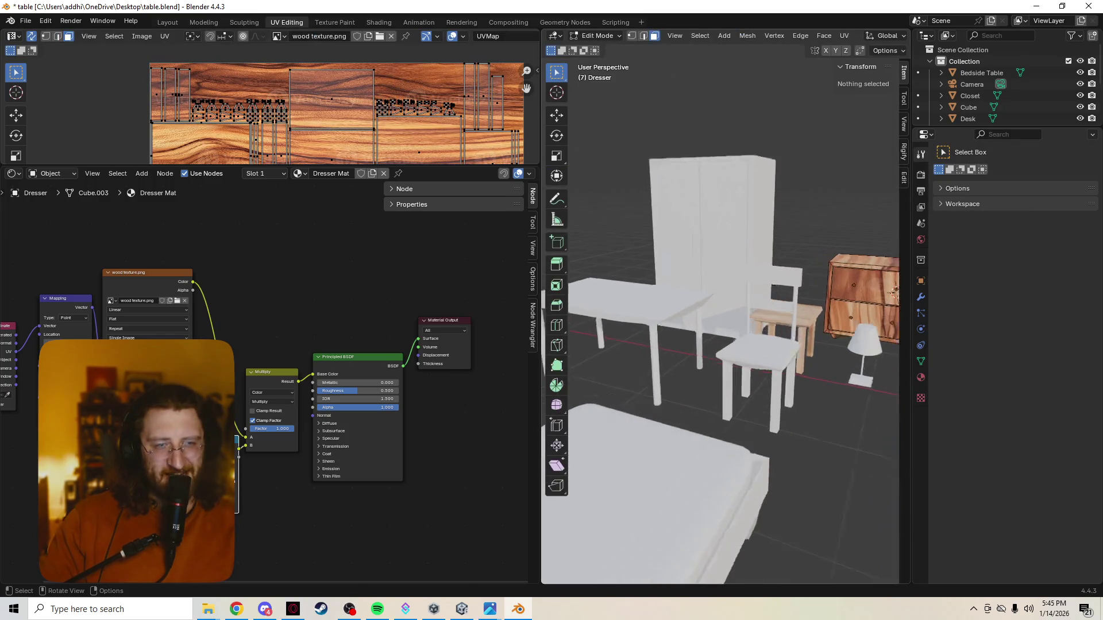
scroll(720, 319, down, 1)
key(Tab)
click(827, 302)
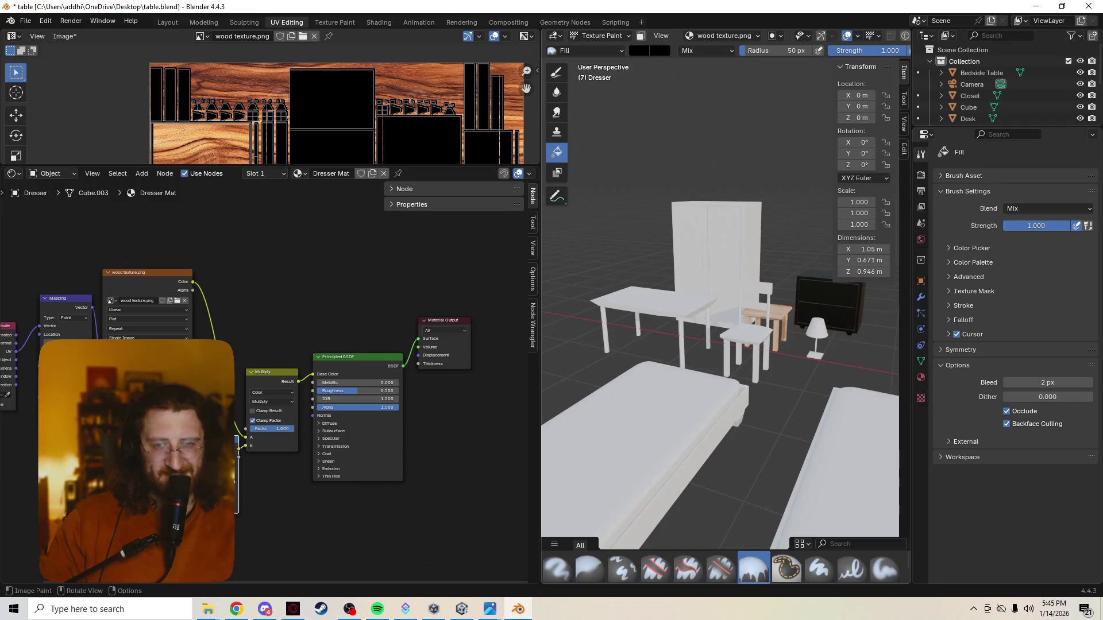
key(ctrl+z)
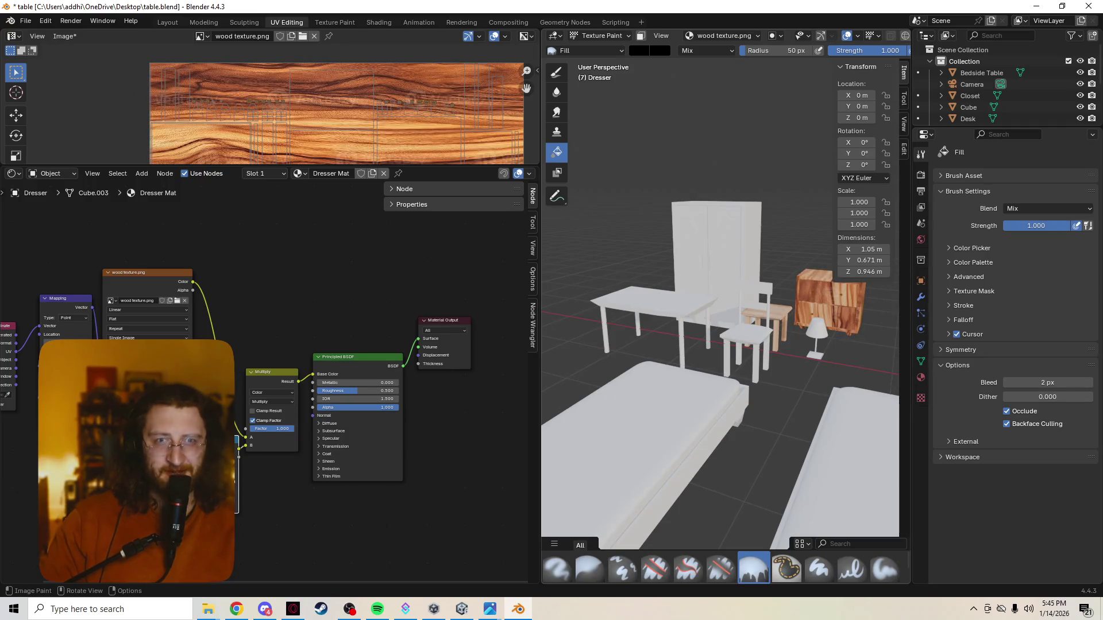
Return the dresser to Object Mode and select the Single Bed with the Tweak tool
key(ctrl+Tab)
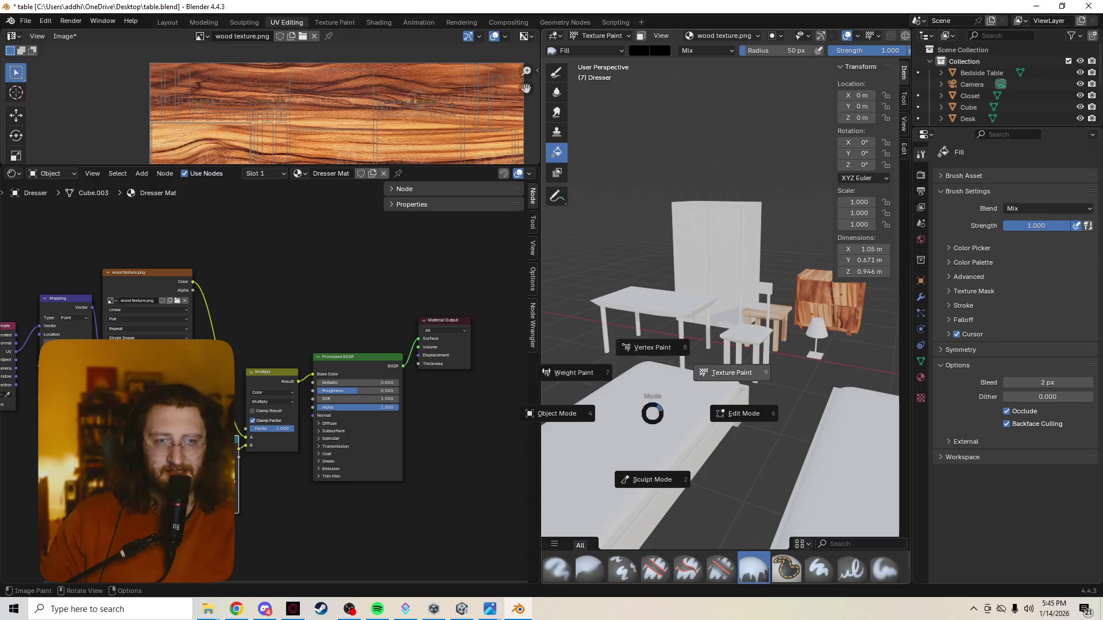
key(ctrl+Tab)
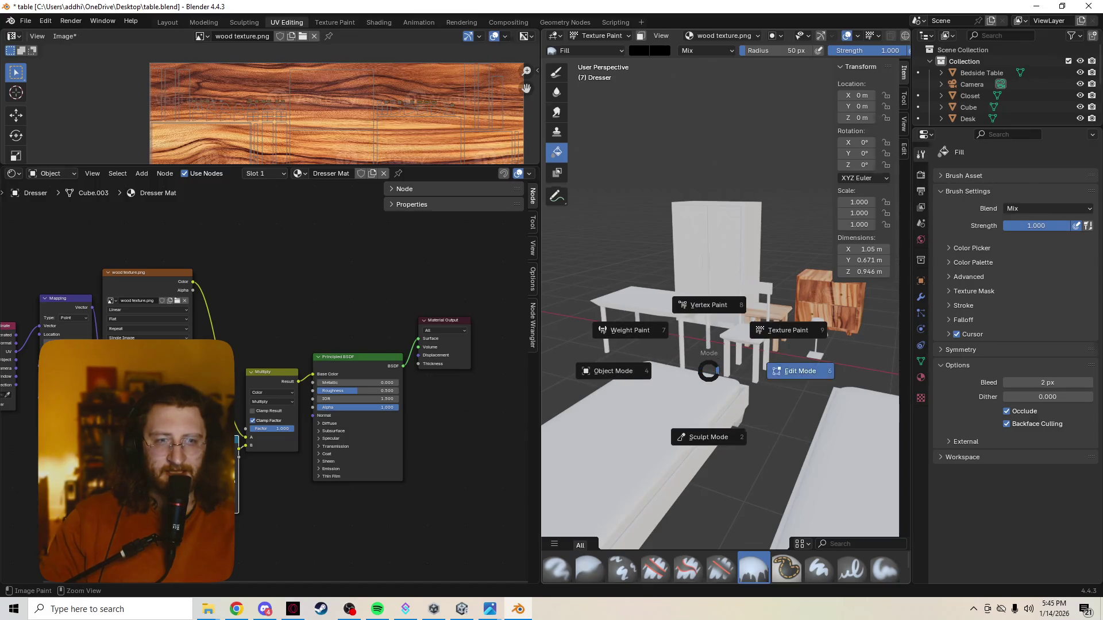
click(800, 370)
key(Tab)
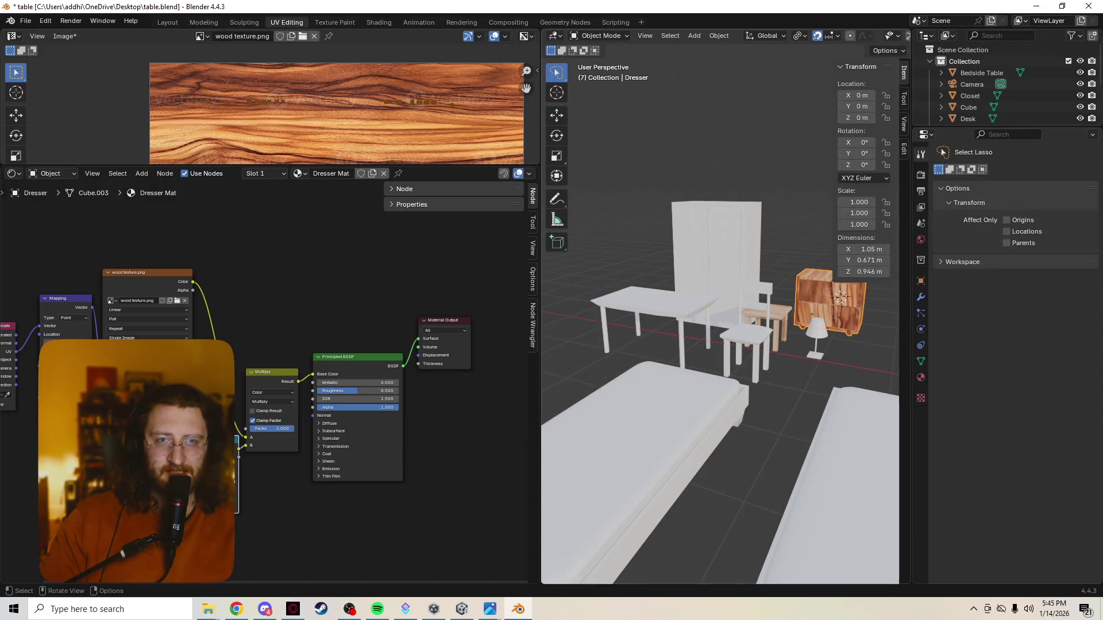
key(w)
key(w)
key(w)
key(w)
key(w)
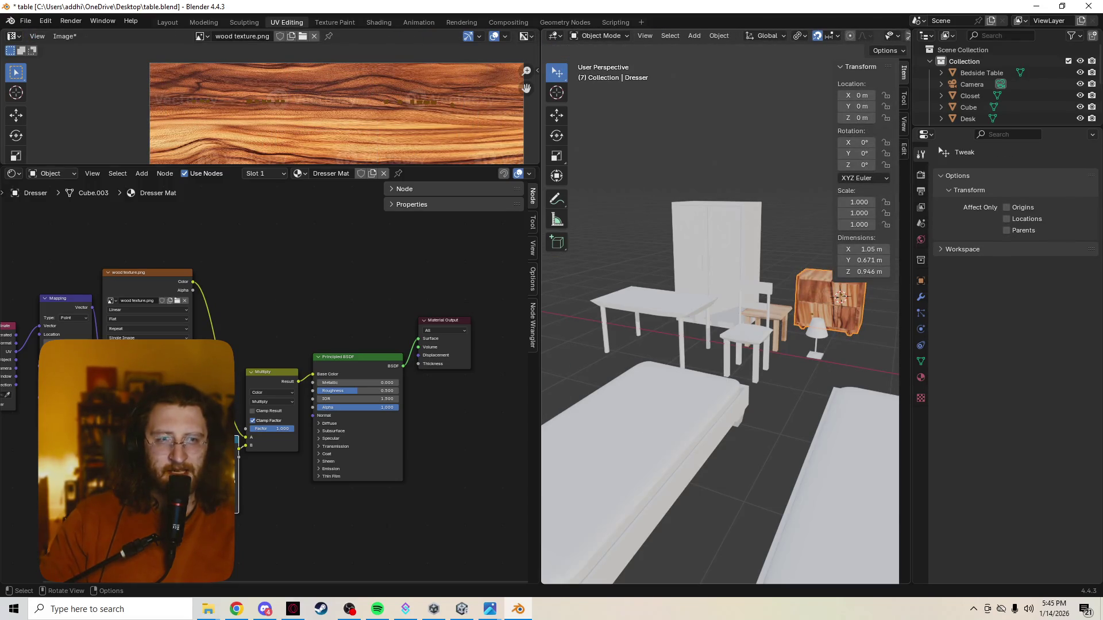
middle_drag(719, 327, 741, 345)
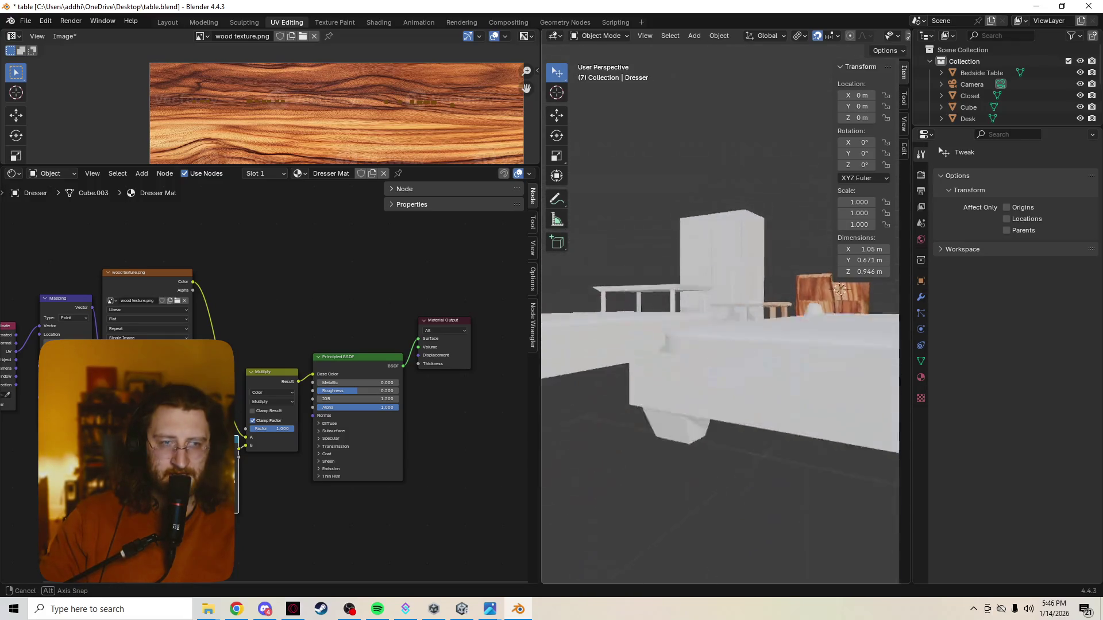
middle_drag(741, 345, 751, 353)
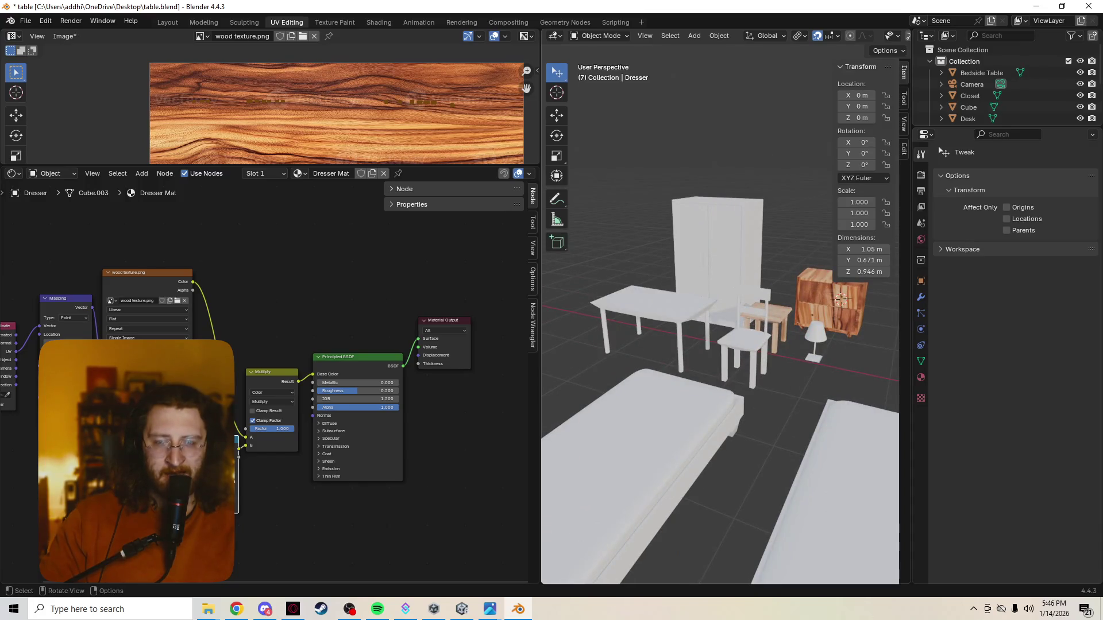
mouse_move(719, 388)
middle_down()
mouse_move(732, 405)
mouse_move(724, 392)
middle_up()
click(638, 414)
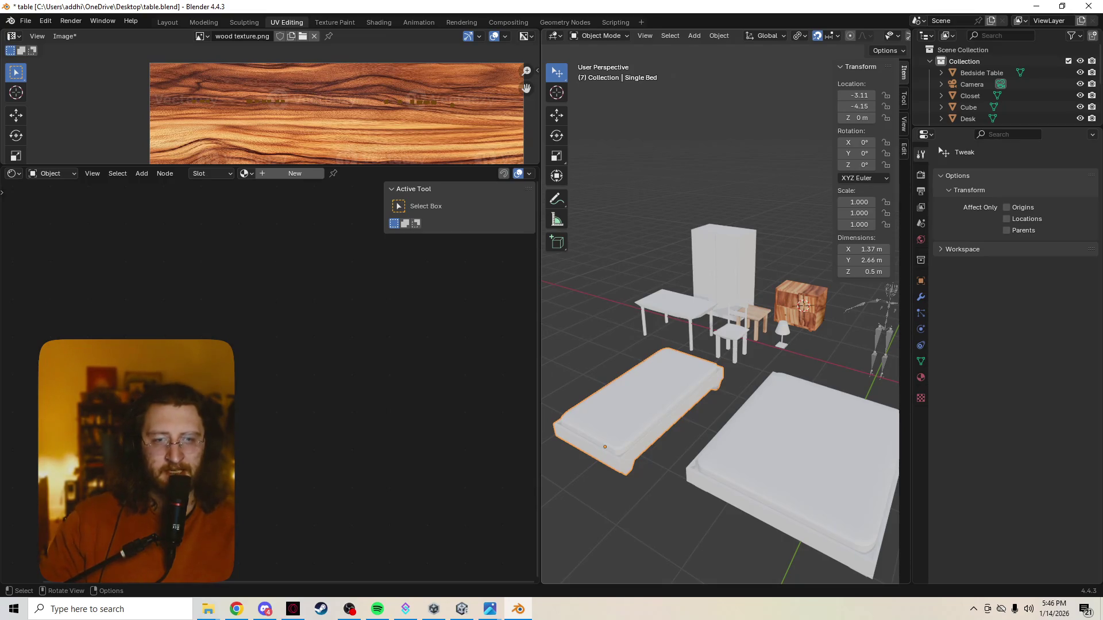
scroll(720, 388, up, 2)
scroll(719, 388, up, 1)
scroll(720, 388, down, 4)
scroll(720, 388, up, 4)
Apply Shade Smooth to the single bed from its object context menu
key(shift)
shift+scroll(720, 345, down, 1)
scroll(719, 345, up, 1)
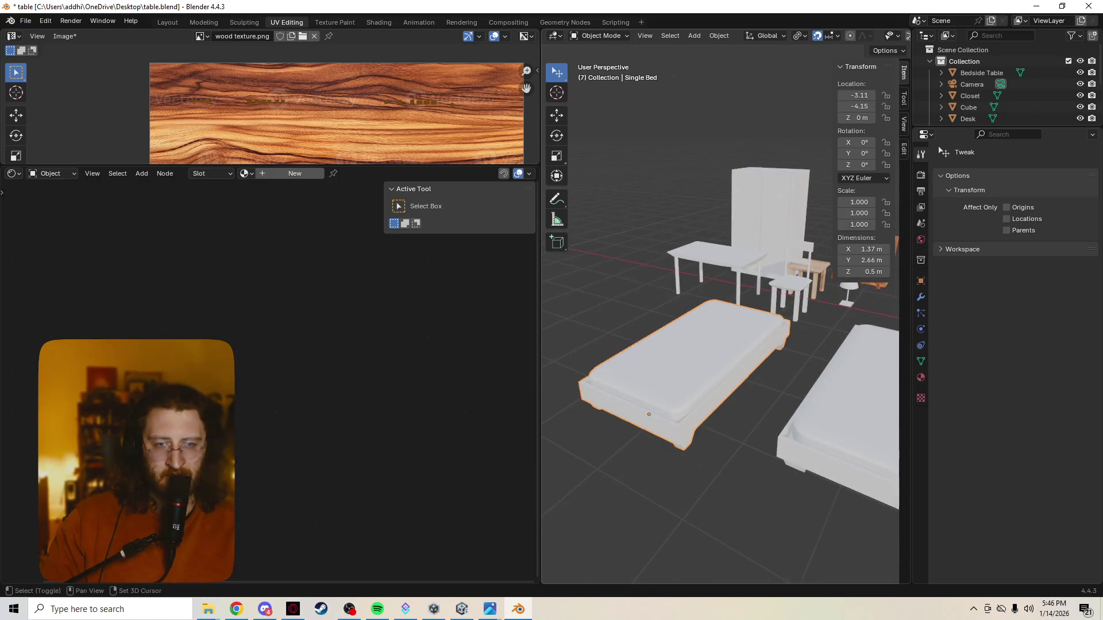
scroll(720, 345, up, 1)
scroll(719, 346, up, 1)
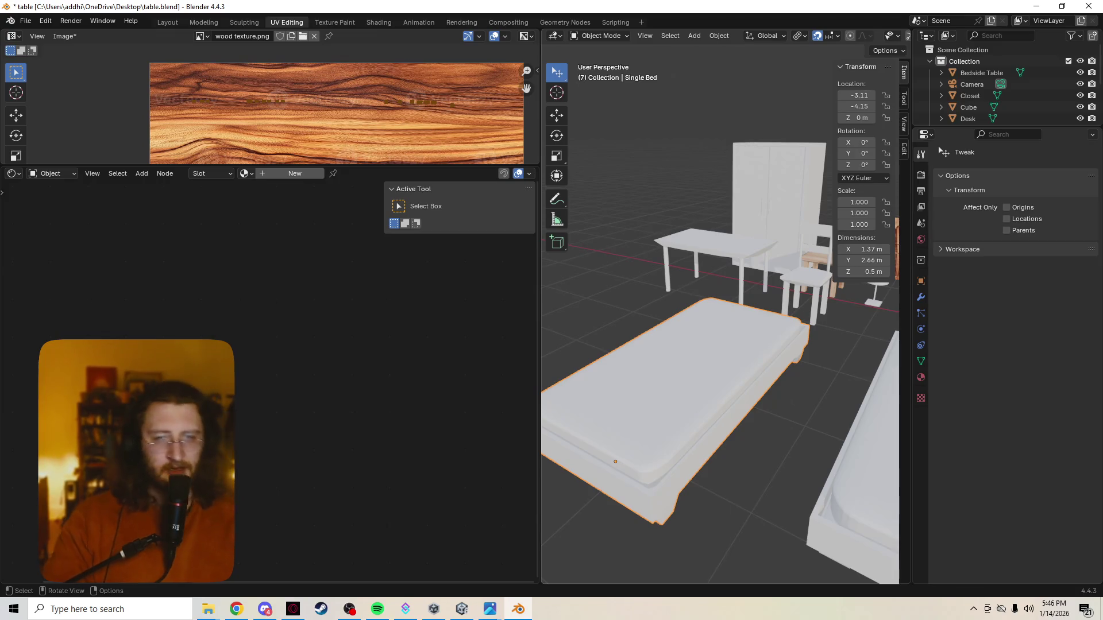
scroll(720, 328, down, 2)
scroll(720, 328, up, 5)
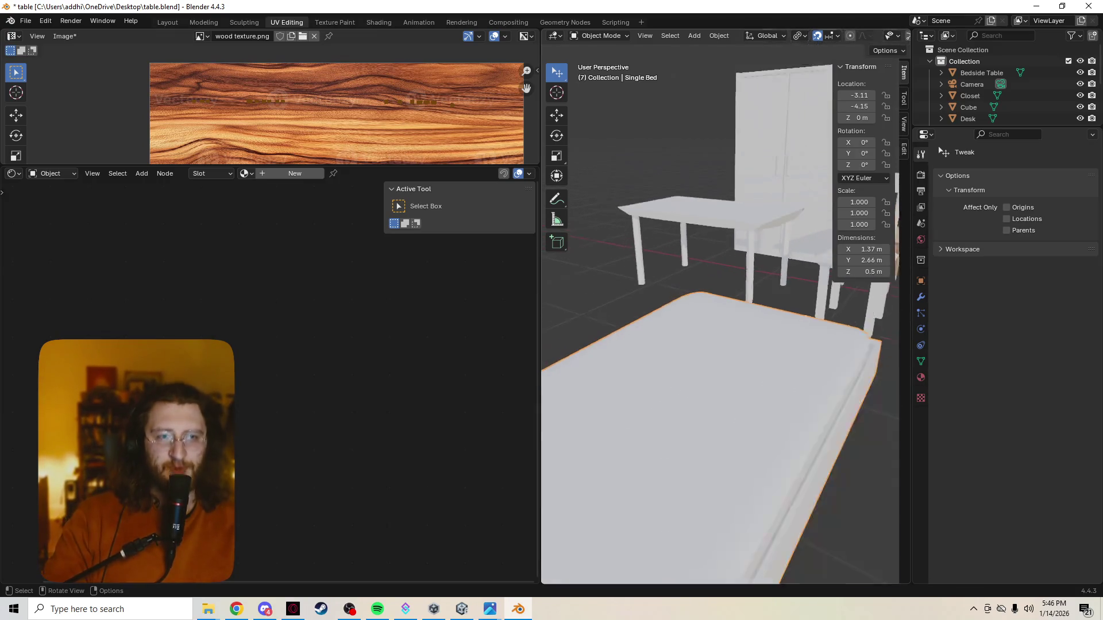
scroll(719, 327, down, 1)
scroll(720, 328, down, 1)
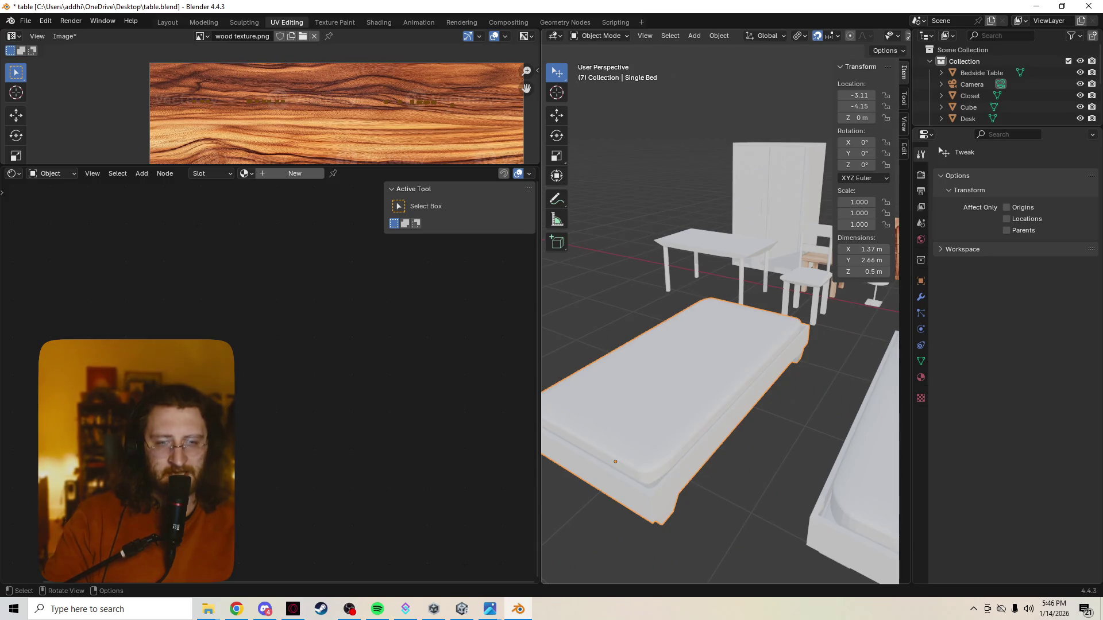
scroll(720, 327, up, 2)
right_click(603, 355)
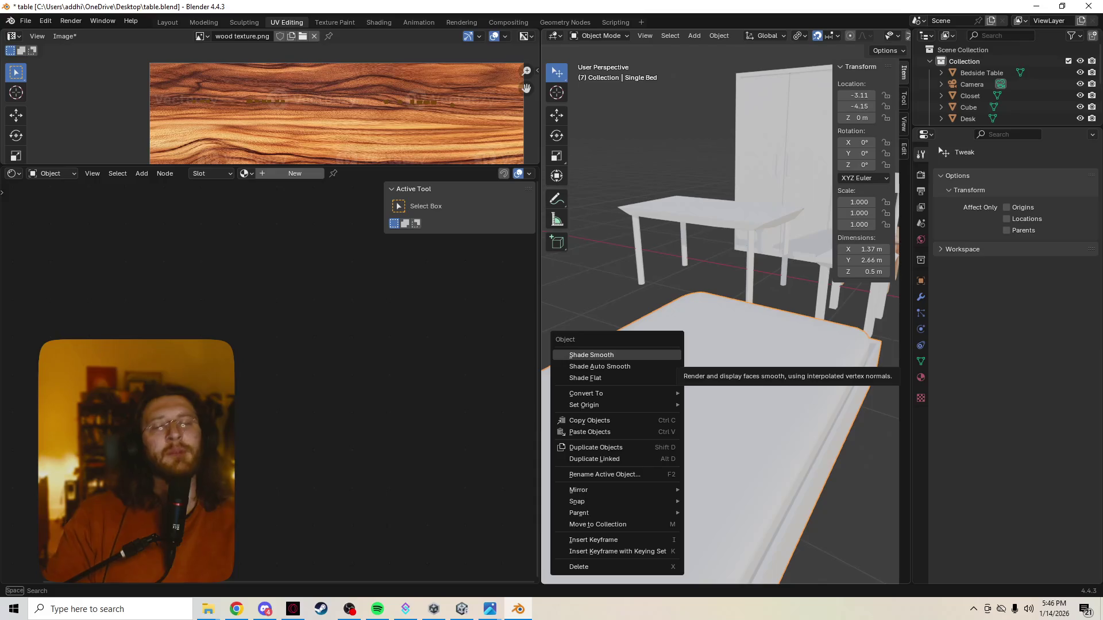
click(592, 354)
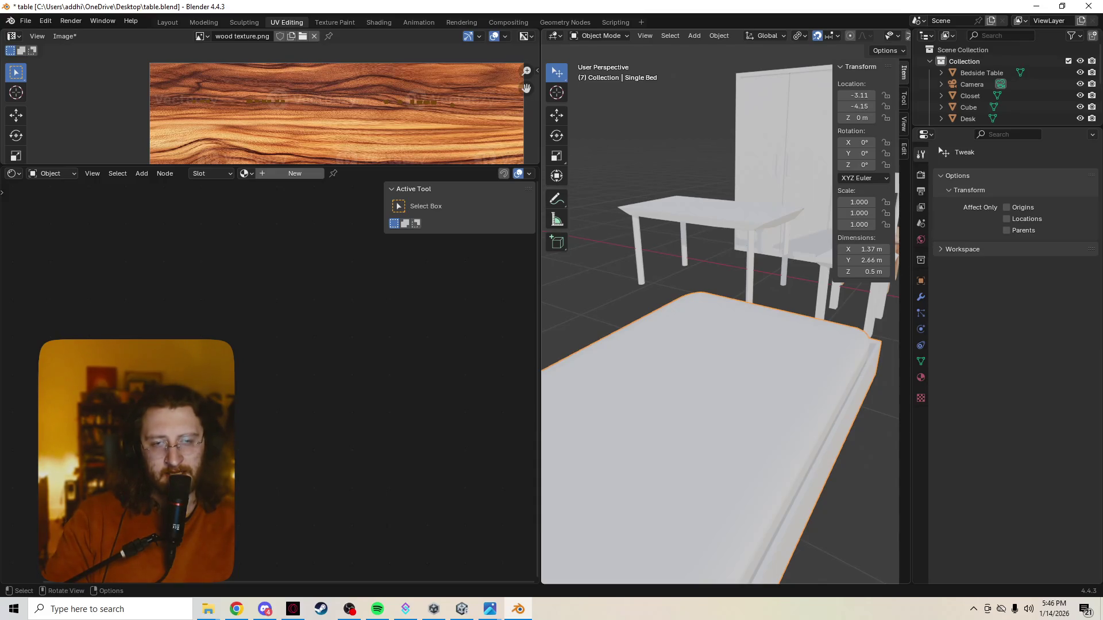
right_click(608, 367)
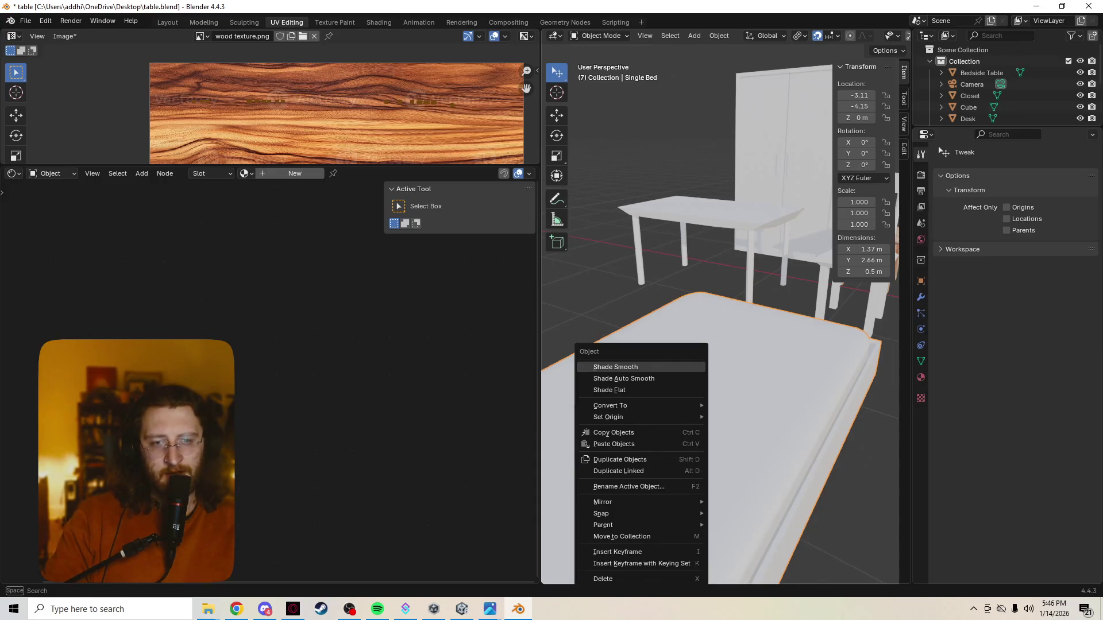
click(608, 367)
middle_drag(608, 371, 656, 387)
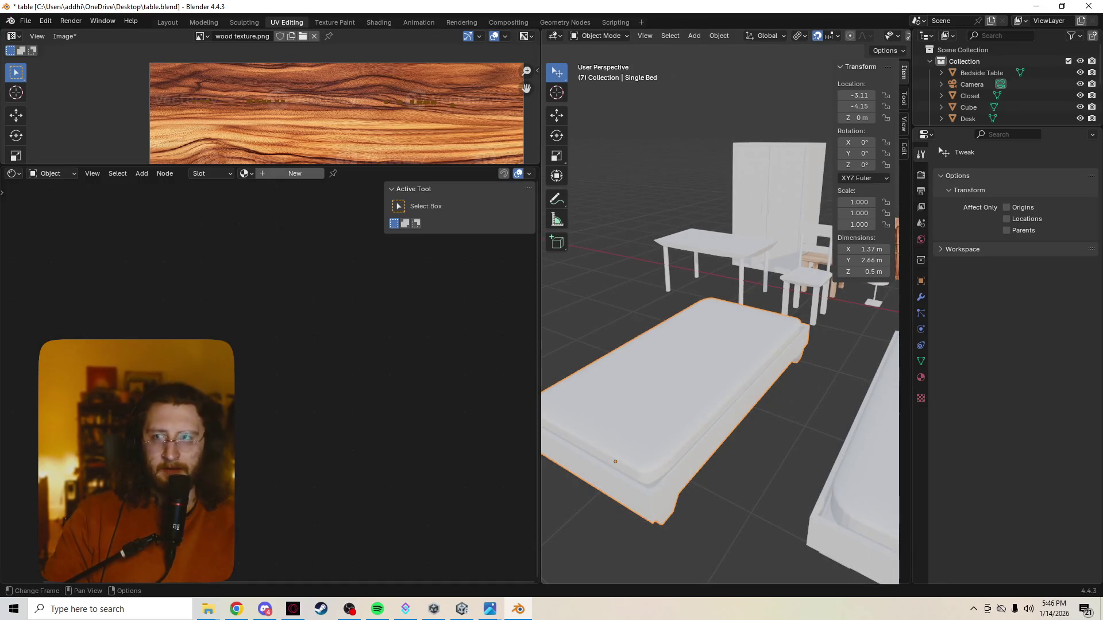
Save table.blend, then apply Shade Auto Smooth to the bed
right_click(591, 357)
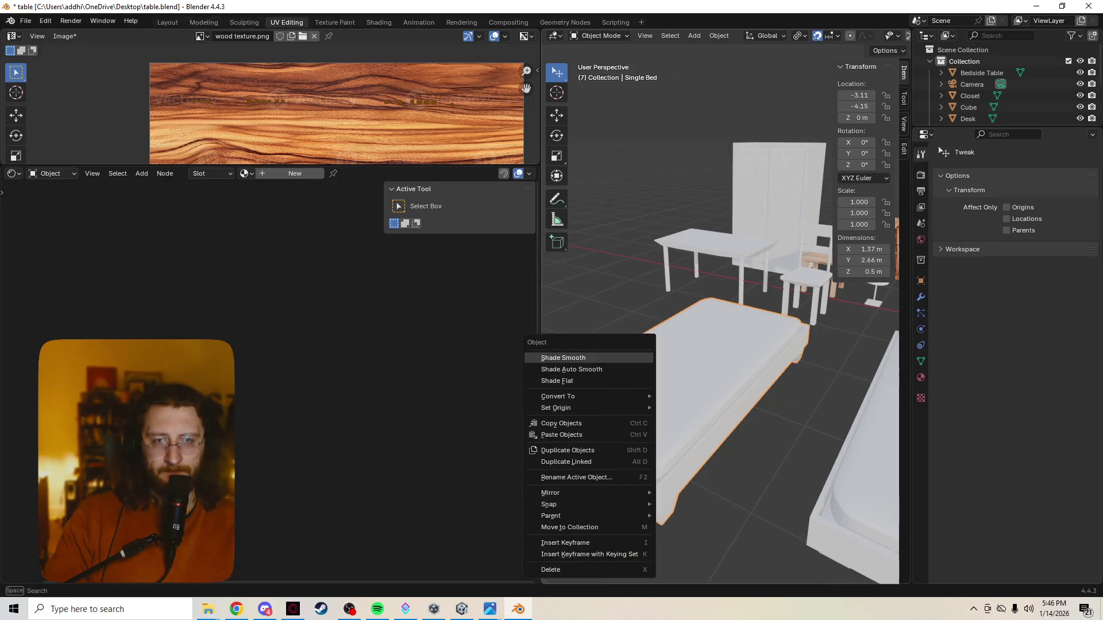
key(Escape)
key(ctrl+s)
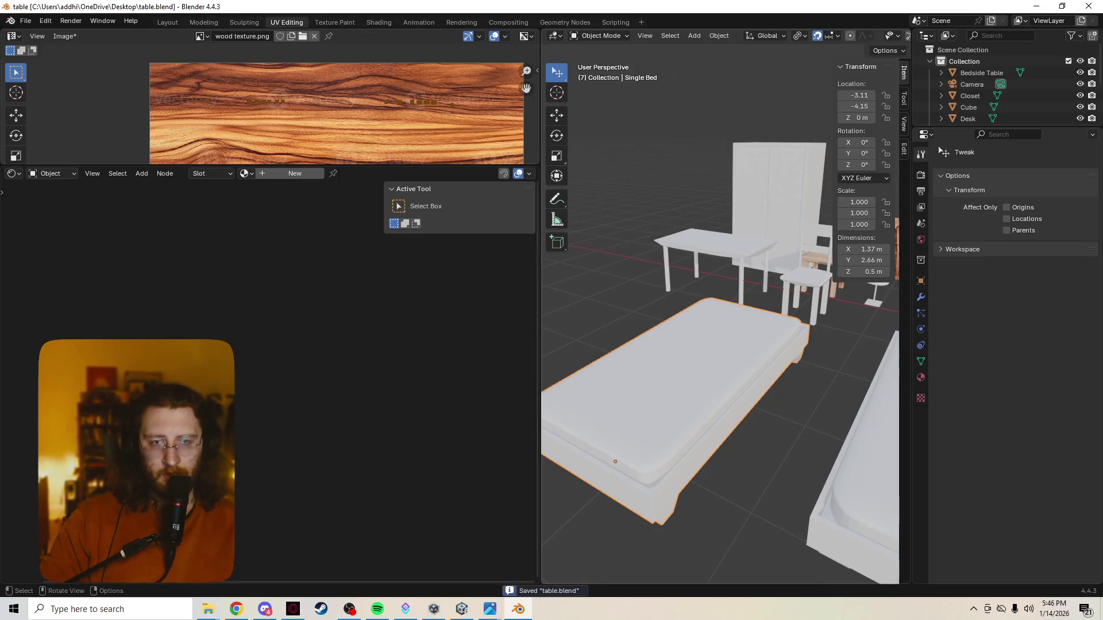
right_click(594, 369)
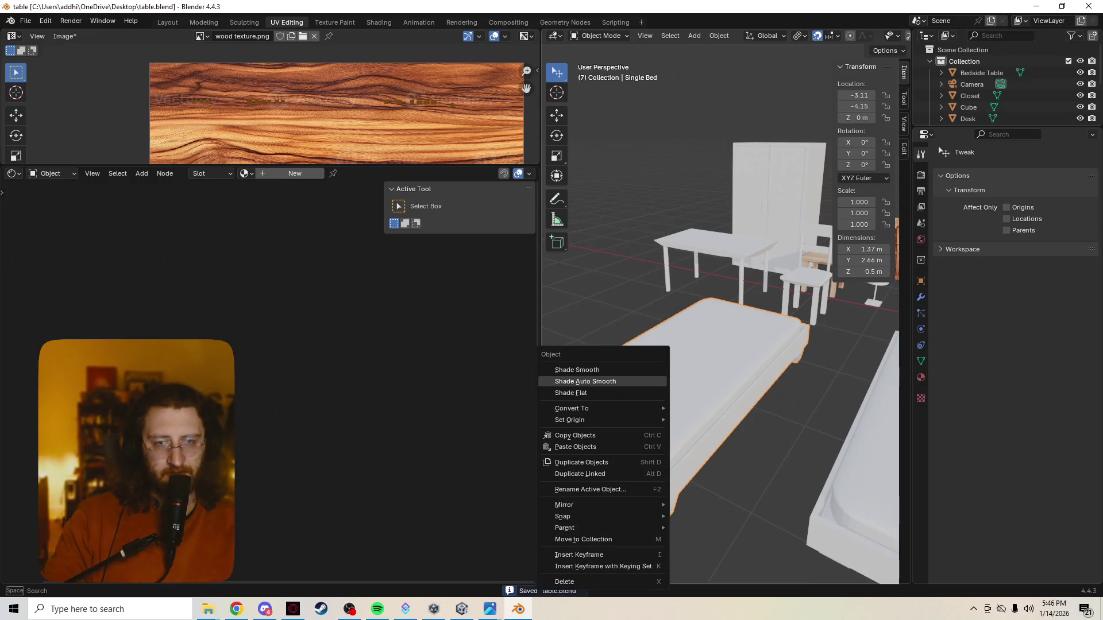
mouse_move(569, 419)
click(716, 437)
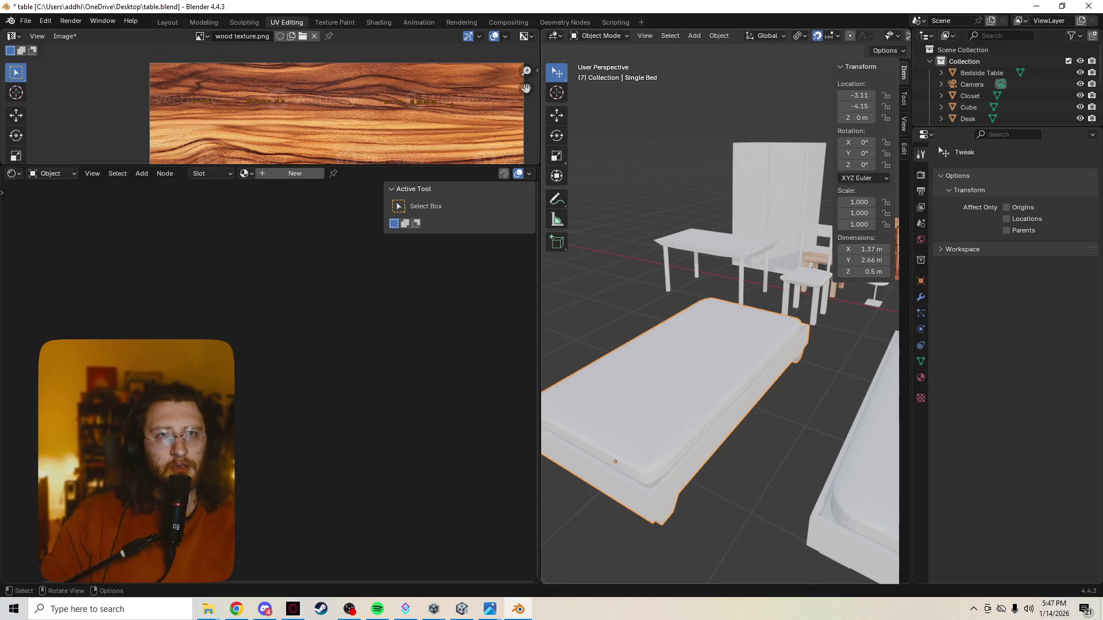
Edit the bed's mesh in Local View and start a Smart UV Project unwrap
key(Tab)
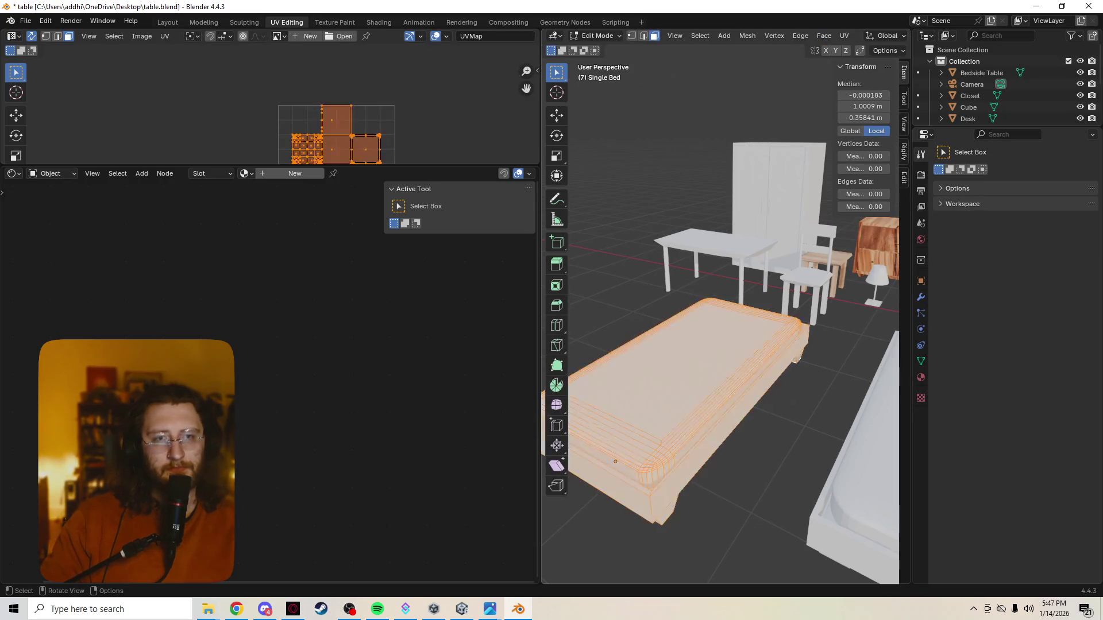
key(KP_Divide)
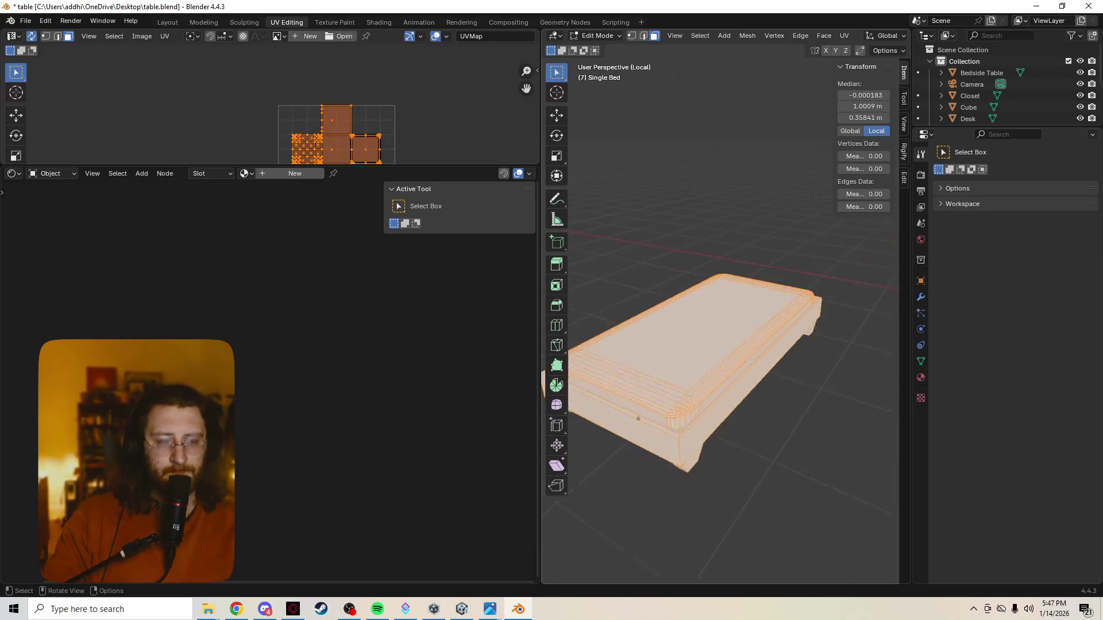
click(843, 36)
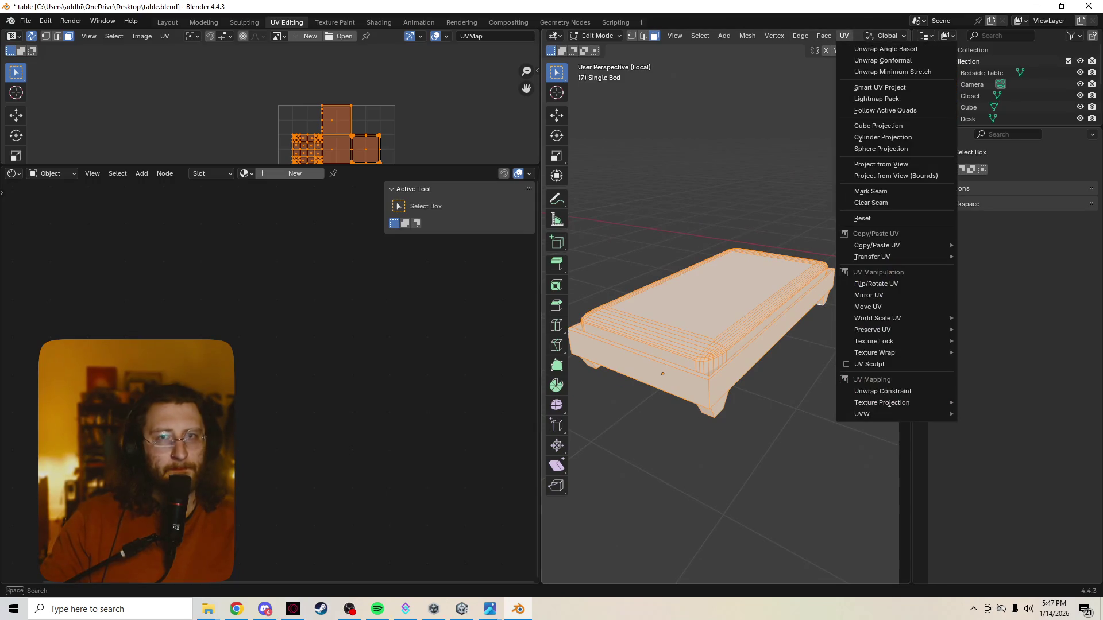
right_click(637, 311)
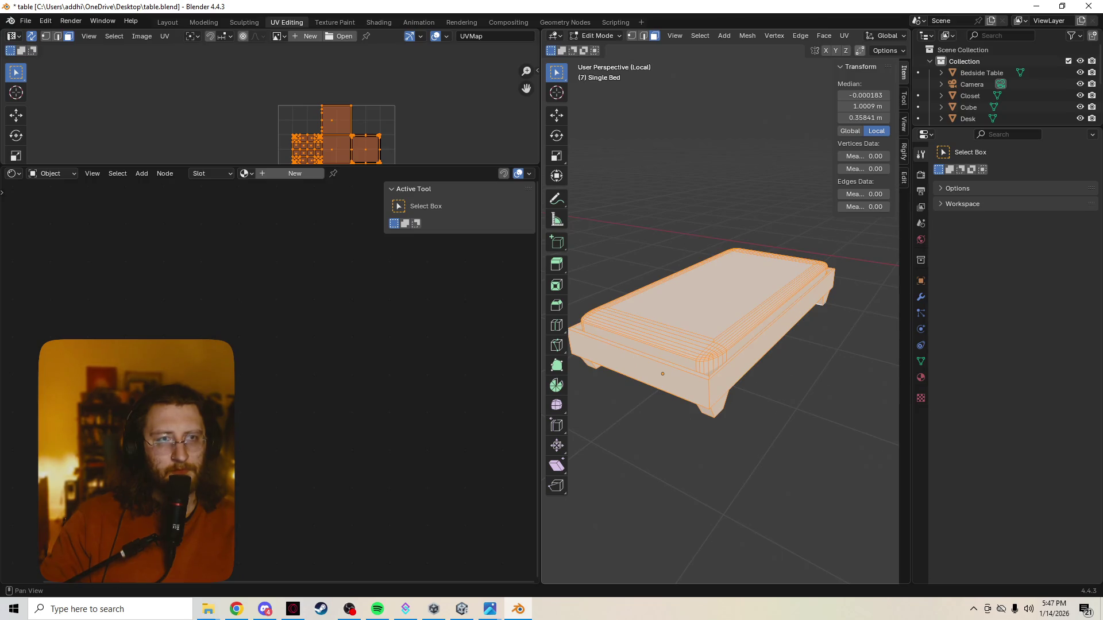
click(844, 36)
click(887, 87)
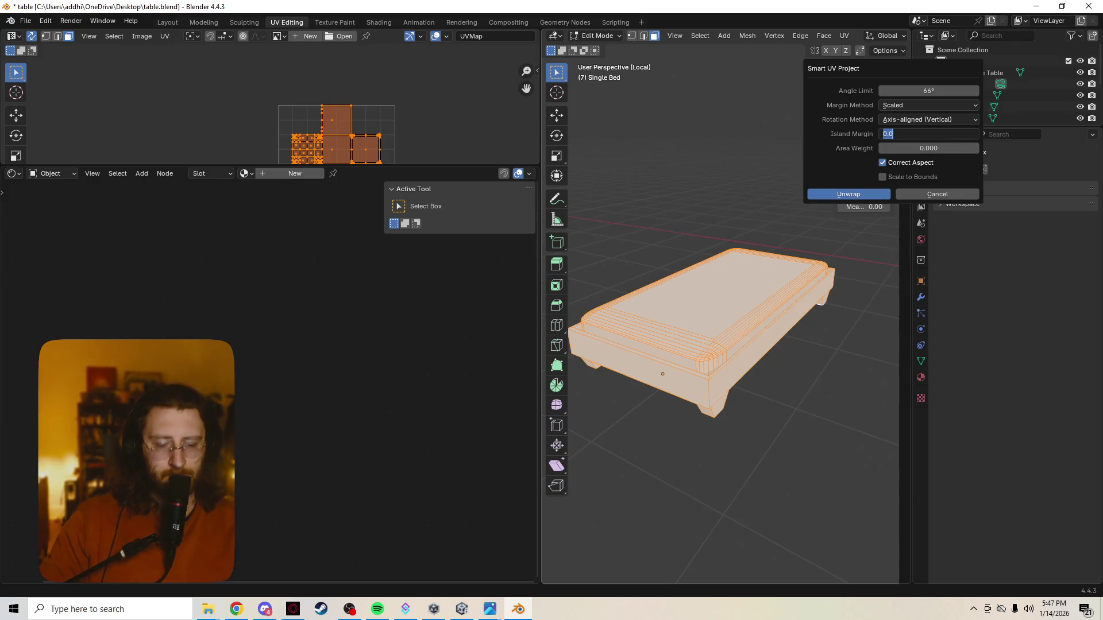
text(1)
Smart-UV unwrap the bed with a 0.010 island margin and enlarge the UV editor to view the layout
key(Return)
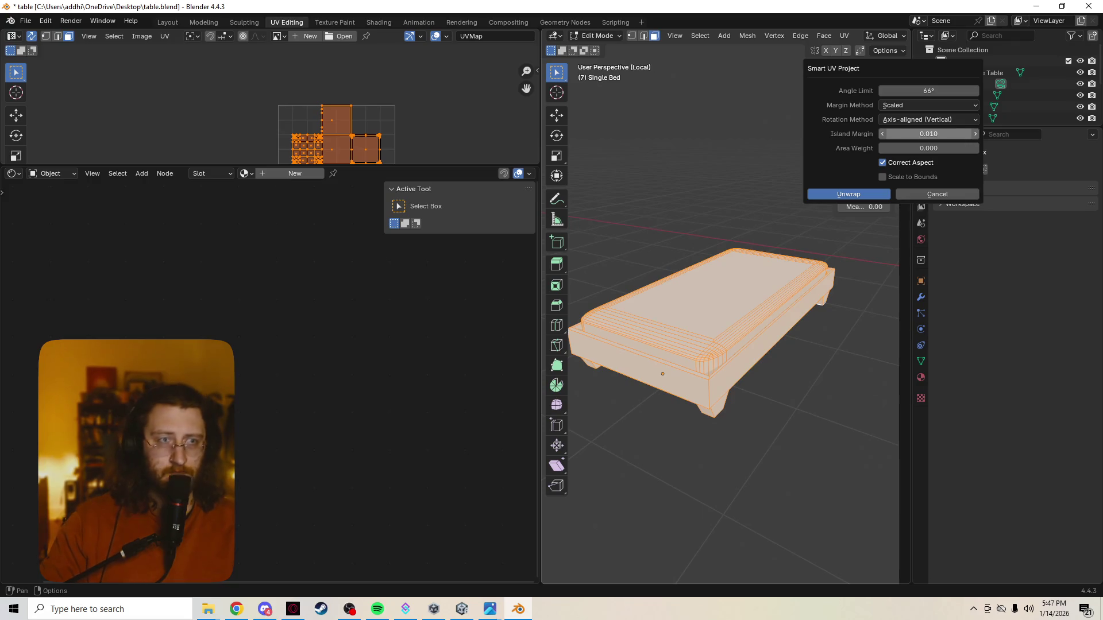
click(849, 194)
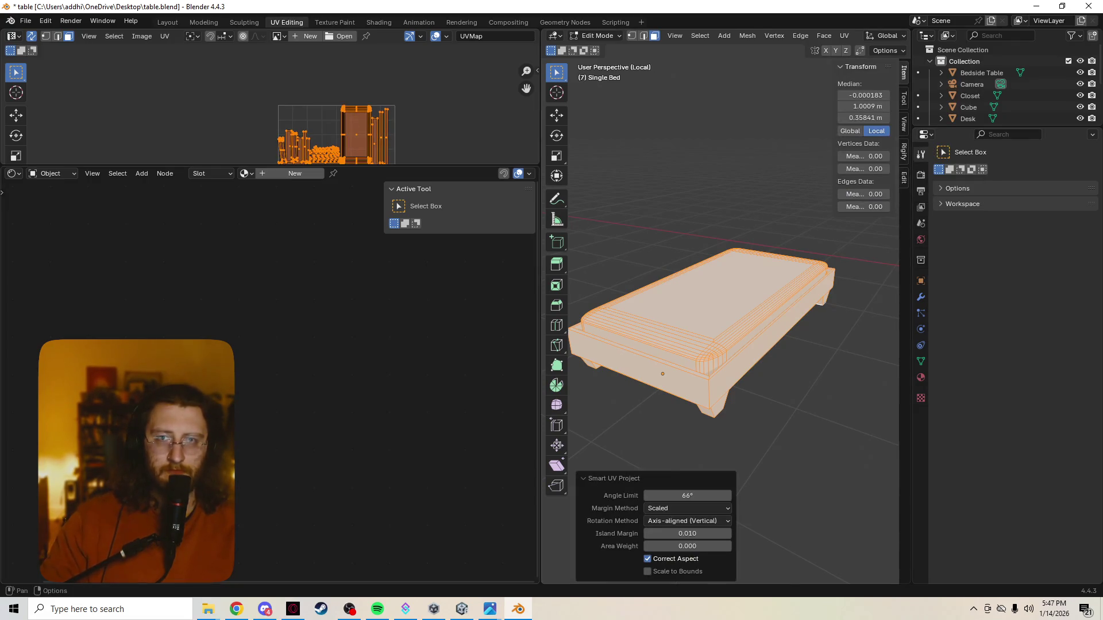
drag(457, 165, 457, 385)
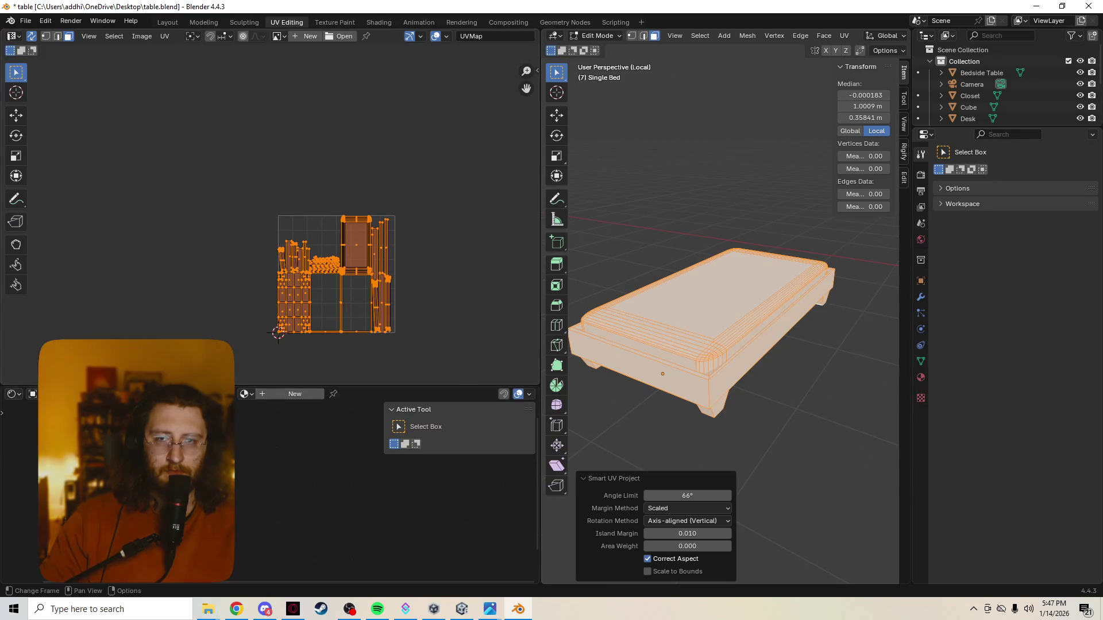
scroll(263, 254, up, 3)
scroll(345, 259, up, 1)
scroll(345, 259, up, 2)
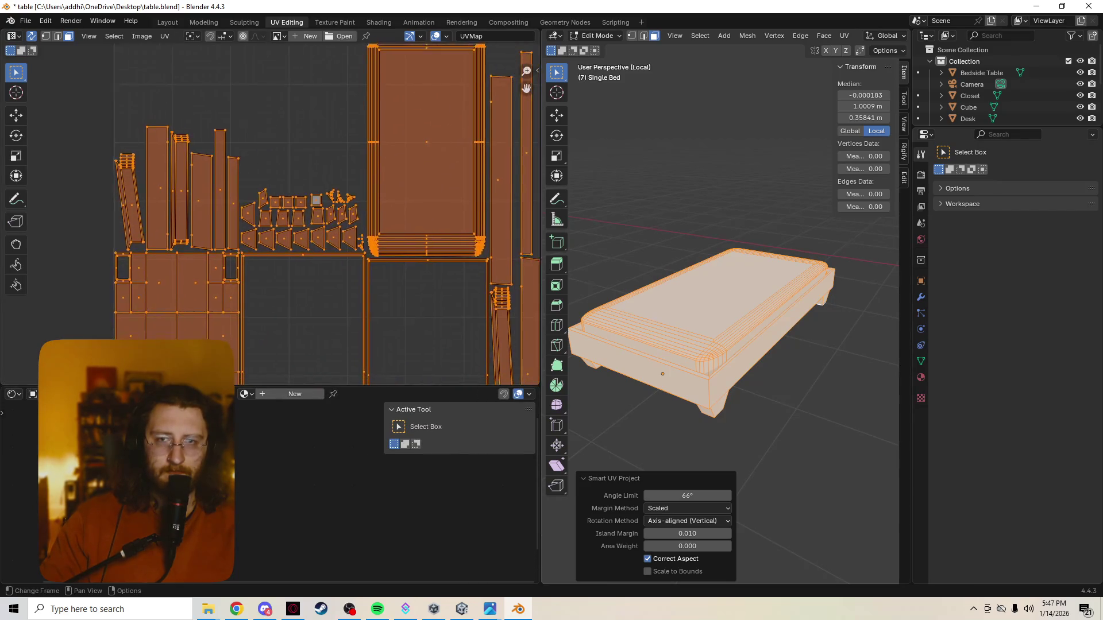
scroll(250, 185, down, 2)
scroll(251, 185, up, 1)
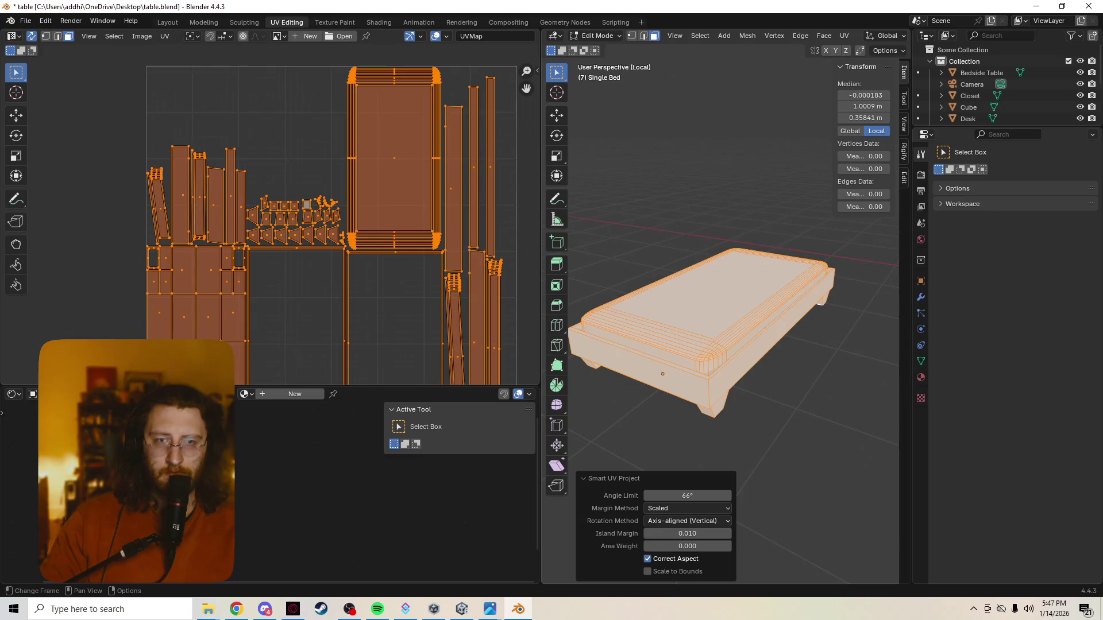
scroll(270, 223, up, 2)
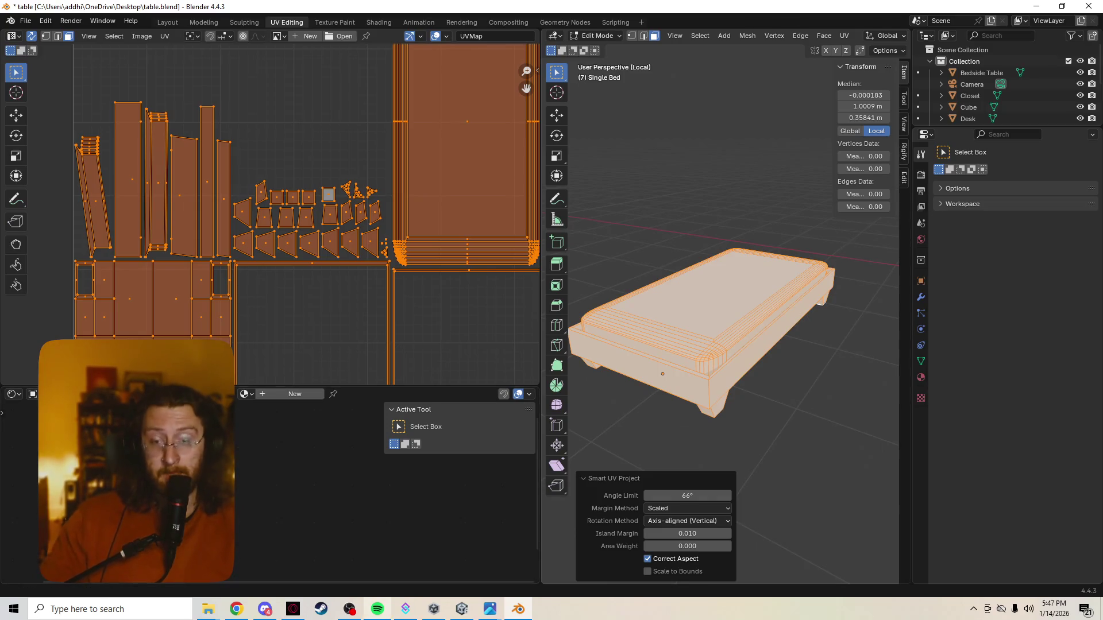
click(376, 609)
click(509, 67)
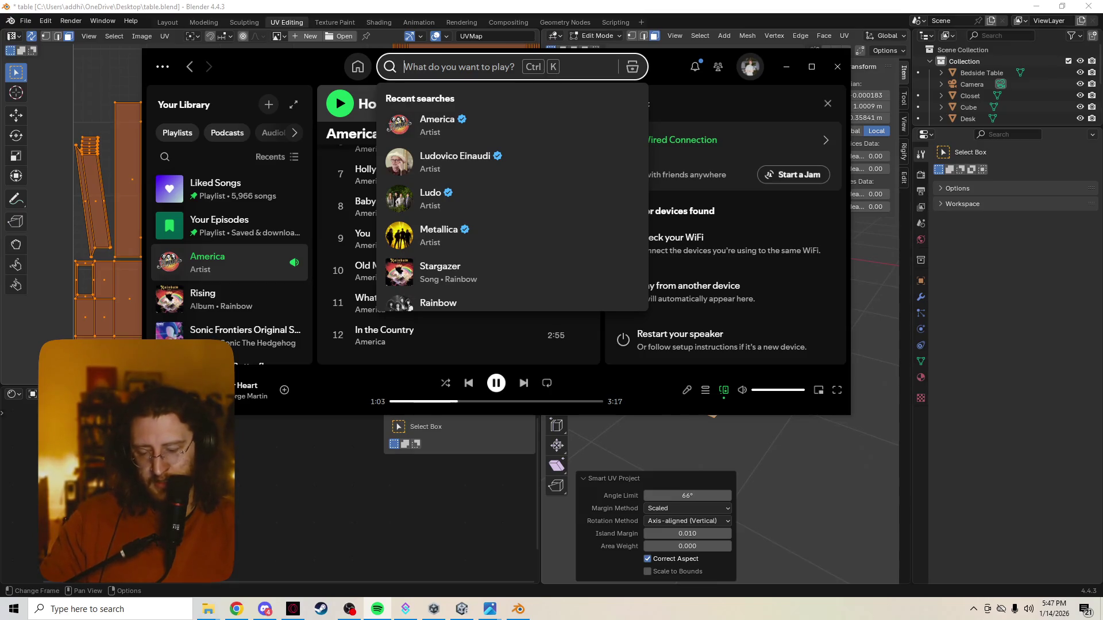
text(holy)
key(BackSpace)
key(BackSpace)
key(BackSpace)
key(BackSpace)
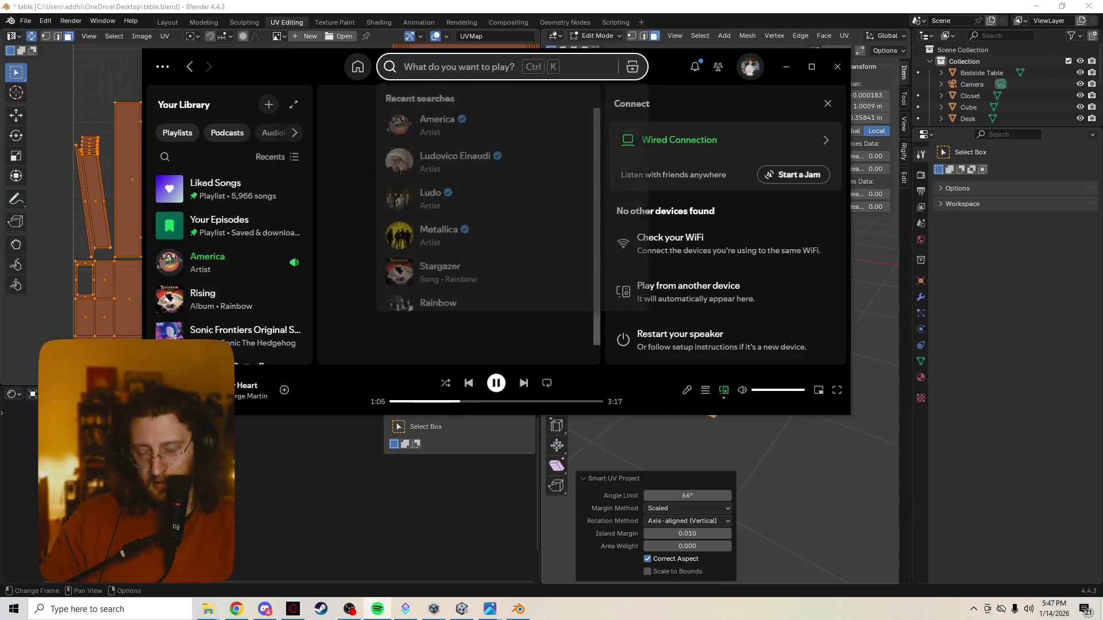
text(vanilla vg)
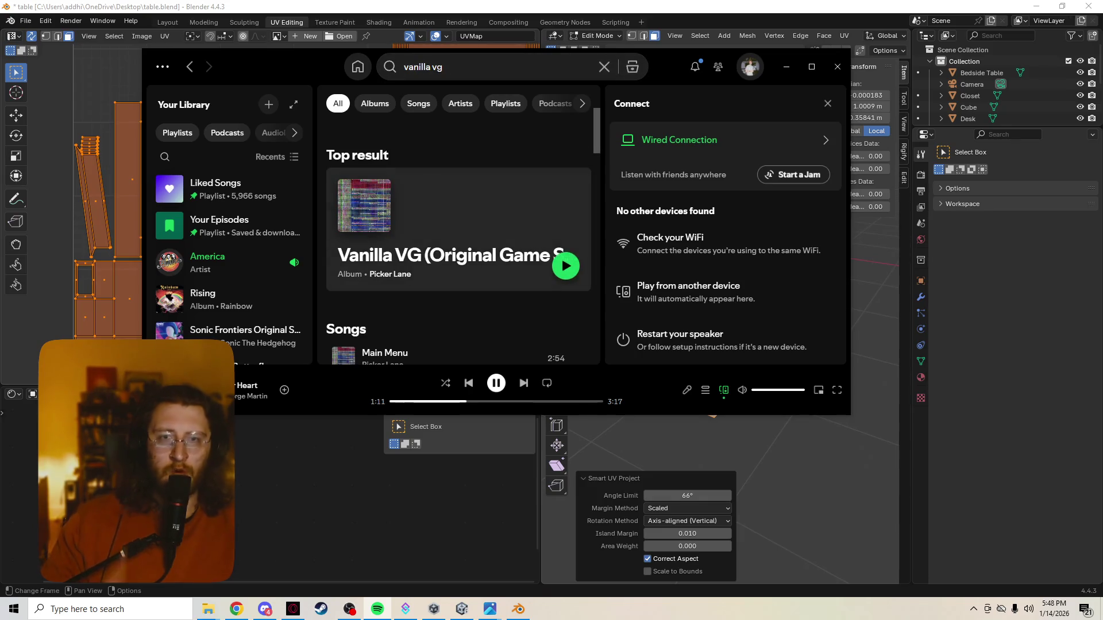
click(448, 280)
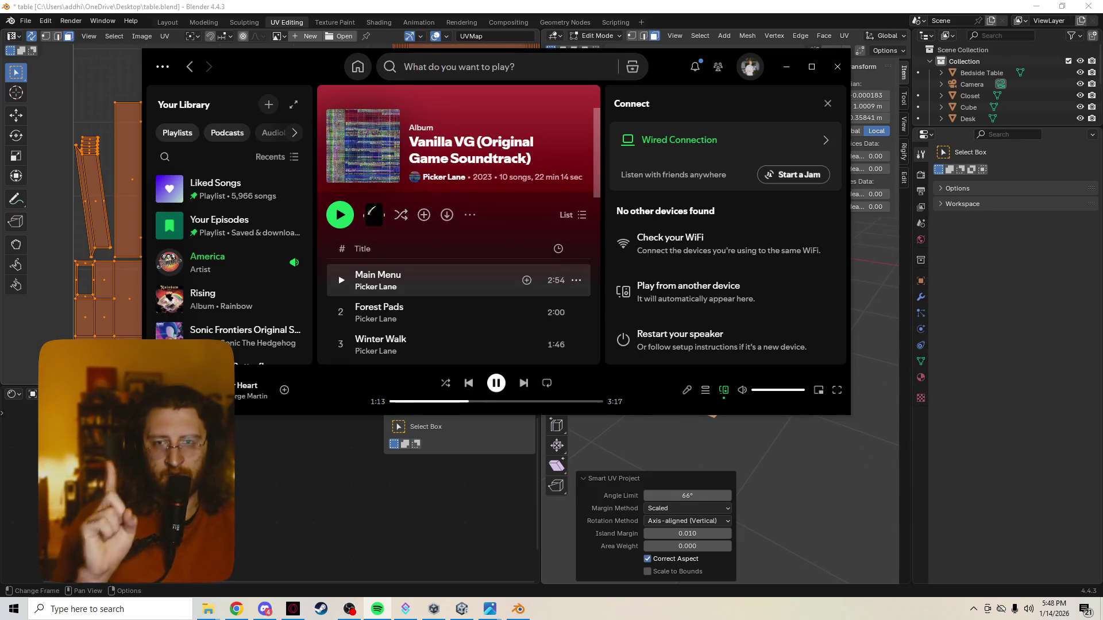
click(341, 279)
scroll(431, 198, down, 3)
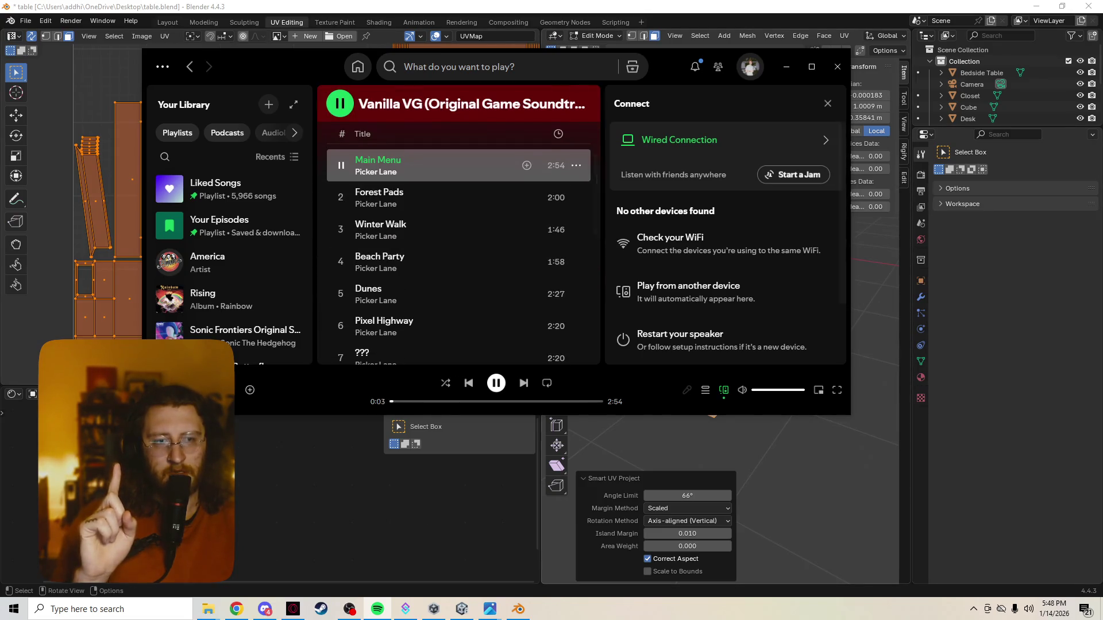
drag(850, 415, 979, 580)
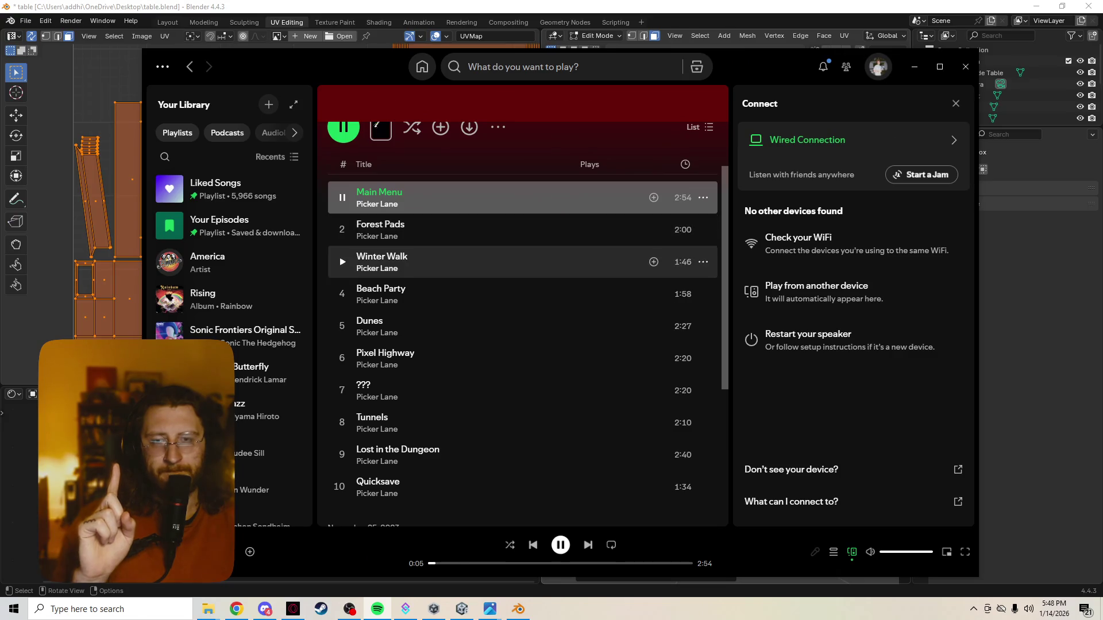
scroll(517, 261, up, 2)
click(380, 182)
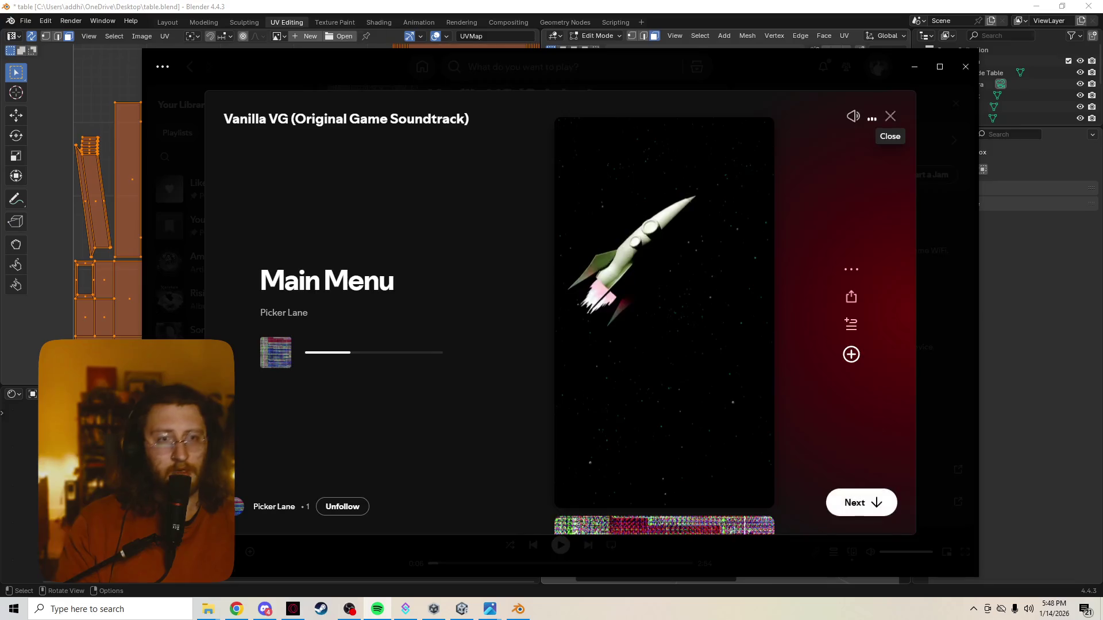
click(891, 116)
double_click(603, 287)
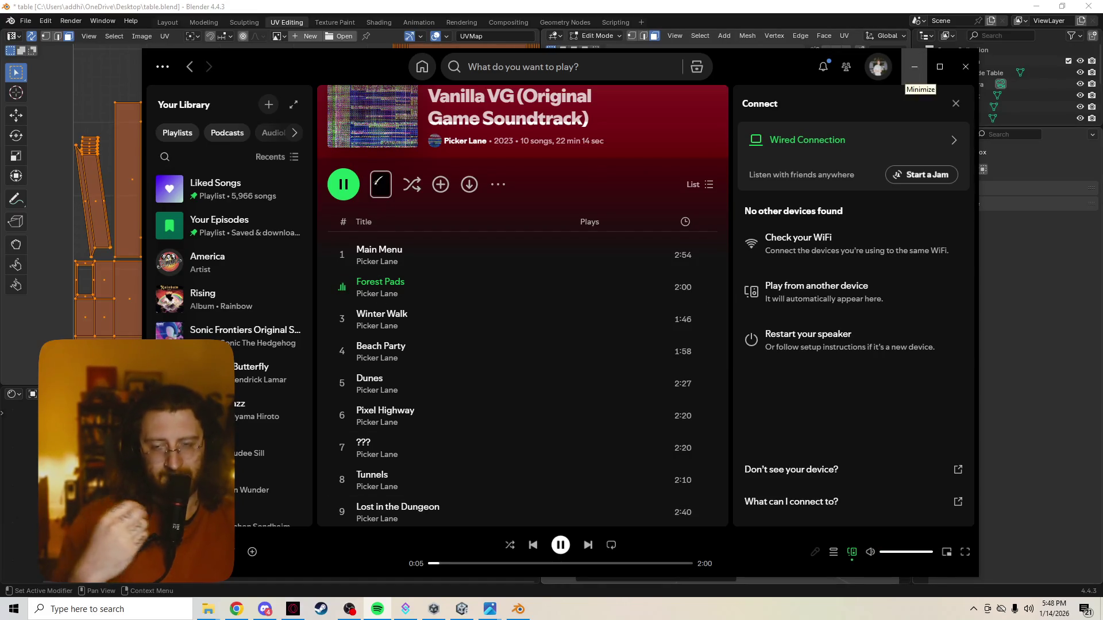
click(914, 67)
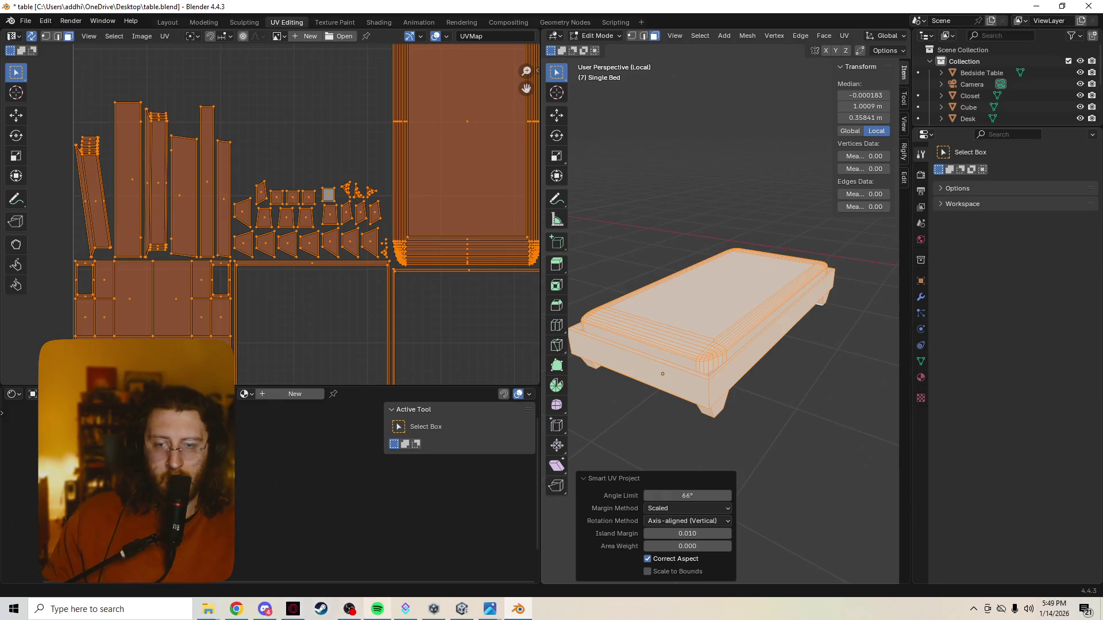
key(alt+Tab)
click(1012, 273)
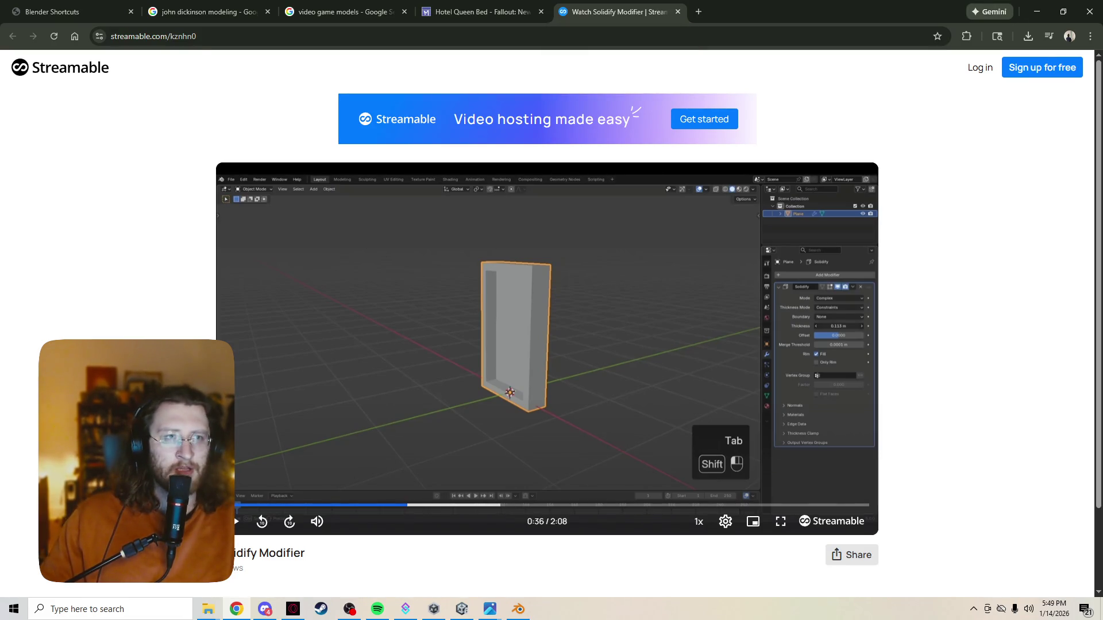
click(1037, 12)
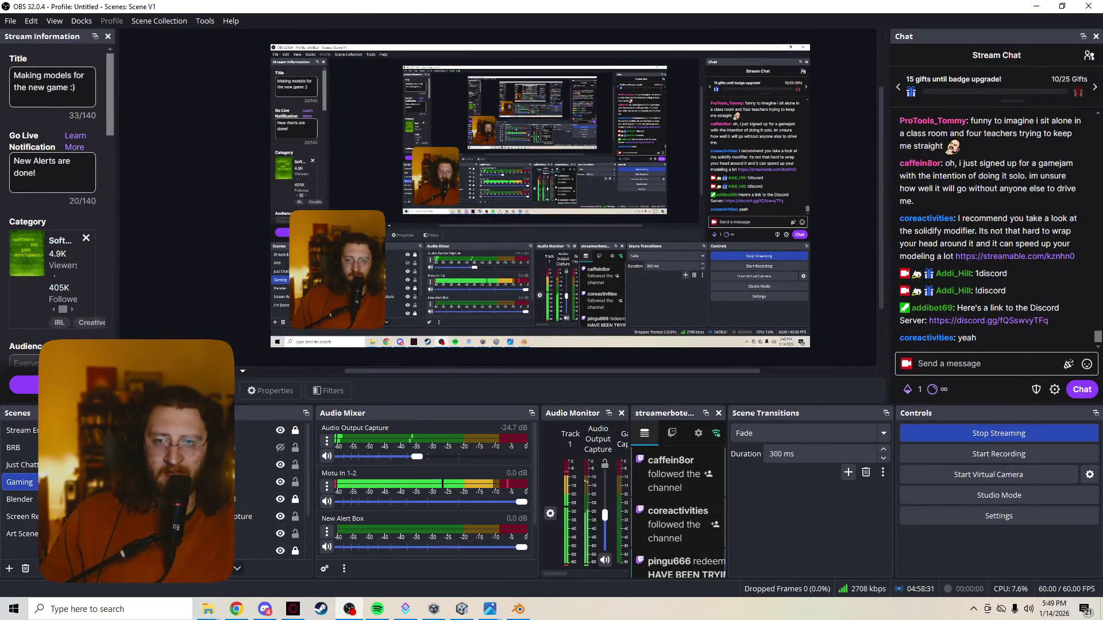
click(517, 610)
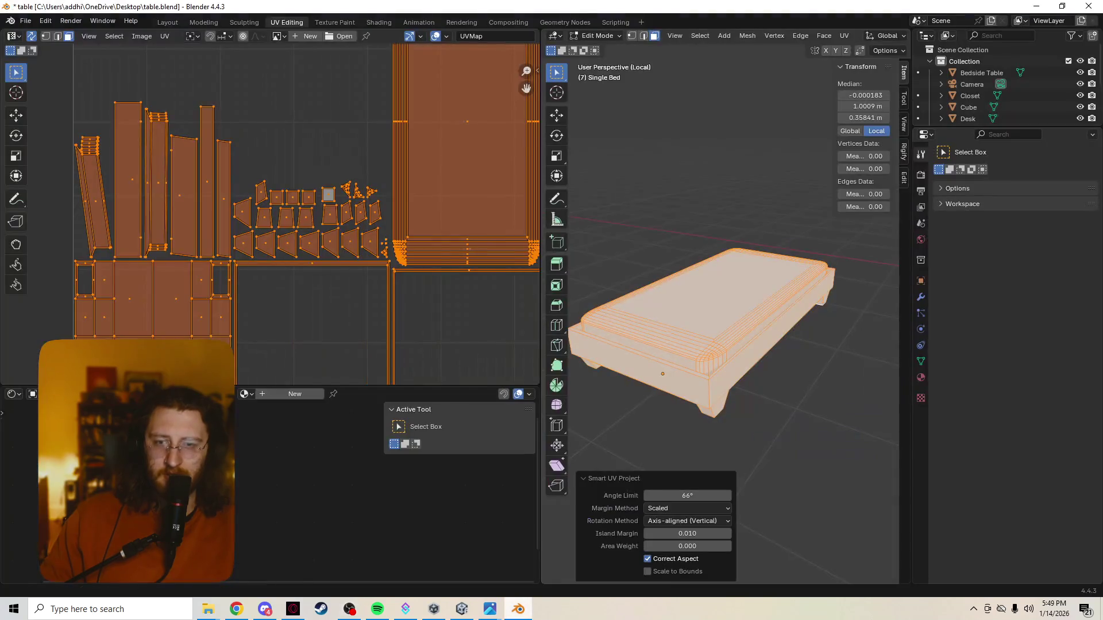
scroll(721, 310, up, 3)
scroll(721, 310, down, 3)
scroll(721, 311, up, 3)
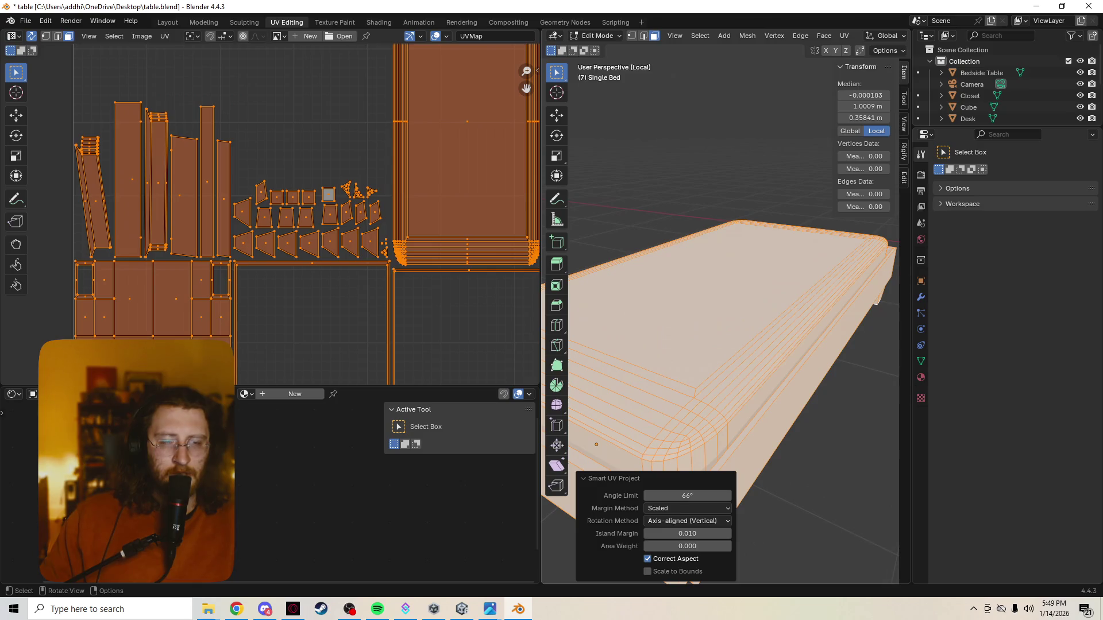
Dissolve the bed's selected faces via the context menu, then clear the selection in mesh and UVs
right_click(720, 306)
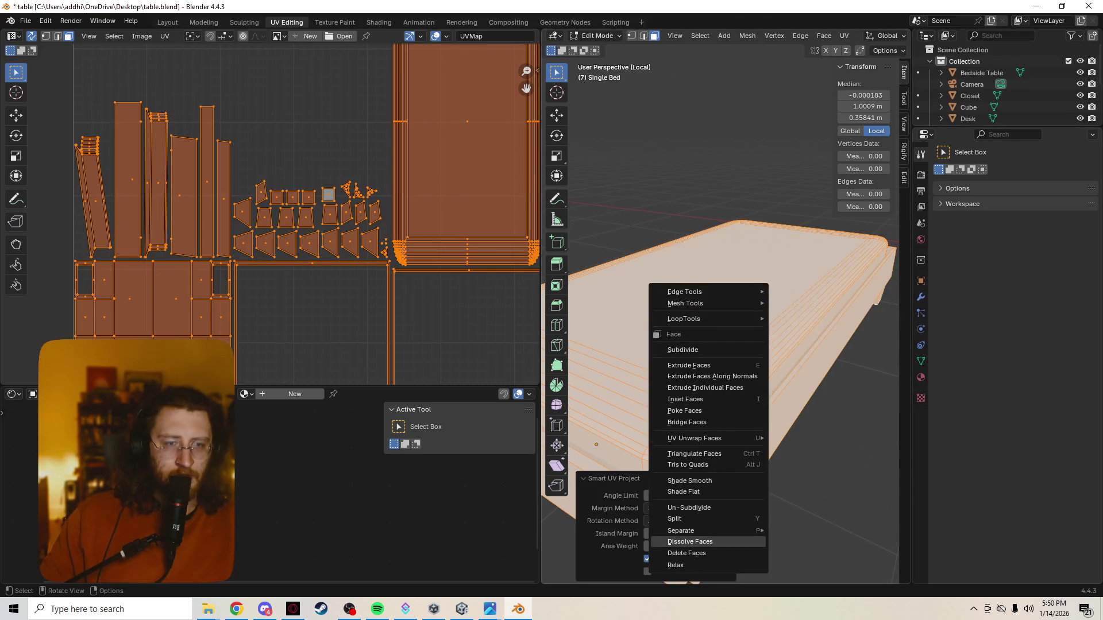
click(690, 542)
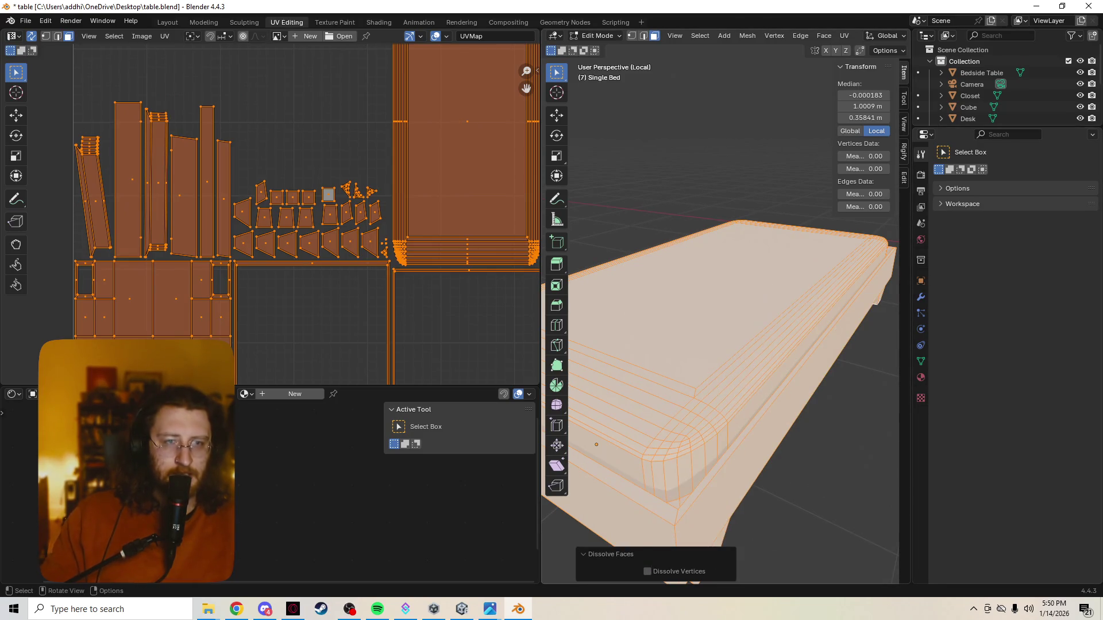
middle_drag(739, 143, 655, 186)
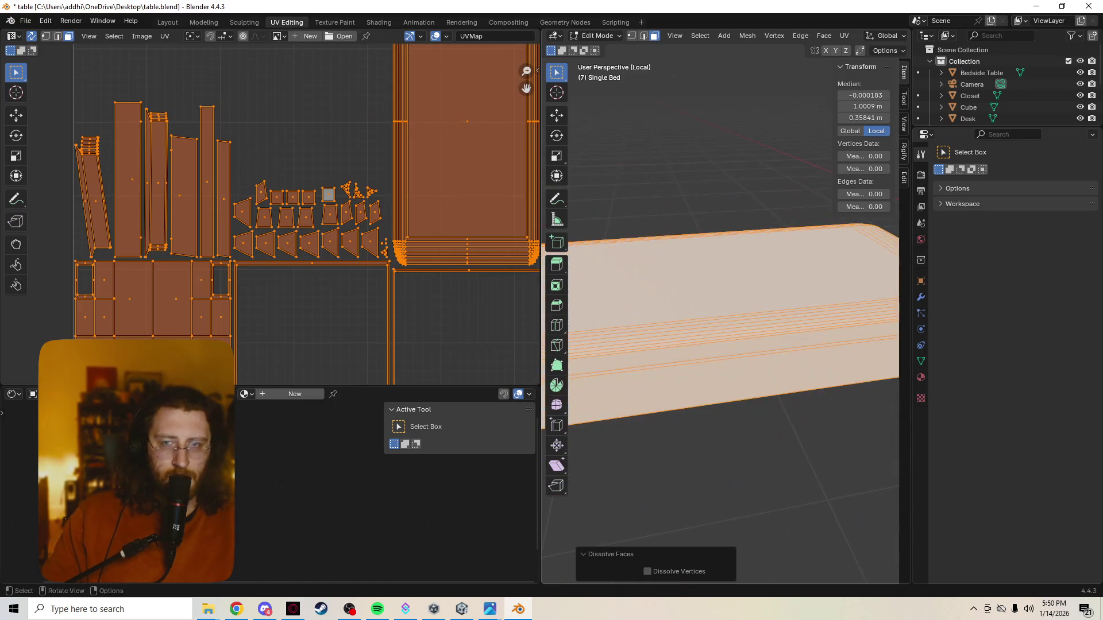
scroll(302, 215, down, 2)
middle_drag(302, 215, 312, 186)
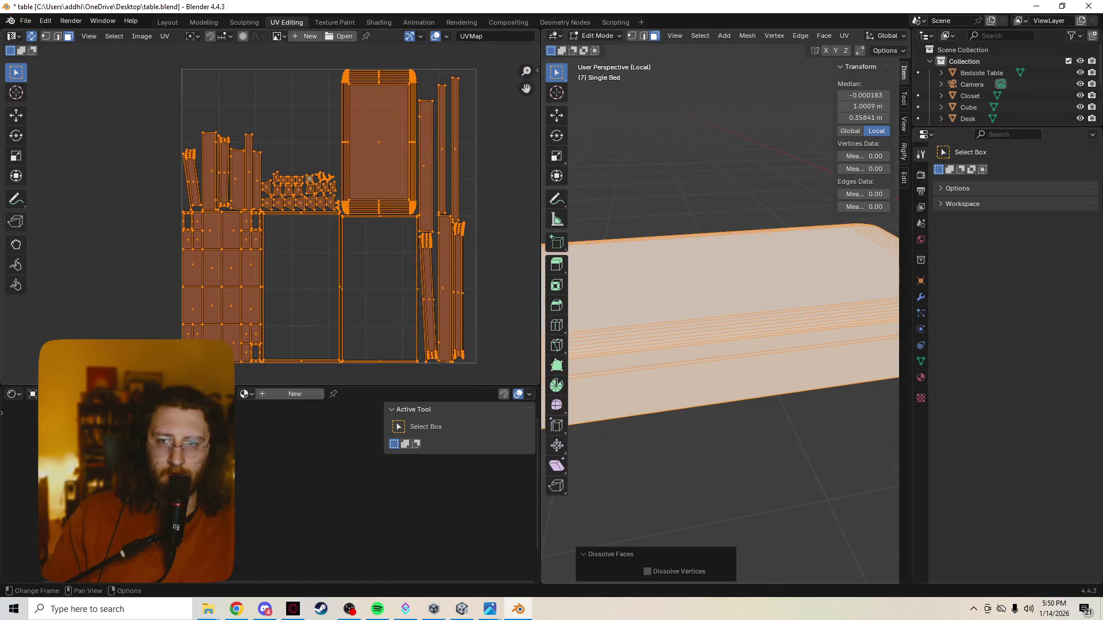
scroll(274, 224, up, 1)
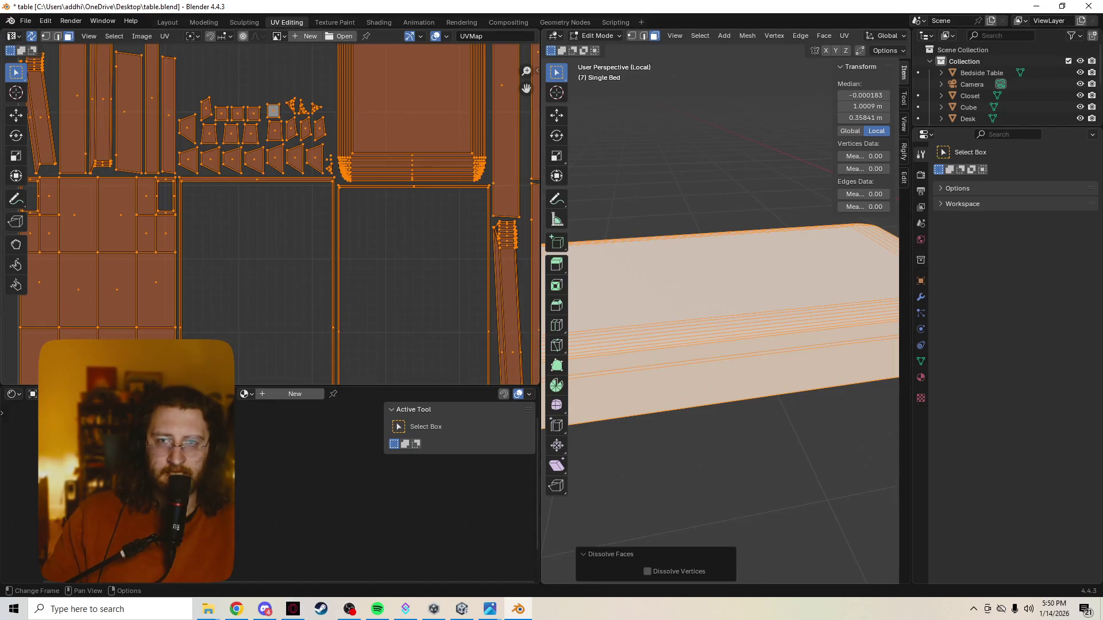
key(alt+a)
middle_drag(276, 173, 209, 310)
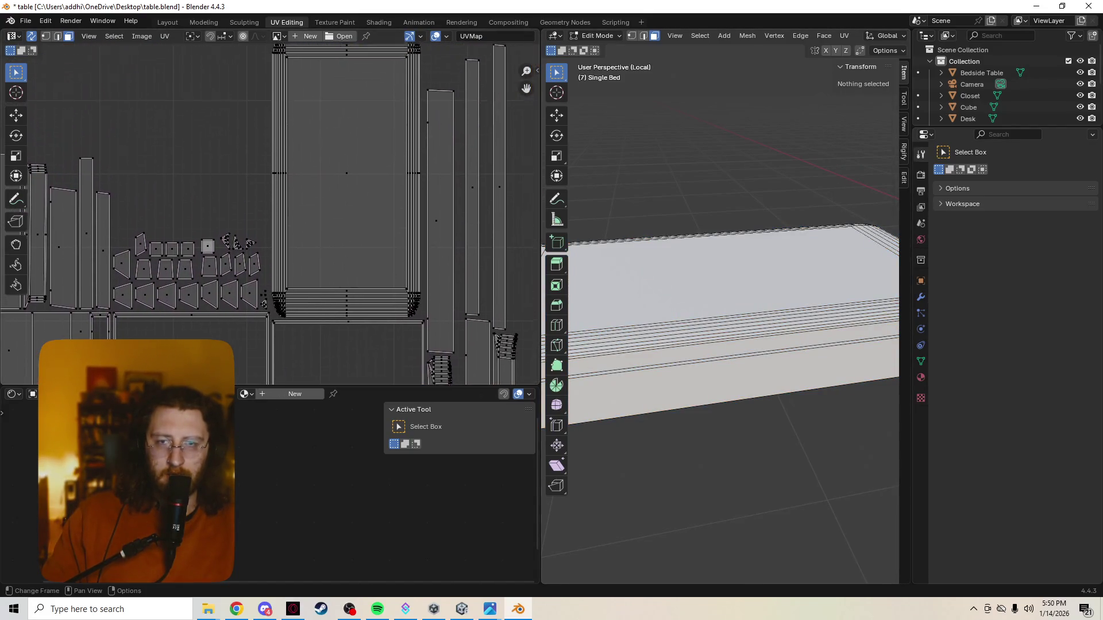
middle_drag(336, 190, 327, 224)
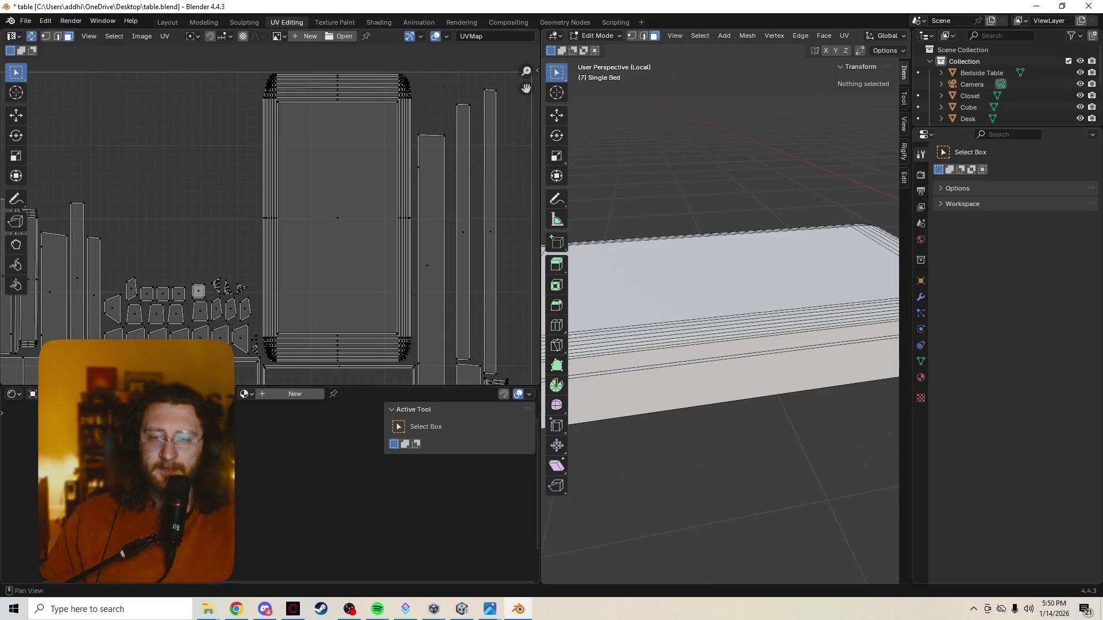
key(alt+Tab)
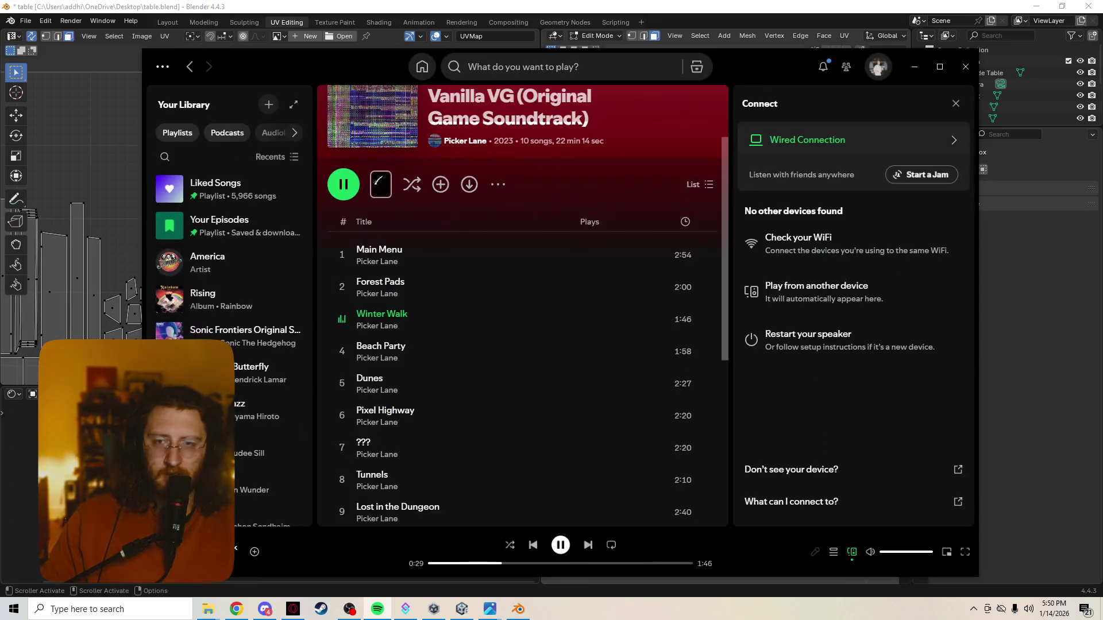
click(913, 66)
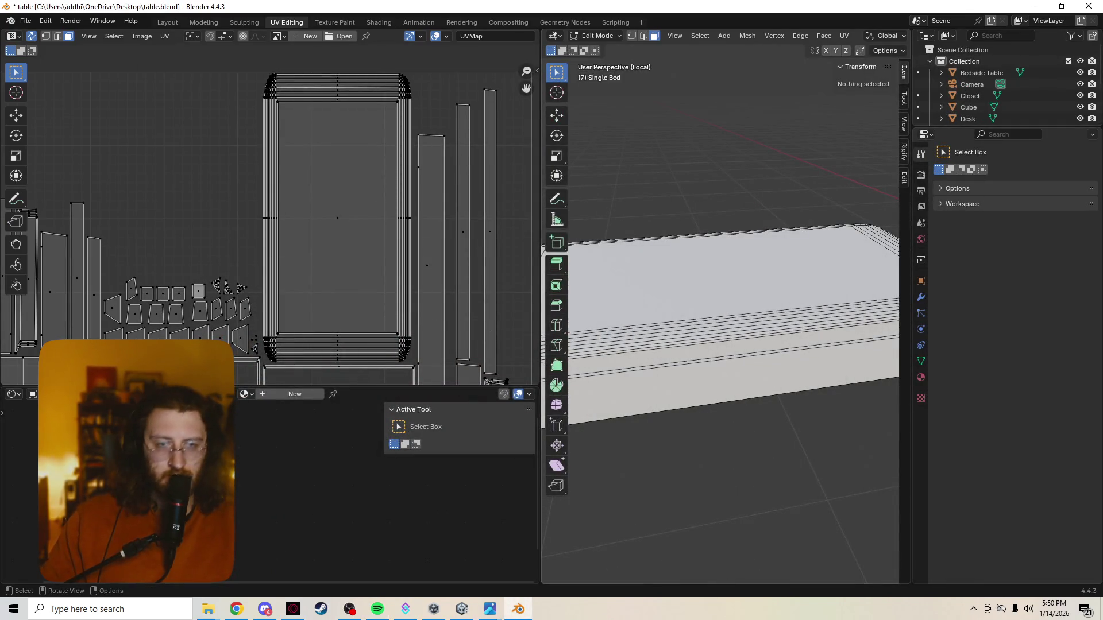
Resize the editor dividers so the shader area below the UV editor gets more room
mouse_move(724, 388)
middle_down()
mouse_move(724, 293)
mouse_move(725, 388)
middle_up()
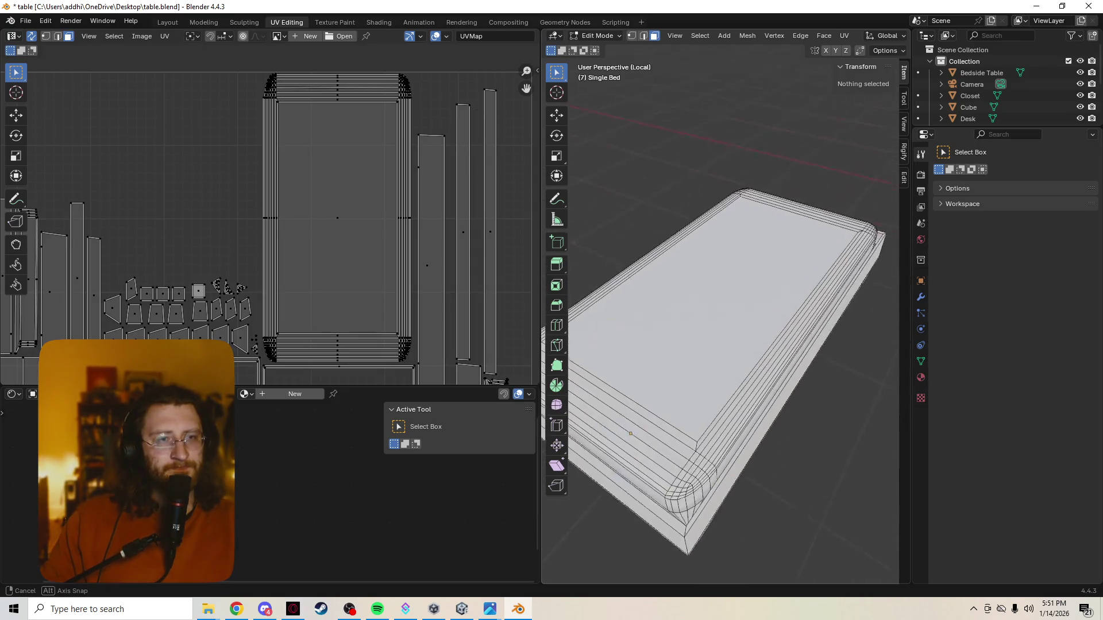
scroll(268, 217, up, 1)
scroll(270, 220, down, 4)
middle_drag(268, 258, 253, 159)
scroll(721, 375, up, 2)
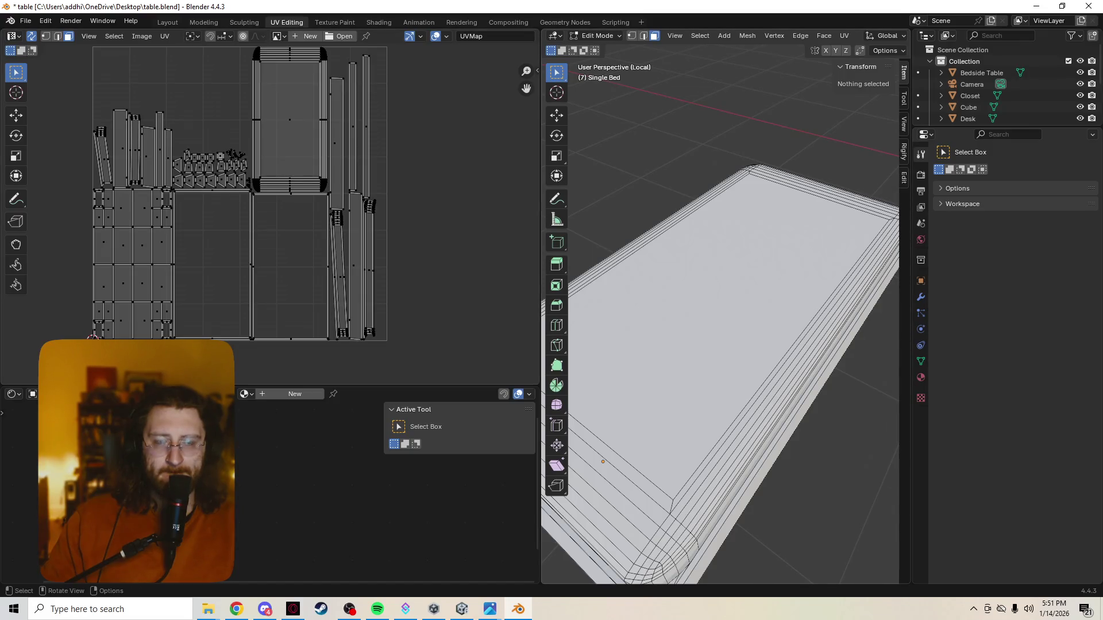
drag(541, 345, 332, 345)
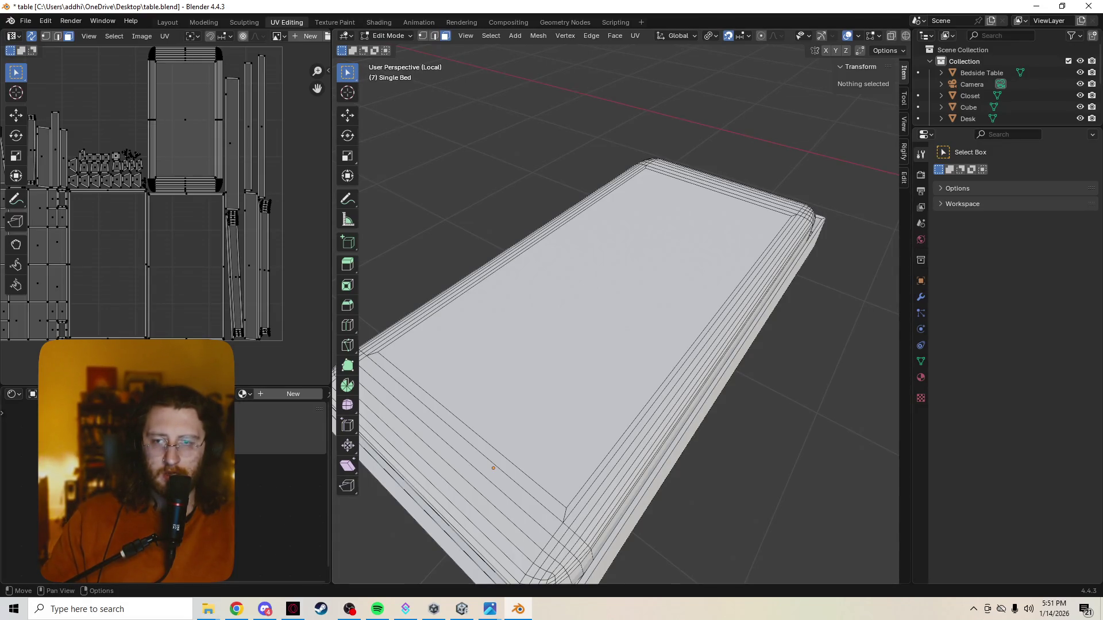
drag(332, 344, 476, 344)
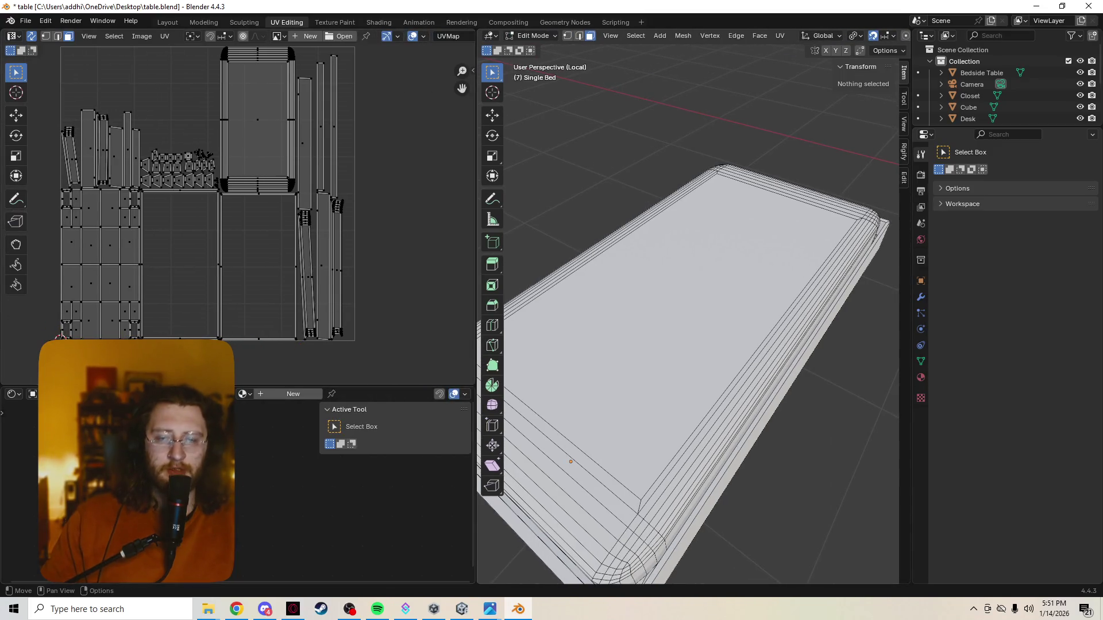
drag(198, 386, 198, 252)
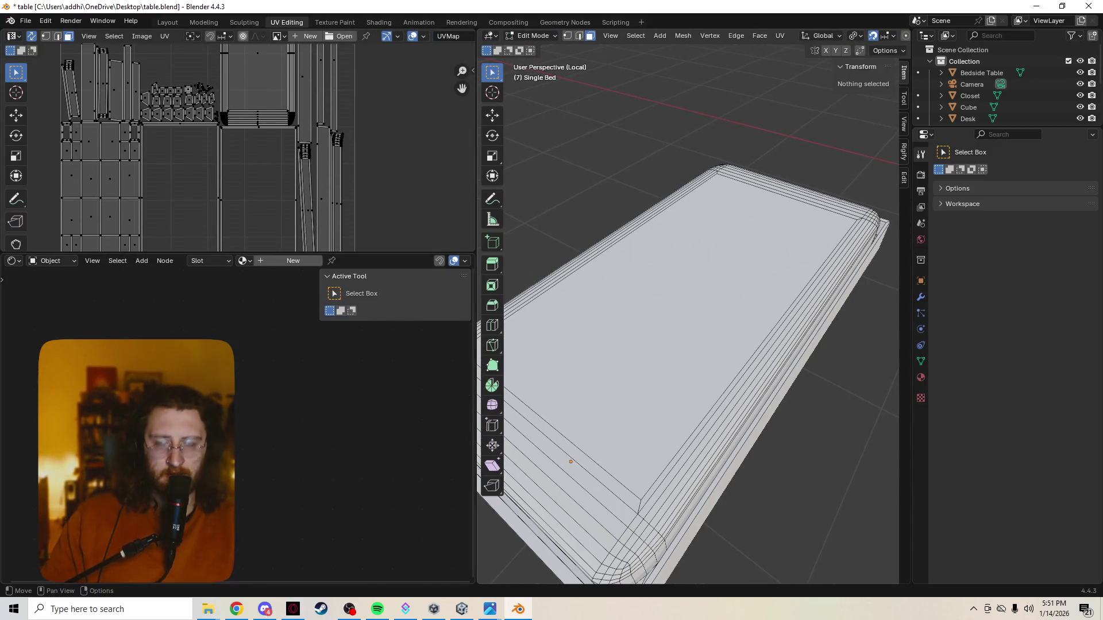
Briefly check the shader node add list, then leave mesh editing for object mode
key(shift+a)
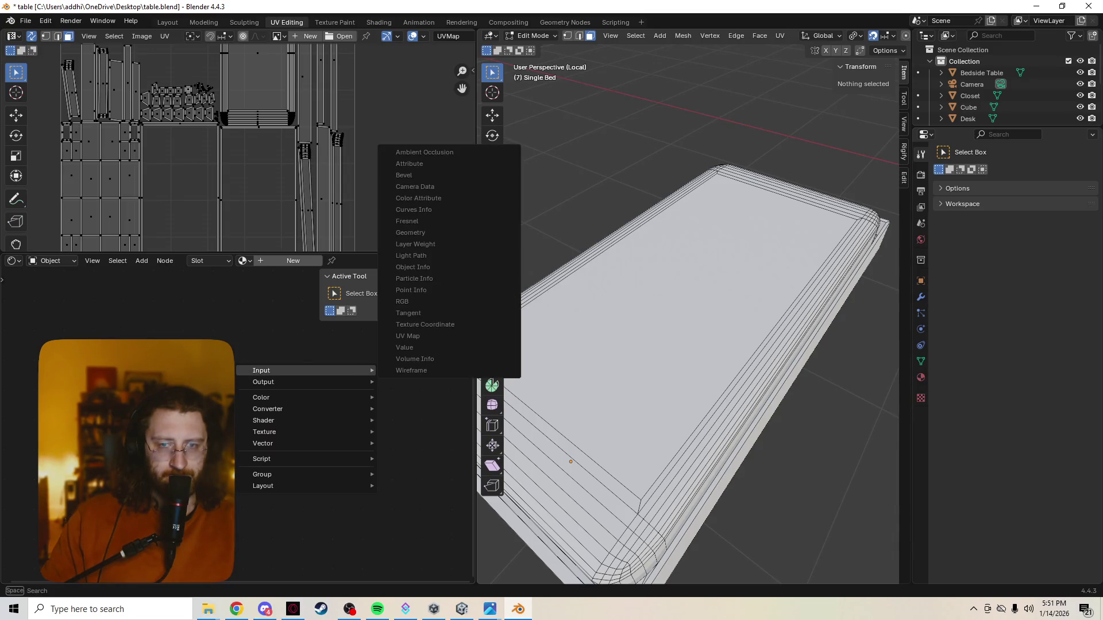
key(Escape)
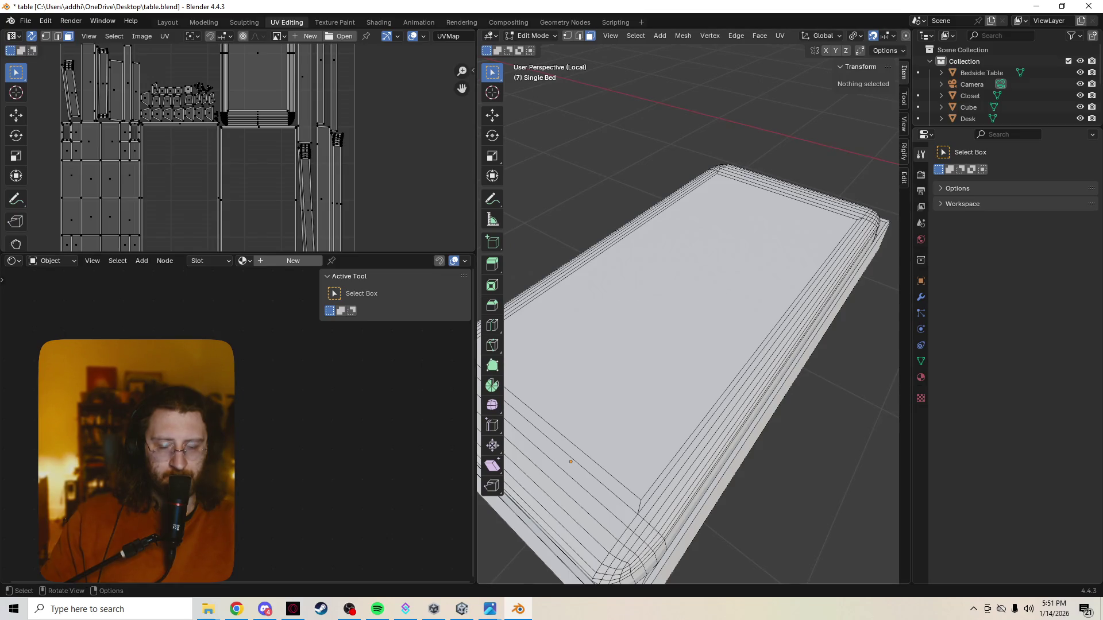
key(Tab)
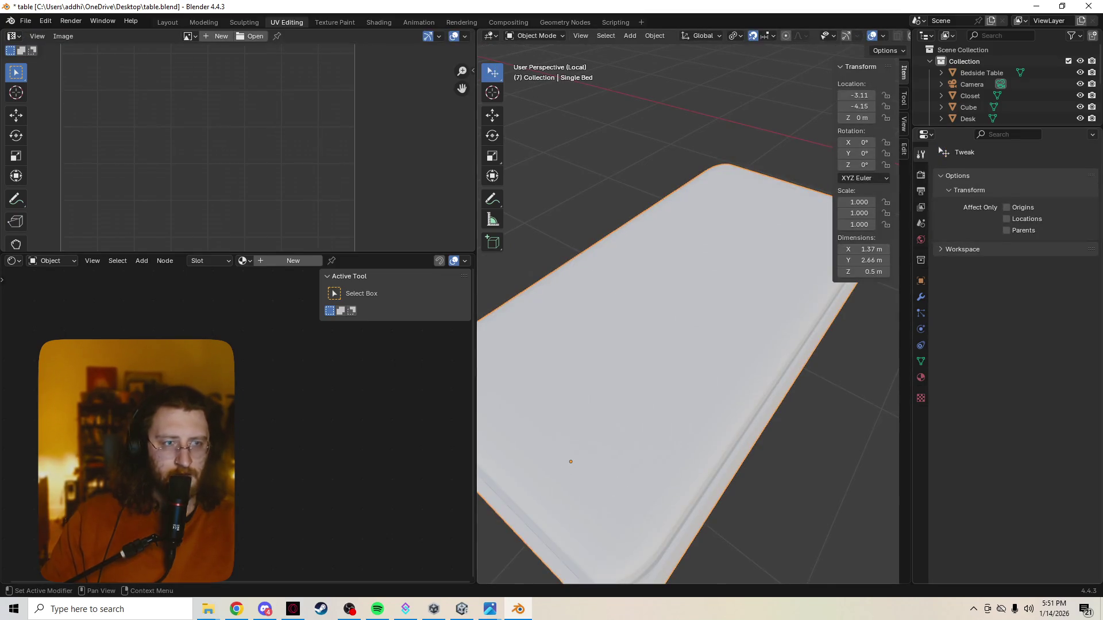
Create a new material with an image texture feeding its base colour and enter Texture Paint mode
click(921, 377)
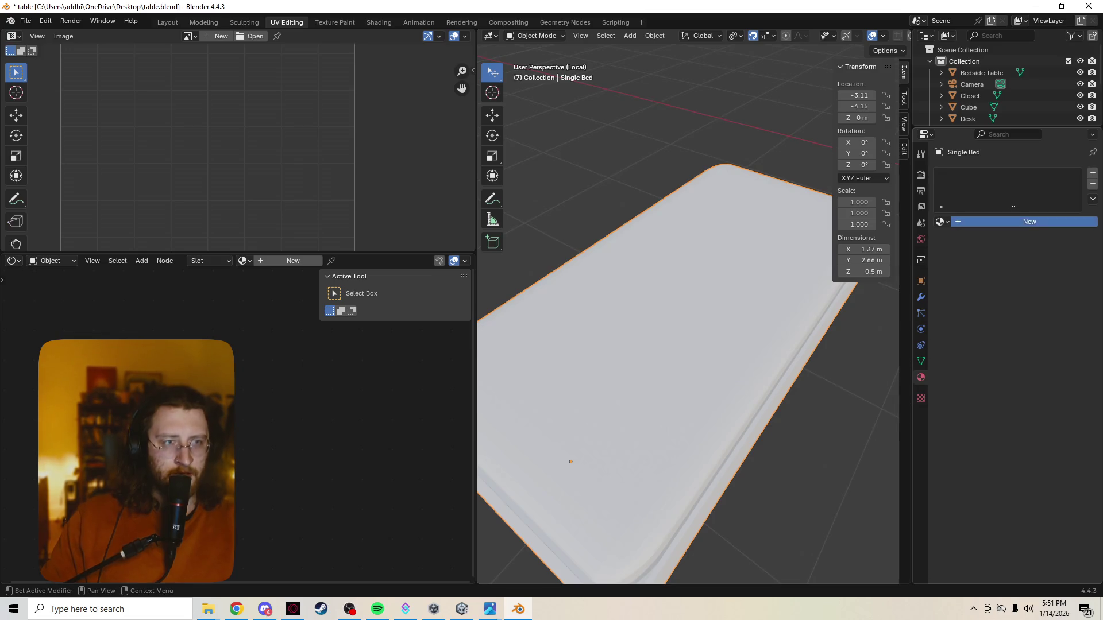
click(1024, 222)
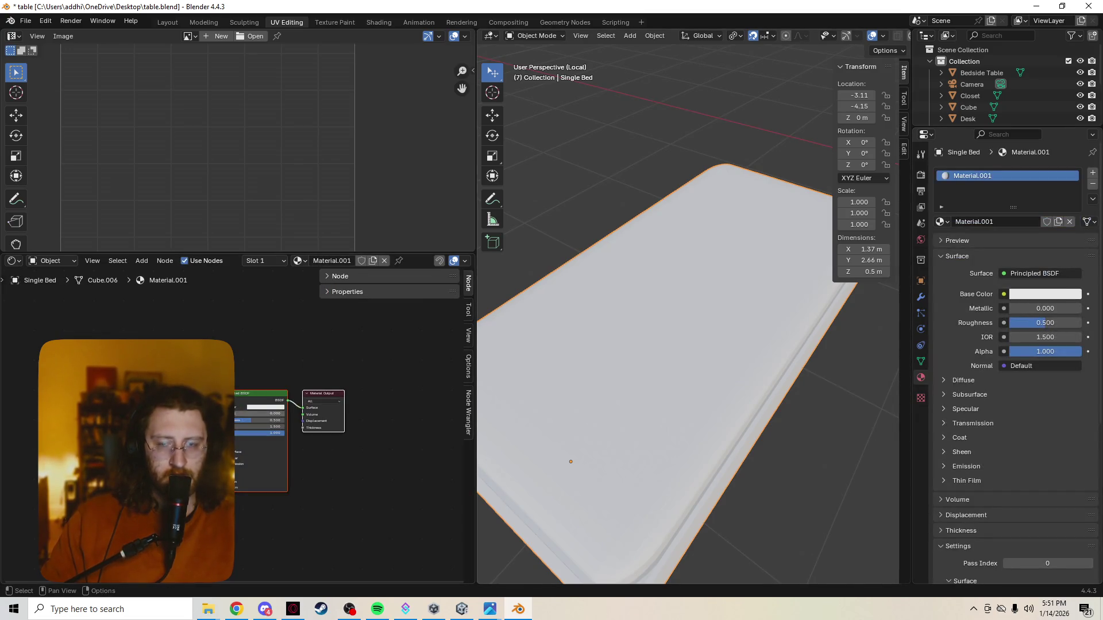
key(ctrl+t)
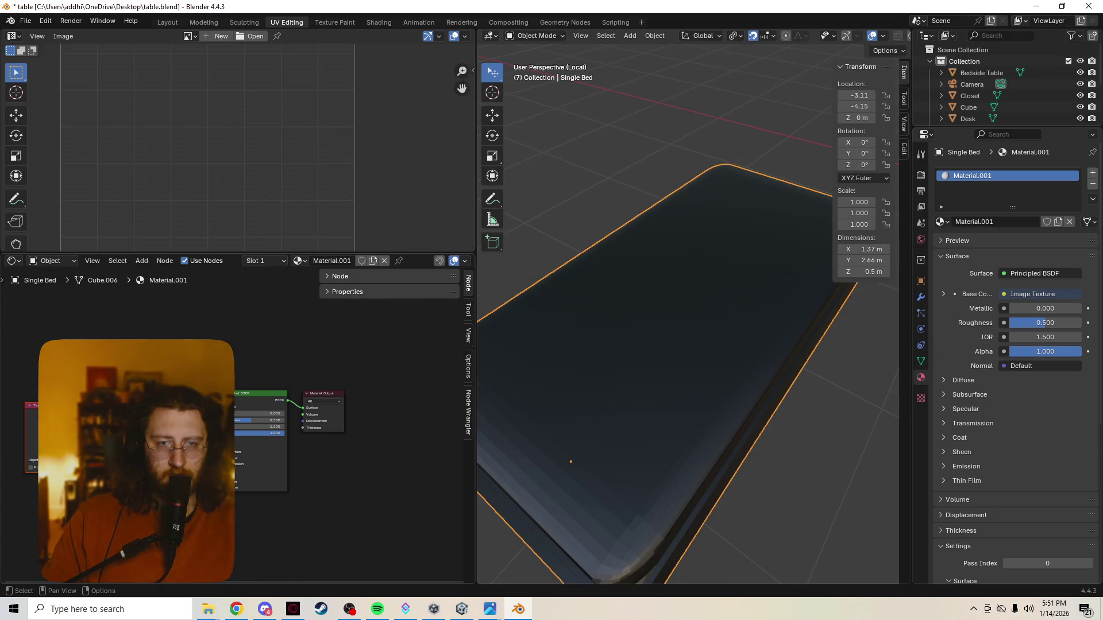
scroll(176, 458, up, 1)
scroll(176, 458, up, 1)
scroll(176, 457, up, 1)
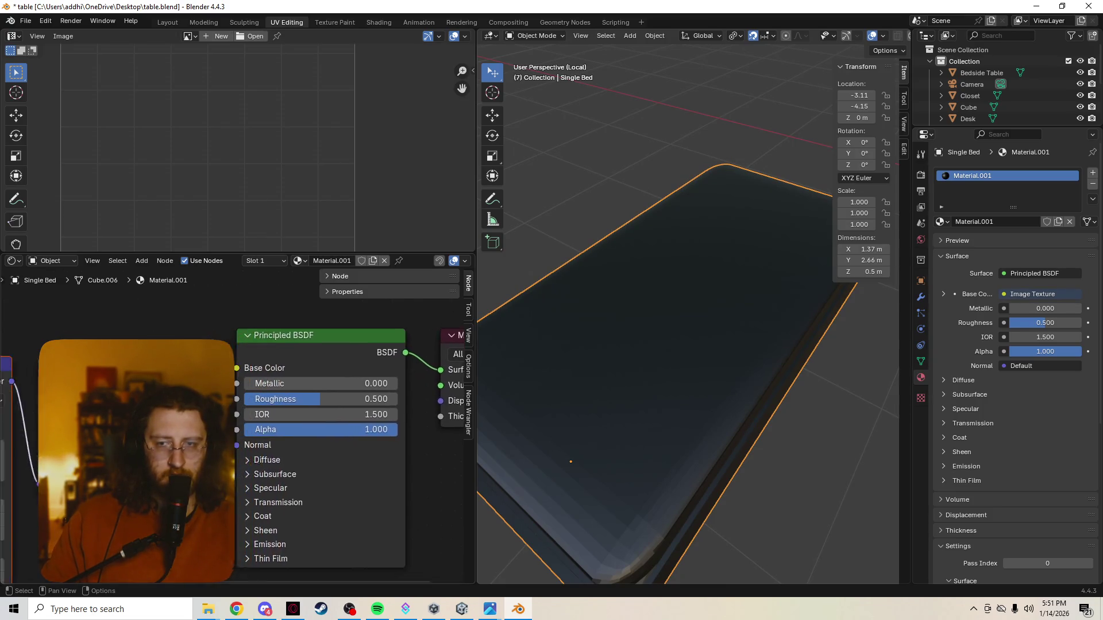
scroll(176, 457, up, 2)
scroll(226, 427, down, 1)
scroll(226, 426, down, 1)
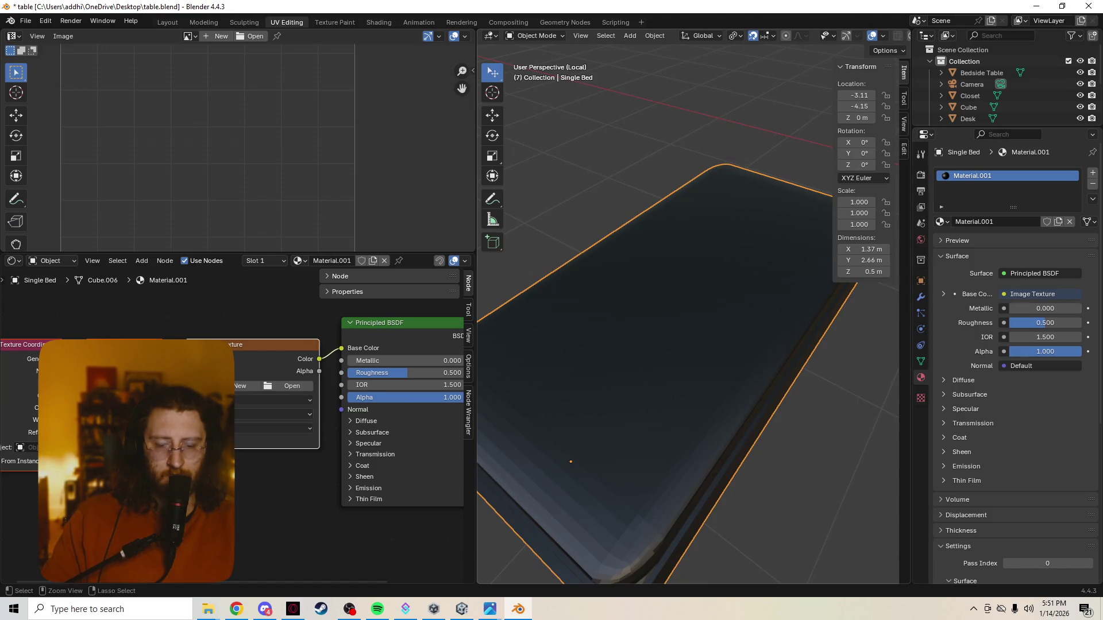
key(ctrl+Tab)
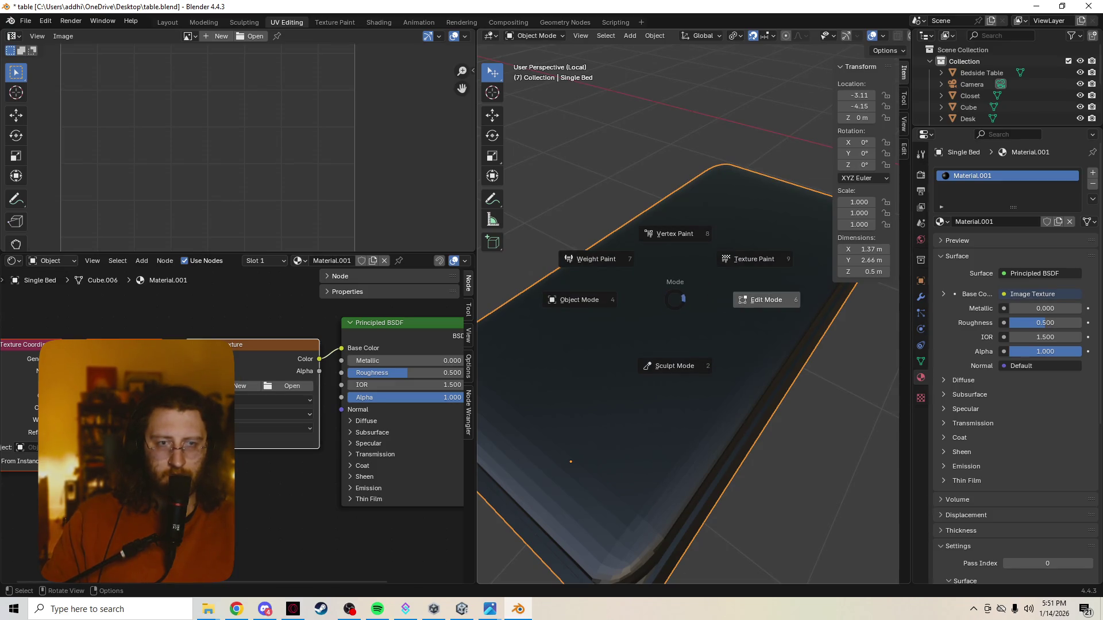
click(754, 259)
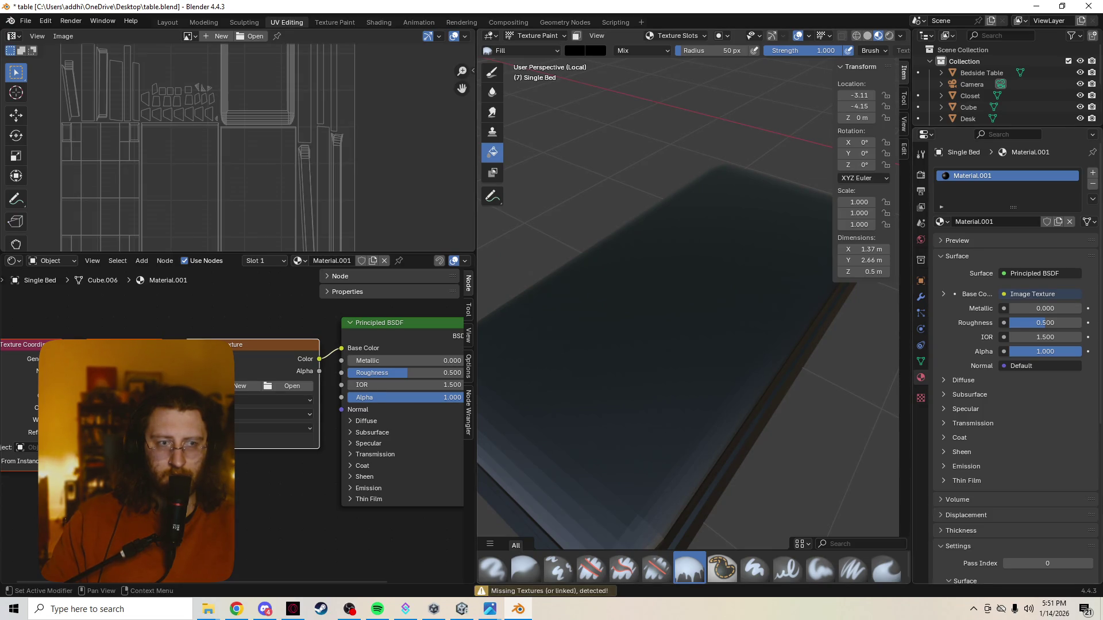
Pick a bright blue paint colour with a hard-edged brush and try a stroke over the bed
click(582, 50)
click(669, 69)
click(602, 130)
scroll(689, 301, down, 5)
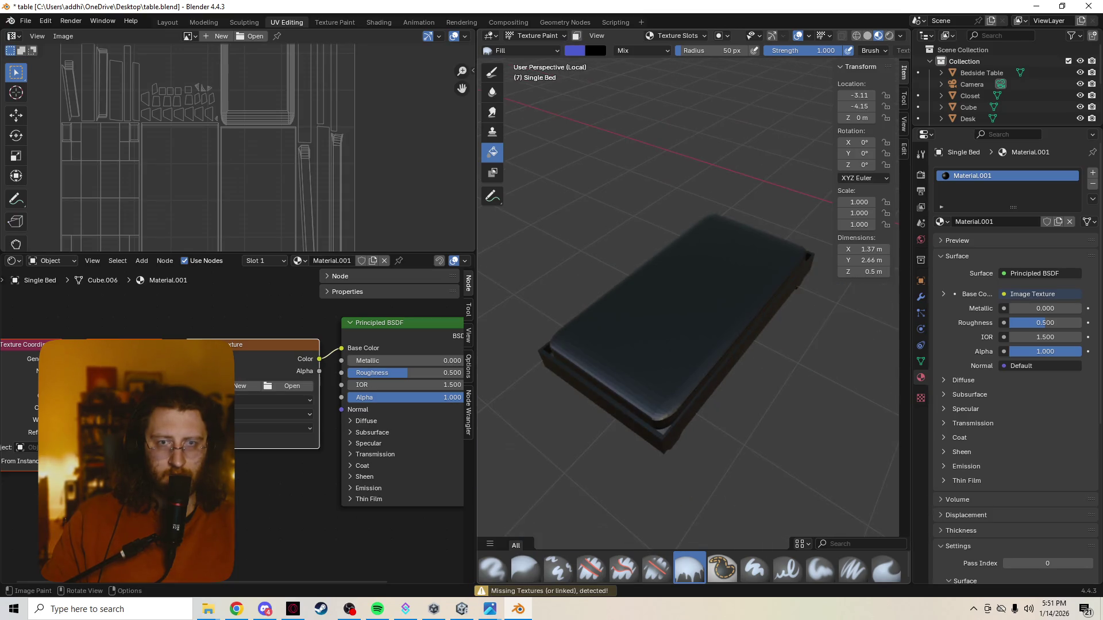
click(754, 568)
drag(707, 251, 660, 344)
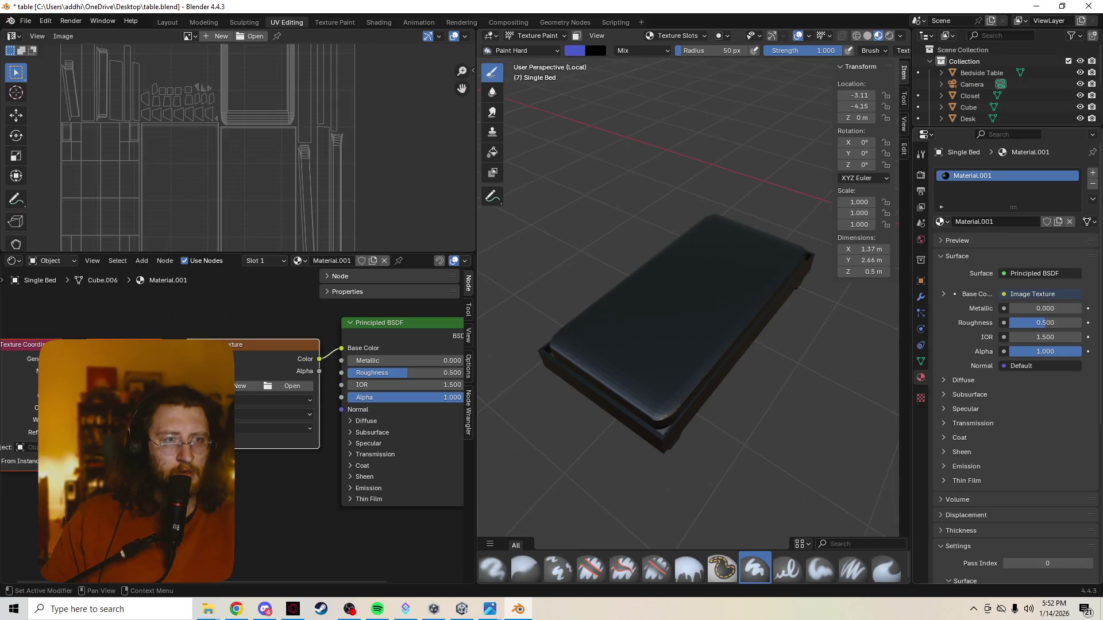
click(943, 221)
key(Escape)
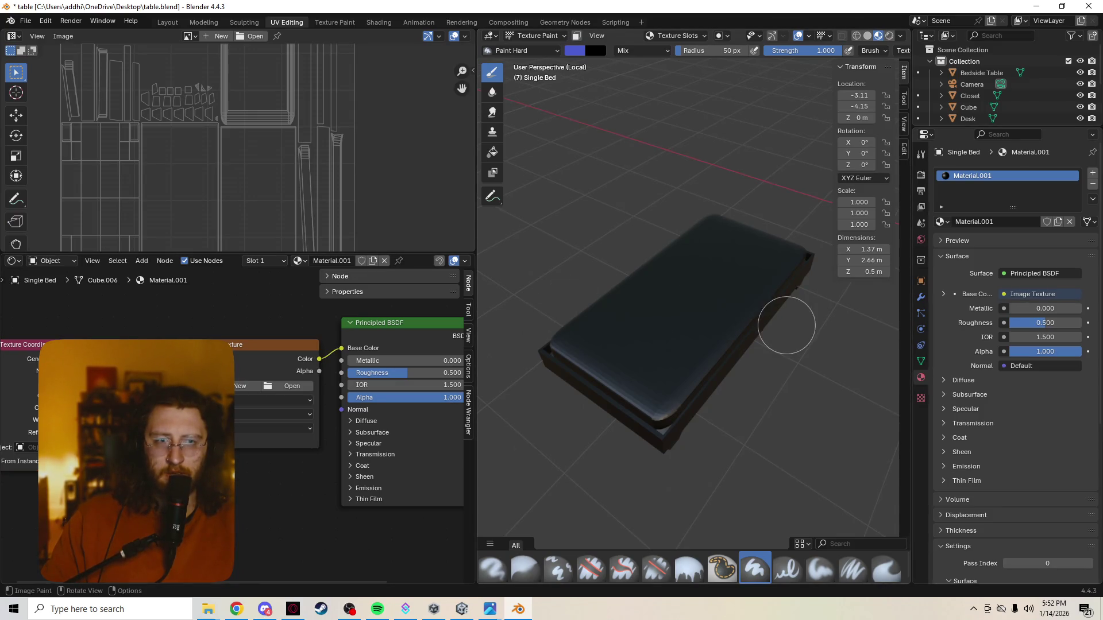
Select the bed's top face in edit mode, return to texture paint and start a new image on the Image Texture node
key(Tab)
click(682, 304)
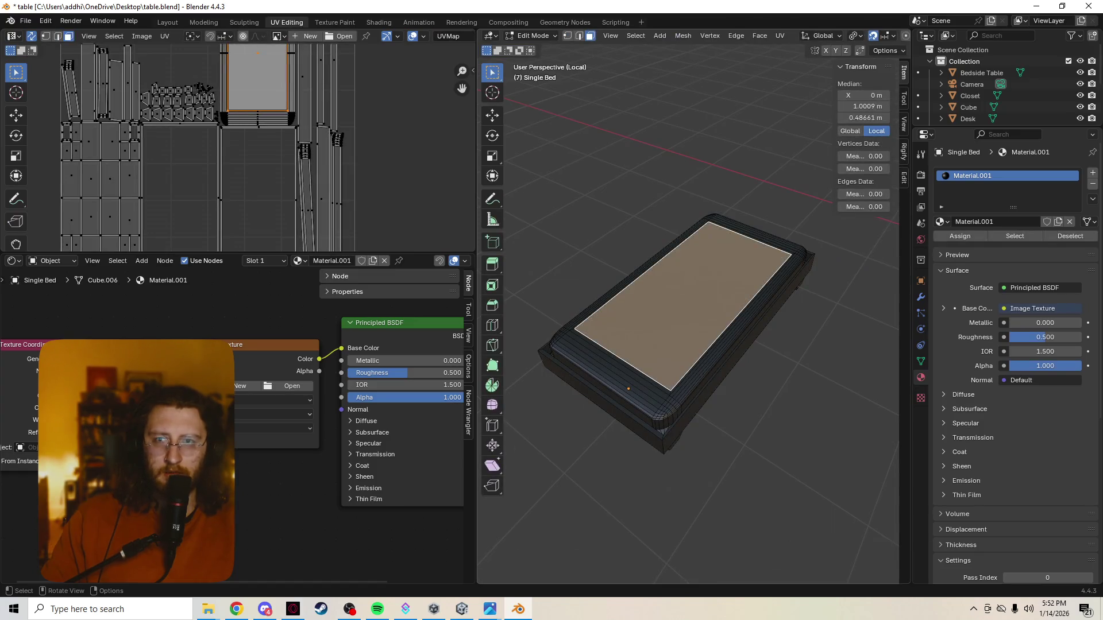
key(Tab)
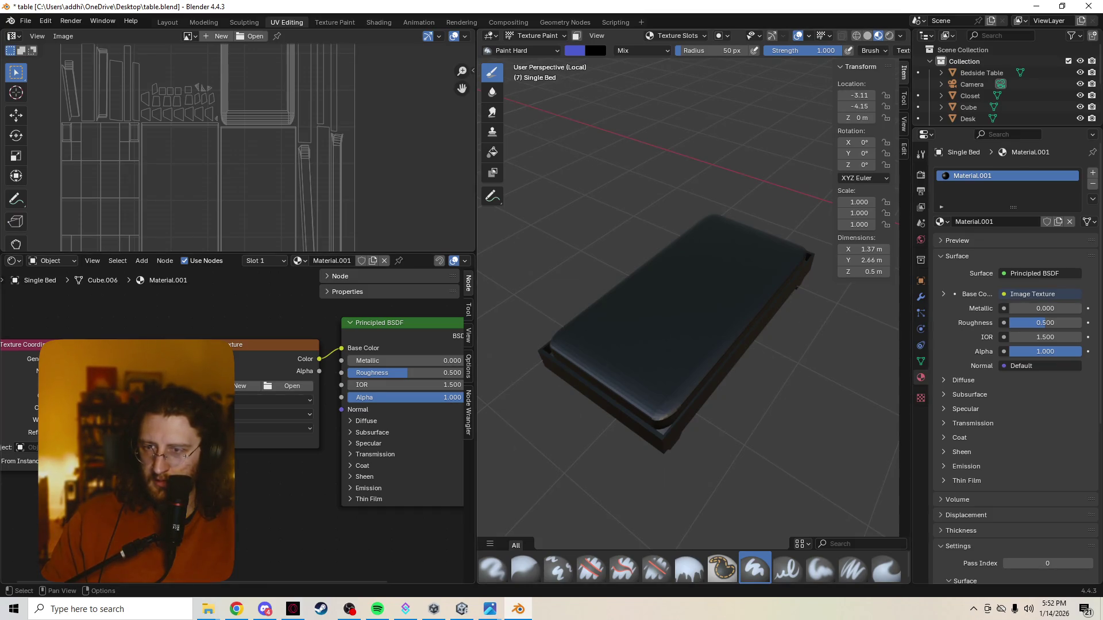
middle_drag(236, 390, 284, 412)
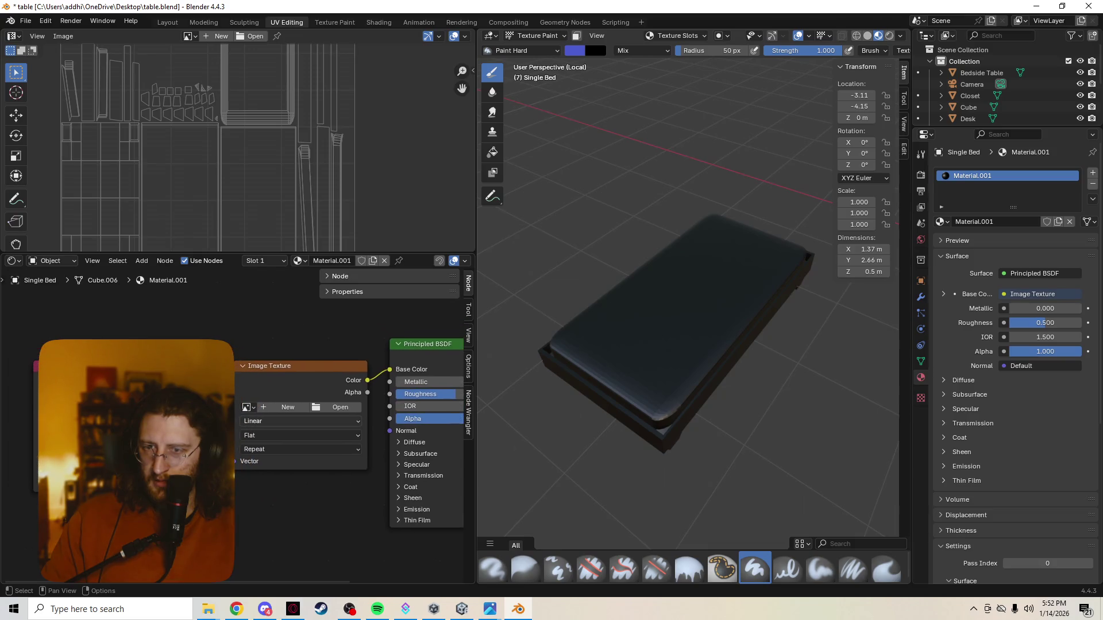
click(289, 407)
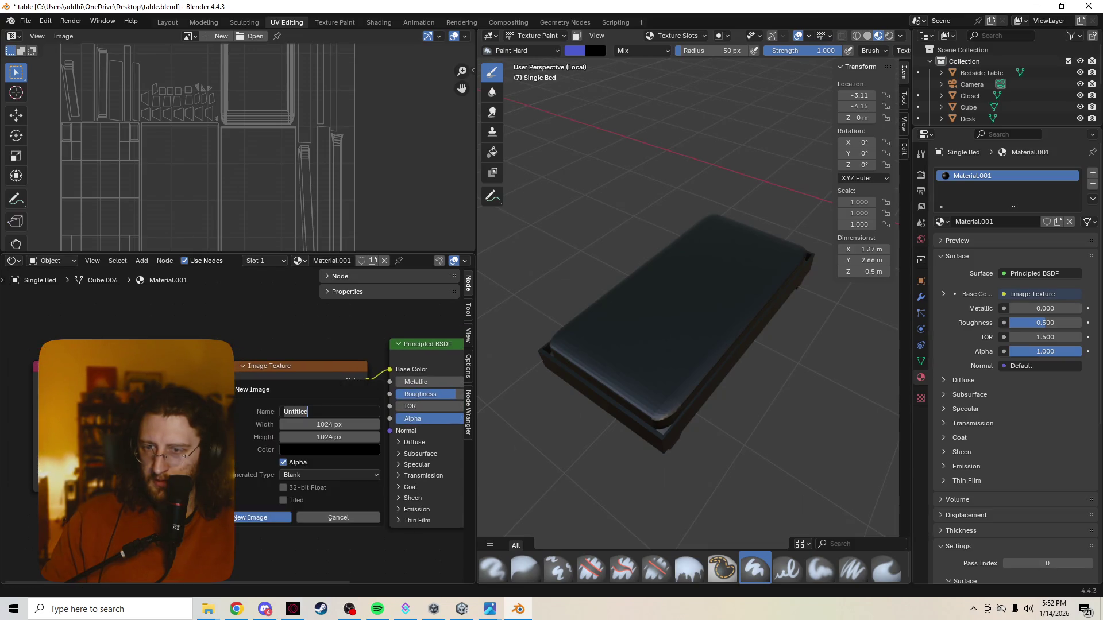
Create the blank Untitled image, paint blue test strokes on the bed and undo them
key(Return)
key(Return)
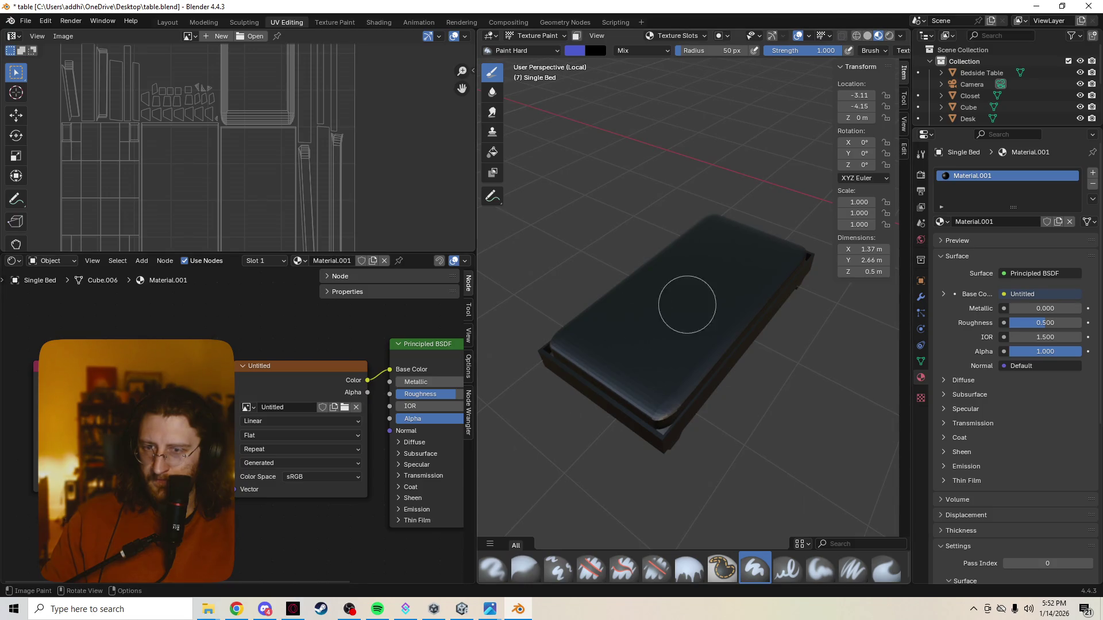
drag(685, 308, 678, 335)
scroll(654, 311, up, 3)
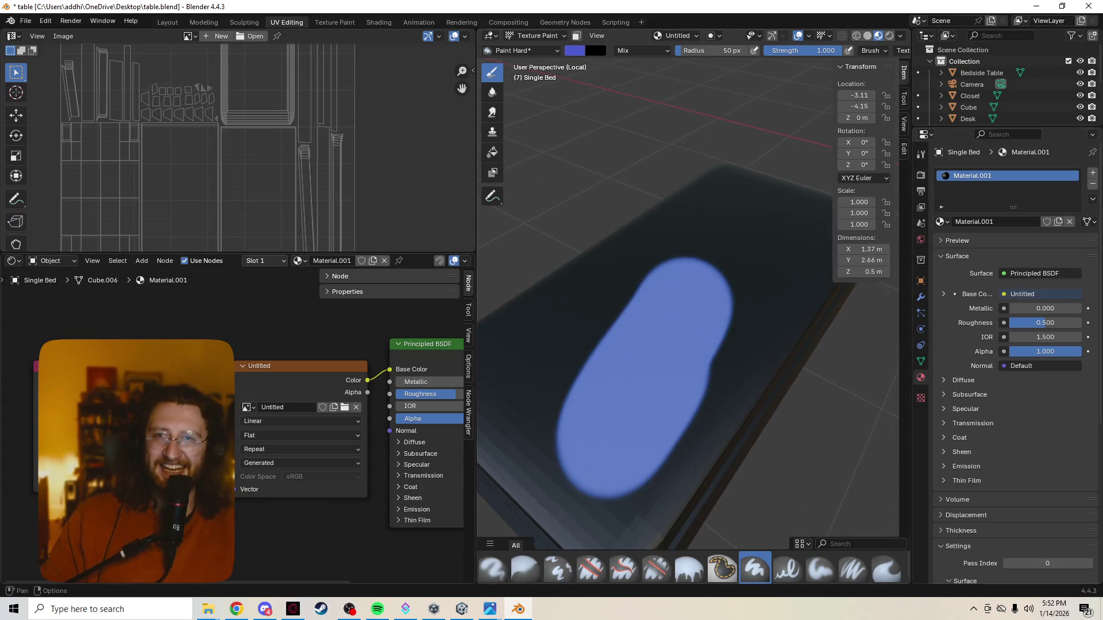
drag(259, 253, 258, 321)
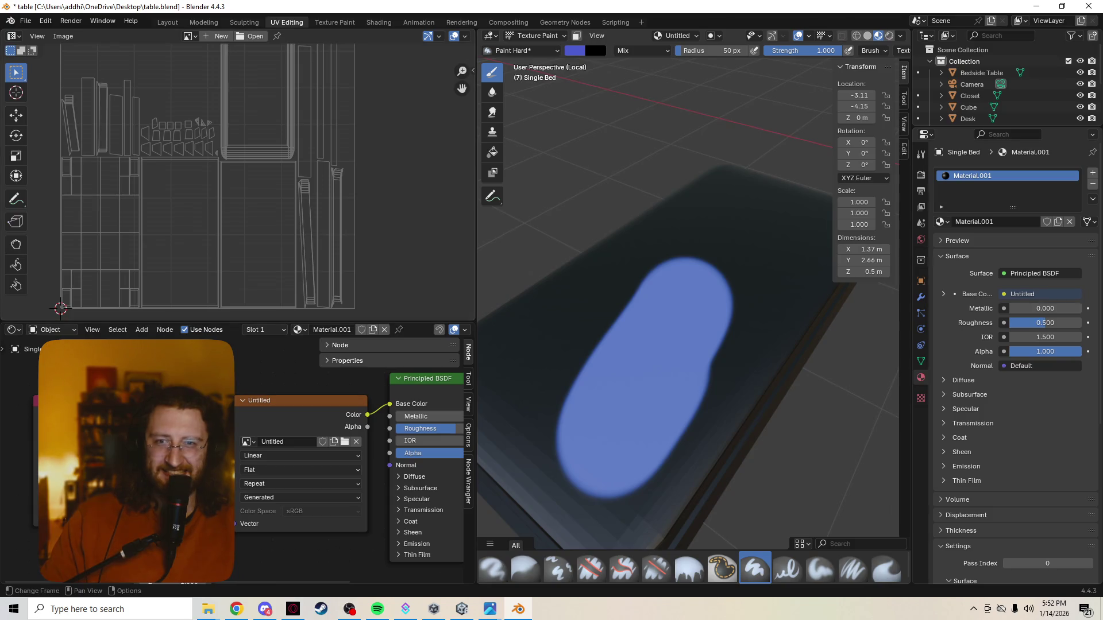
drag(631, 299, 783, 239)
drag(621, 500, 850, 387)
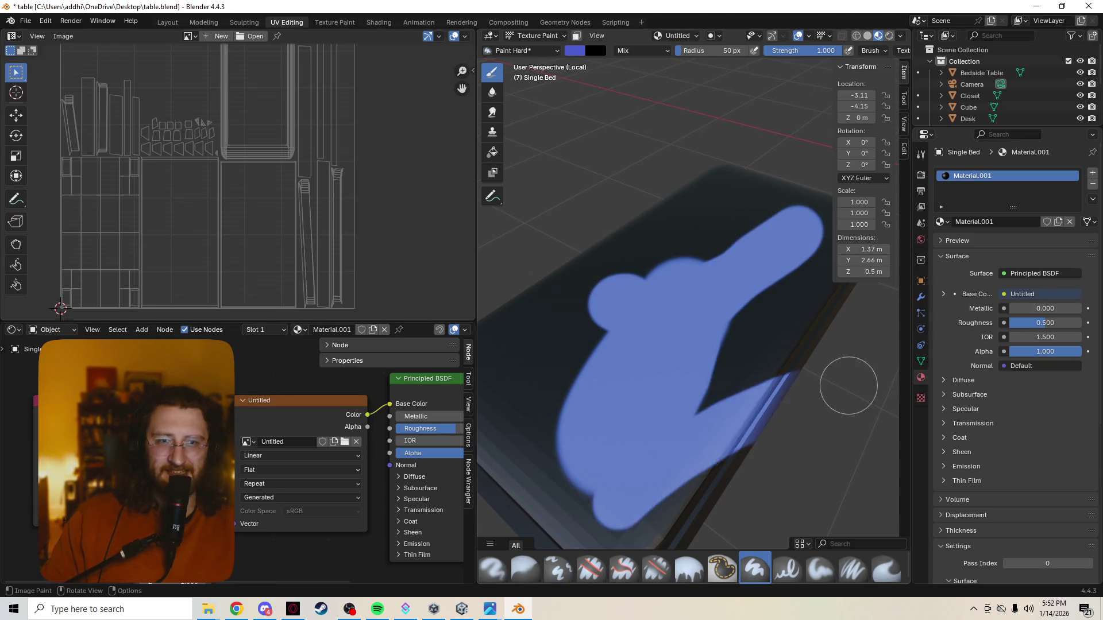
drag(741, 449, 787, 402)
key(ctrl+z)
key(ctrl+z)
key(ctrl+z)
key(ctrl+z)
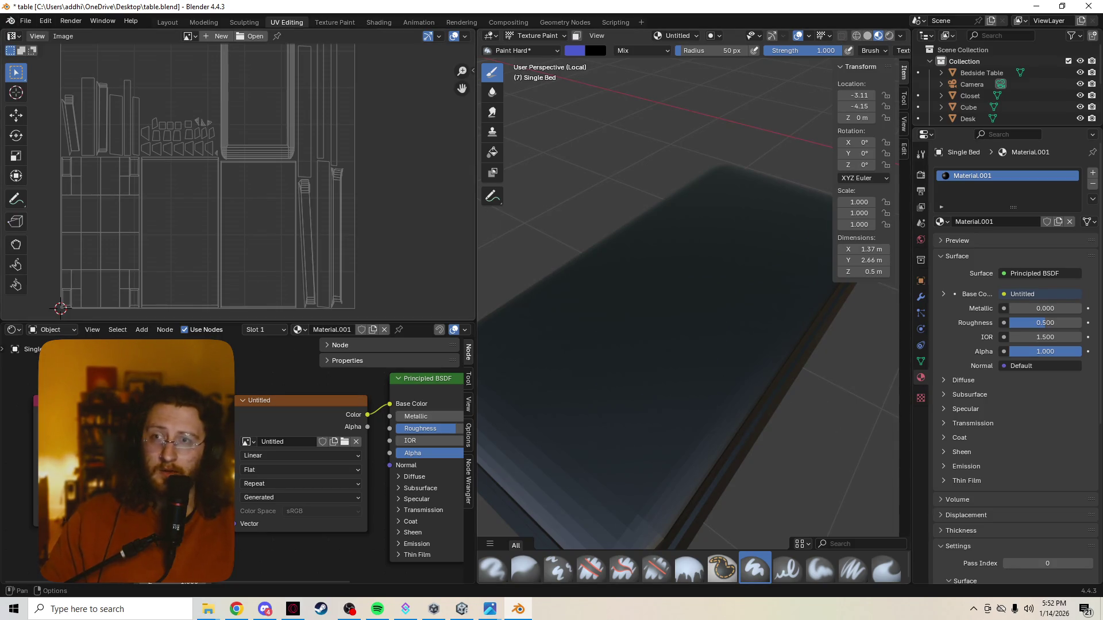
Switch the left area to the Image Editor and back to the UV Editor while toggling edit mode
click(38, 35)
click(36, 36)
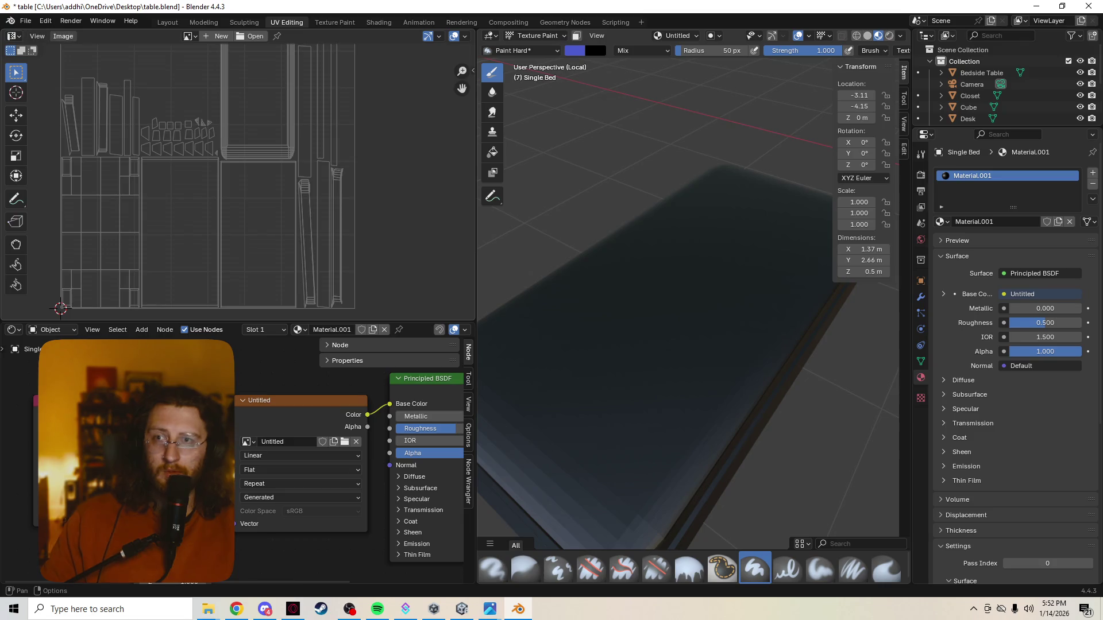
click(12, 35)
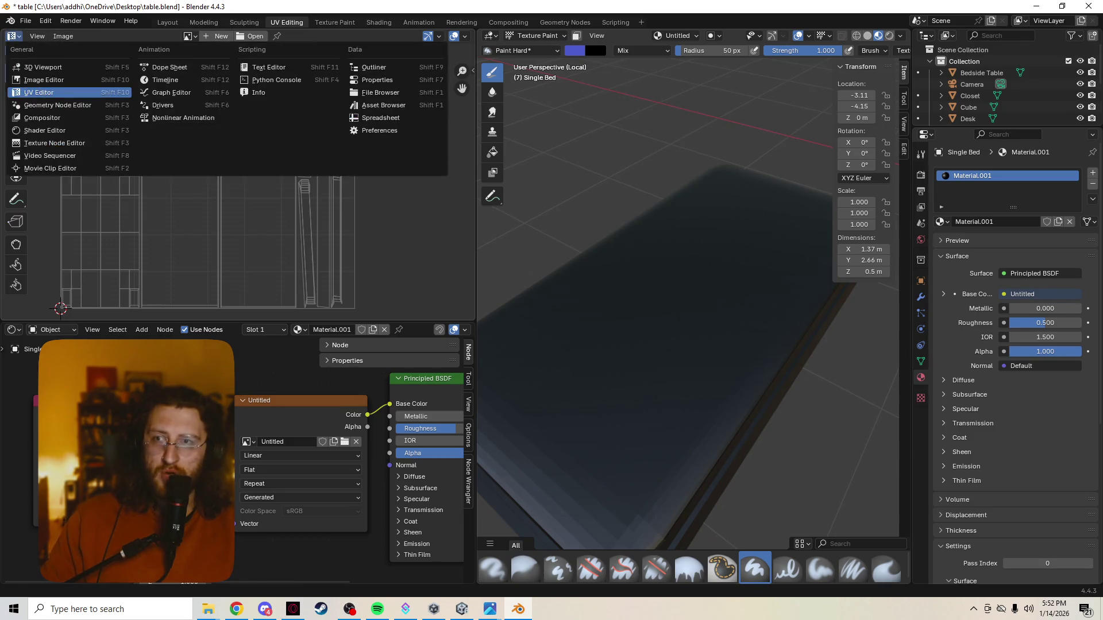
click(43, 80)
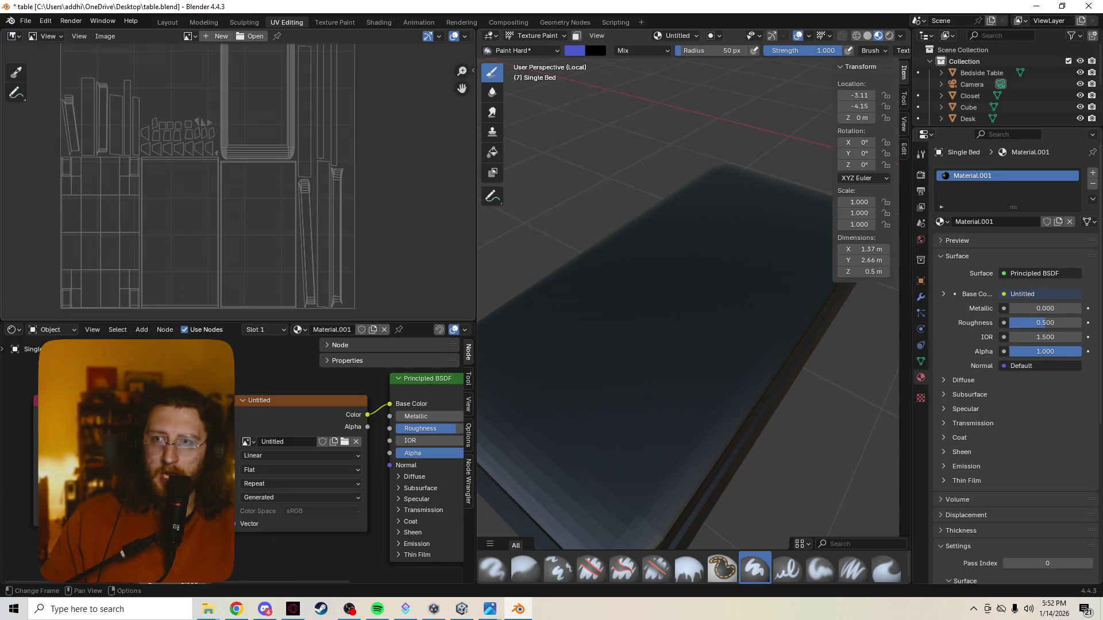
click(13, 35)
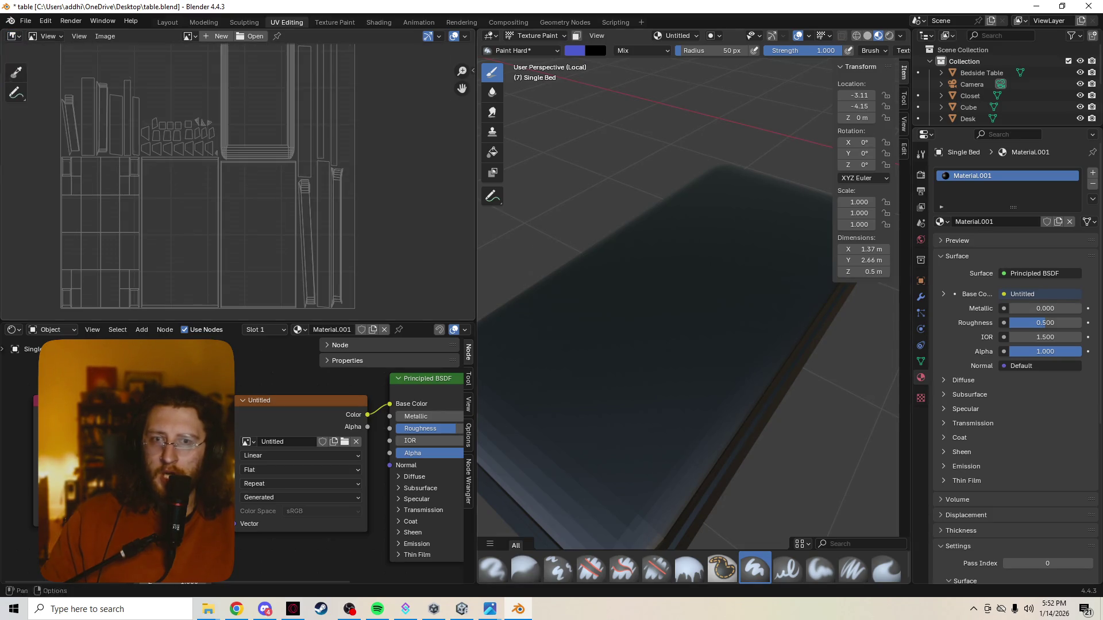
key(Tab)
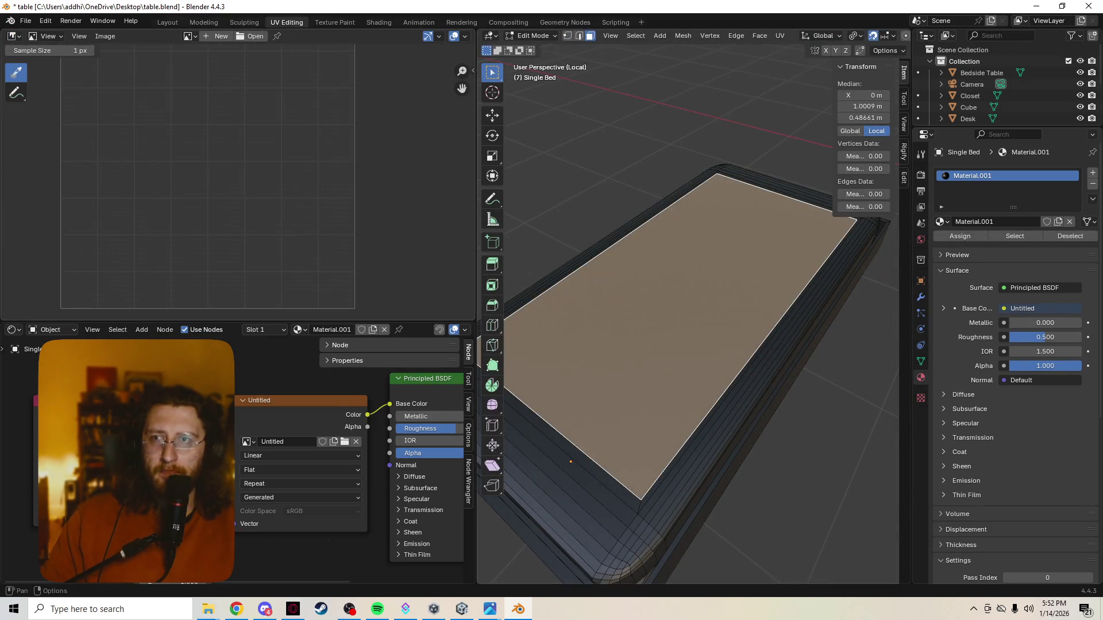
click(12, 36)
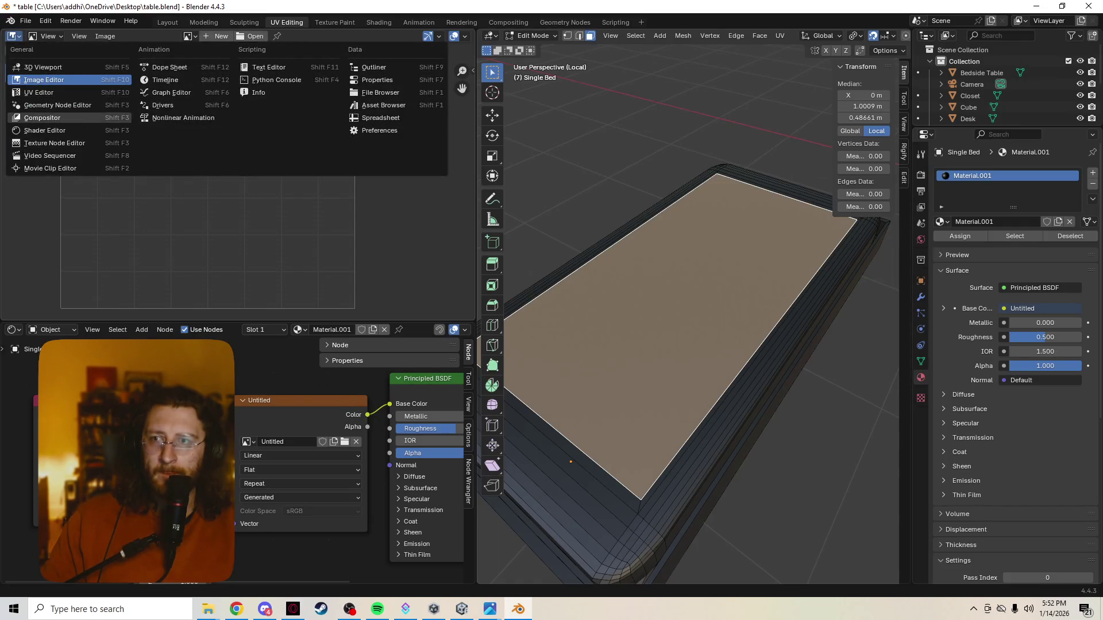
click(39, 92)
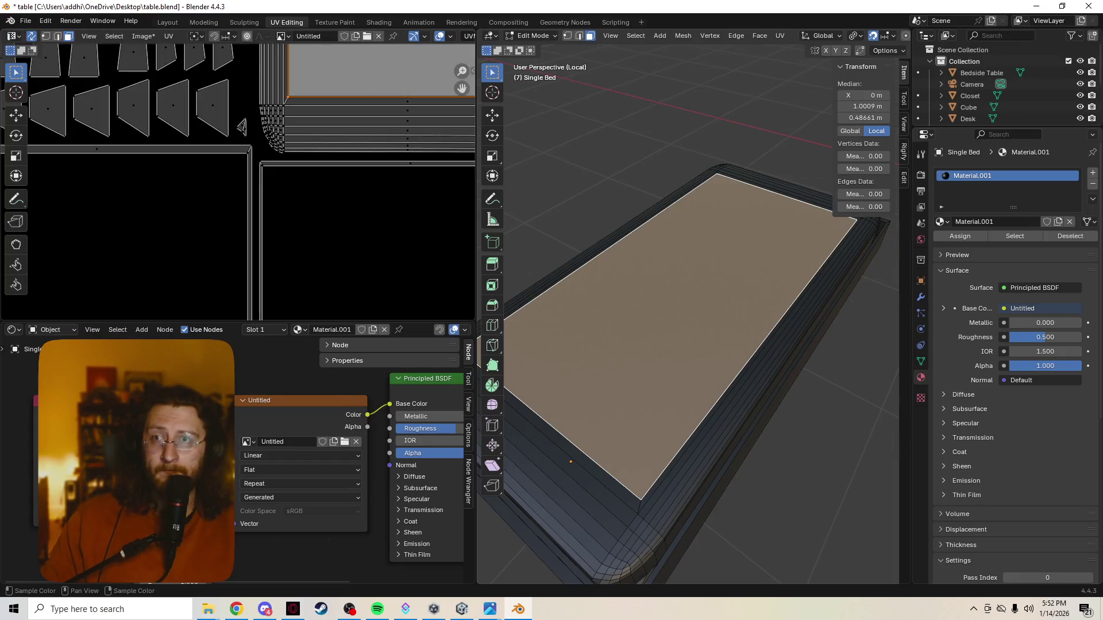
scroll(235, 192, down, 3)
scroll(235, 191, down, 2)
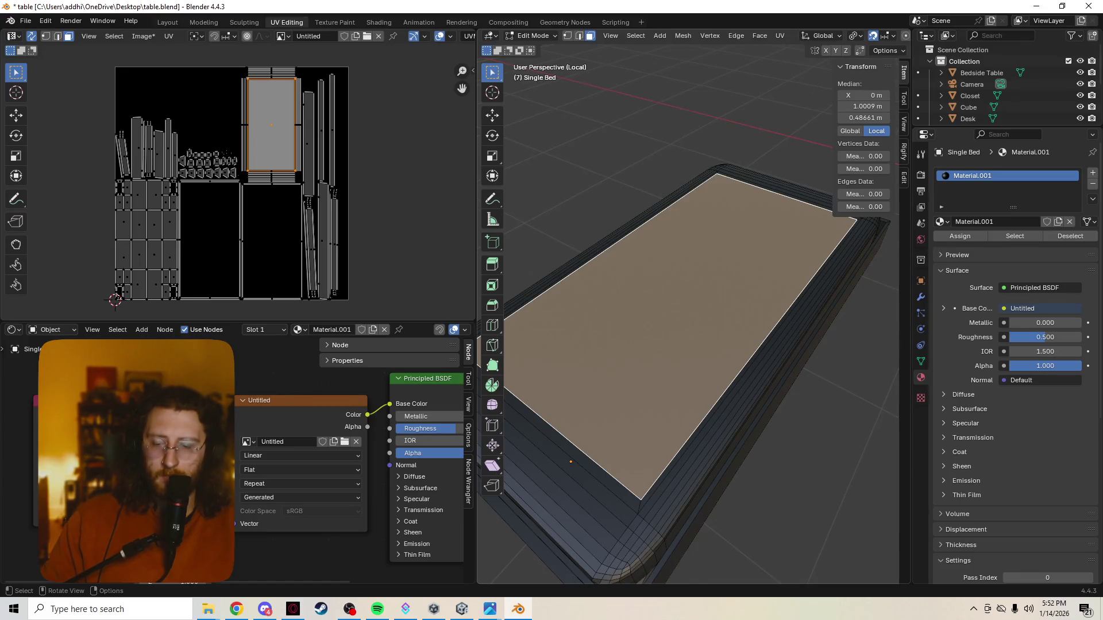
Enter vertex painting mode from the mode pie and reopen the mode choices
key(ctrl+Tab)
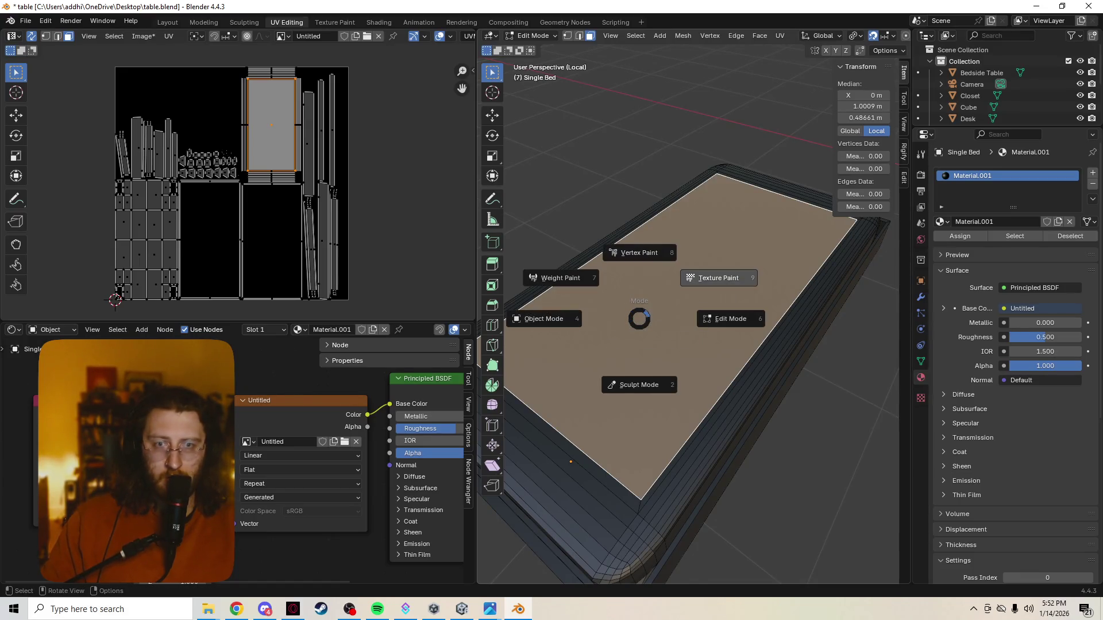
click(656, 253)
key(ctrl+Tab)
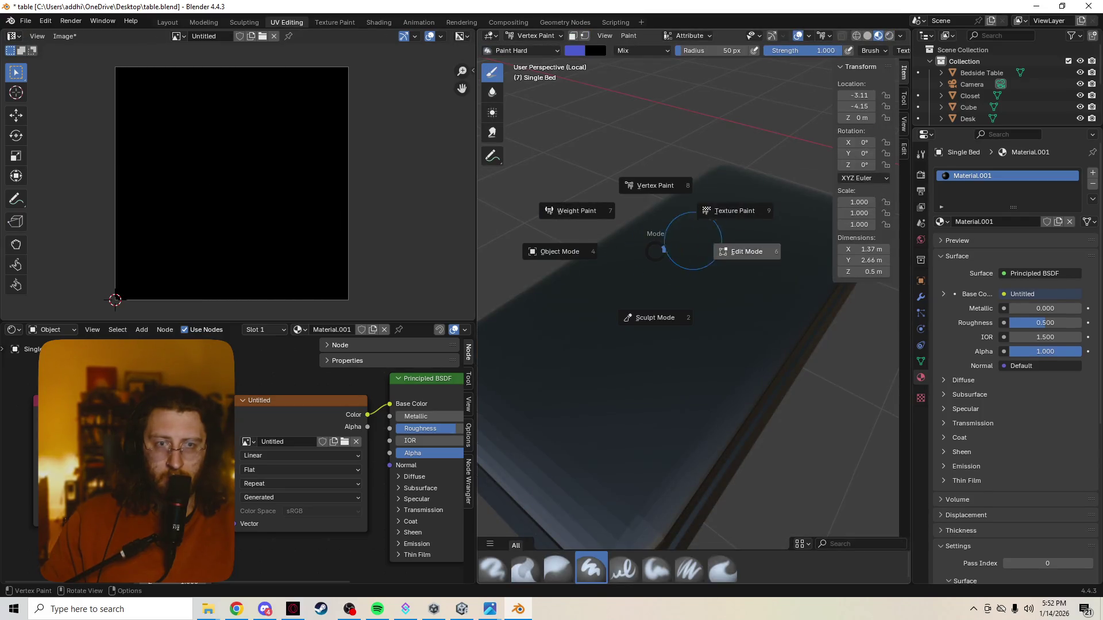
Return to texture painting and try blue test strokes and a dot on the bed, undoing them
click(715, 220)
drag(616, 386, 700, 278)
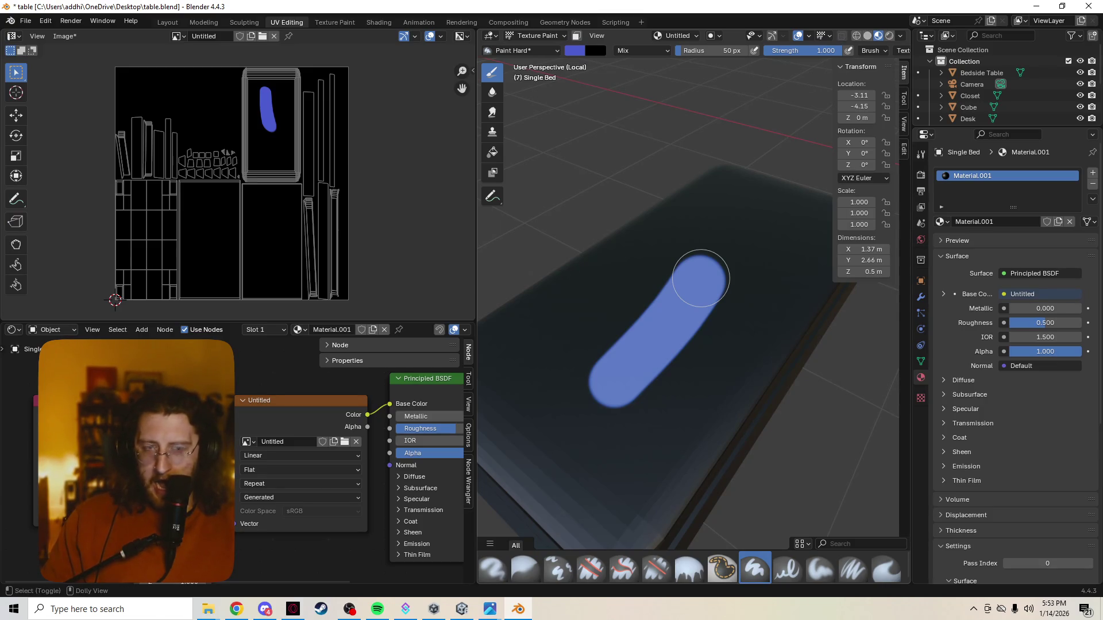
click(609, 282)
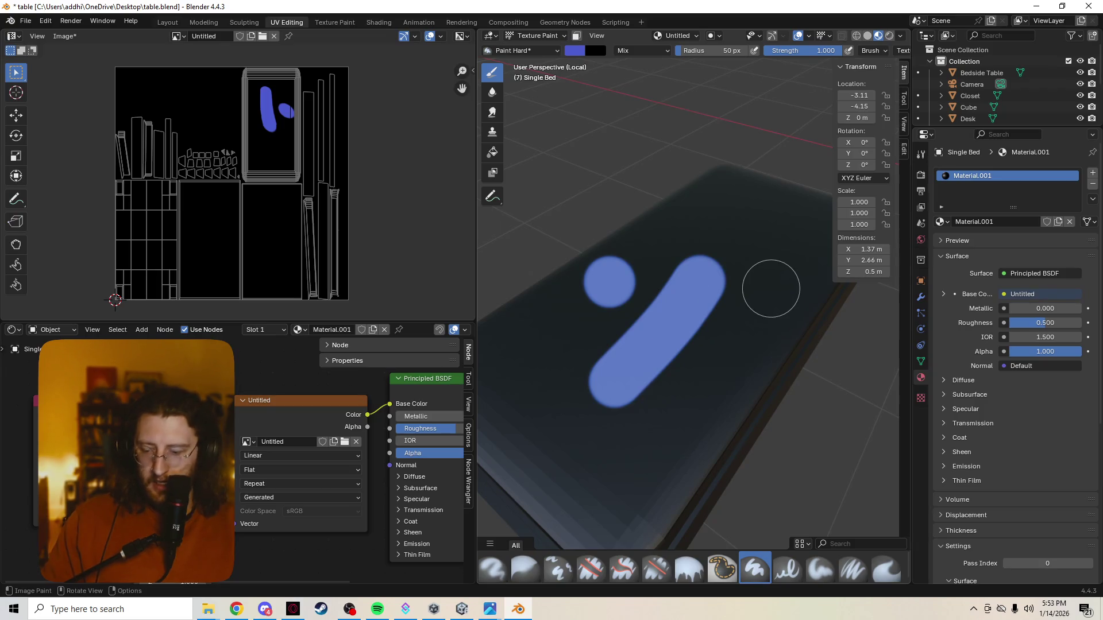
key(ctrl+z)
key(ctrl+z)
drag(515, 444, 611, 315)
key(ctrl+z)
scroll(632, 376, down, 5)
Show the brush Tool settings, widen the 3D view and look down on the bed's top
mouse_move(633, 380)
middle_down()
mouse_move(603, 328)
mouse_move(673, 336)
middle_up()
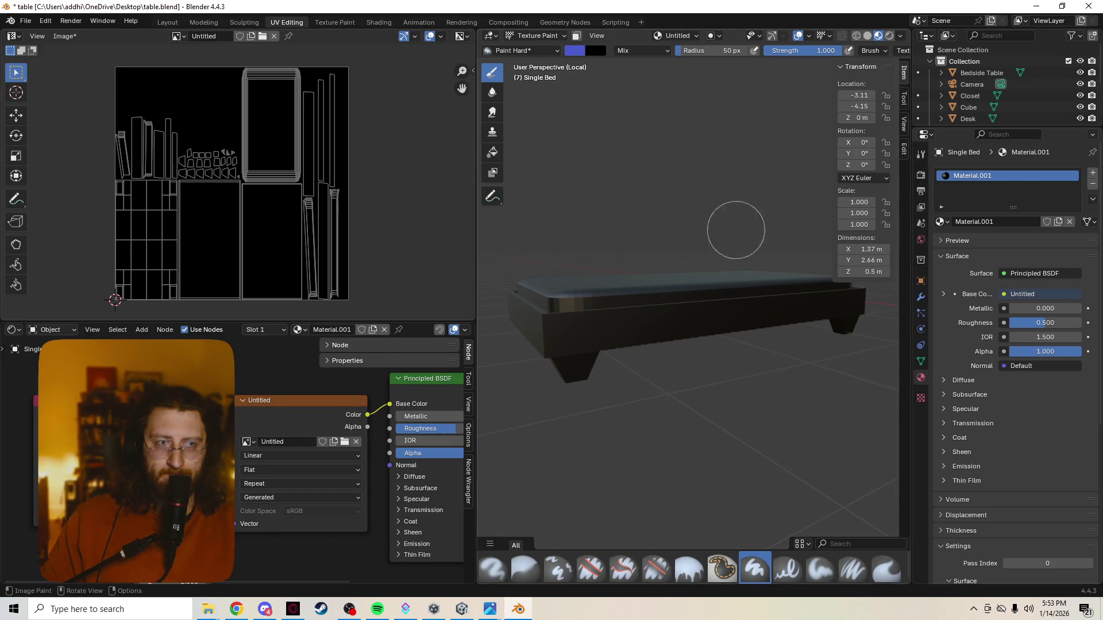
click(921, 153)
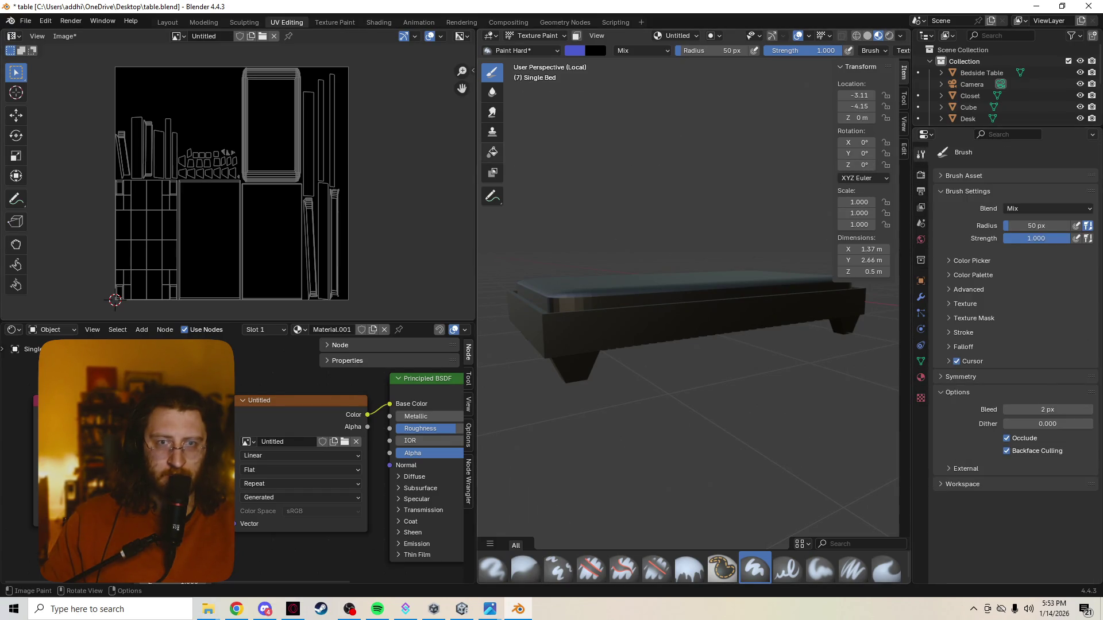
drag(477, 215, 332, 216)
middle_drag(537, 262, 603, 276)
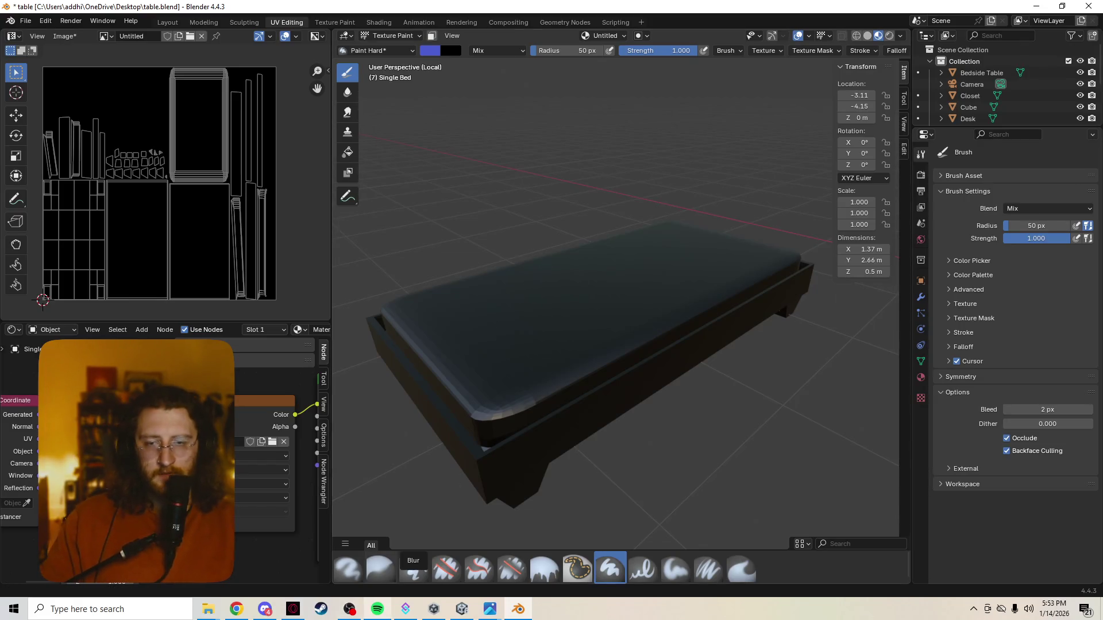
click(377, 610)
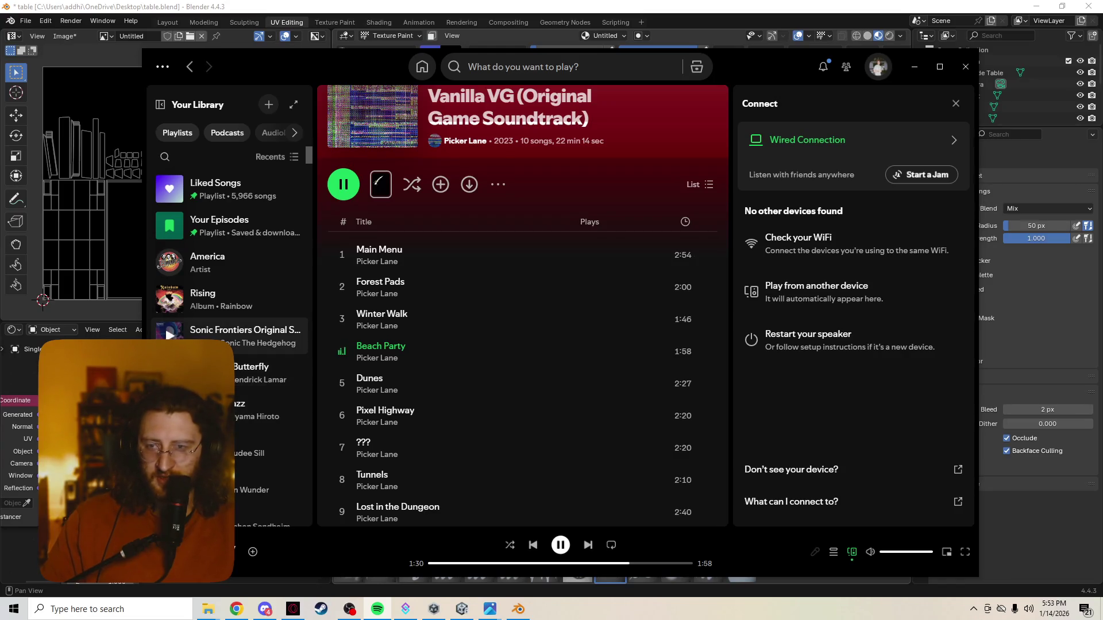
Play the freeform jazz album in Spotify and minimize the player
double_click(267, 410)
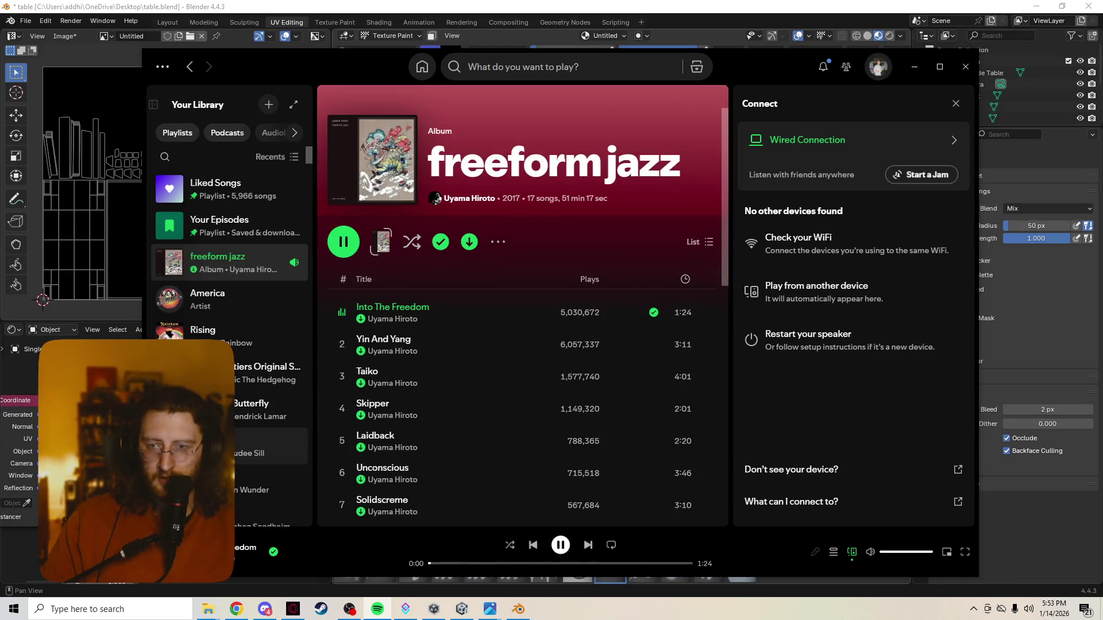
scroll(258, 352, down, 2)
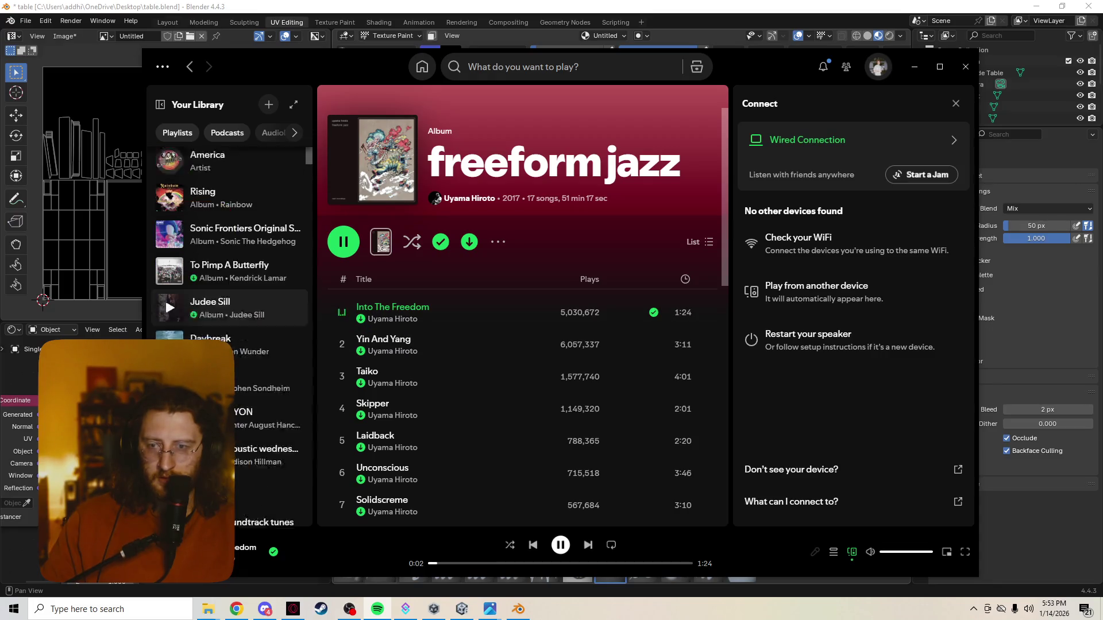
scroll(259, 352, down, 3)
scroll(259, 351, down, 1)
scroll(259, 351, down, 3)
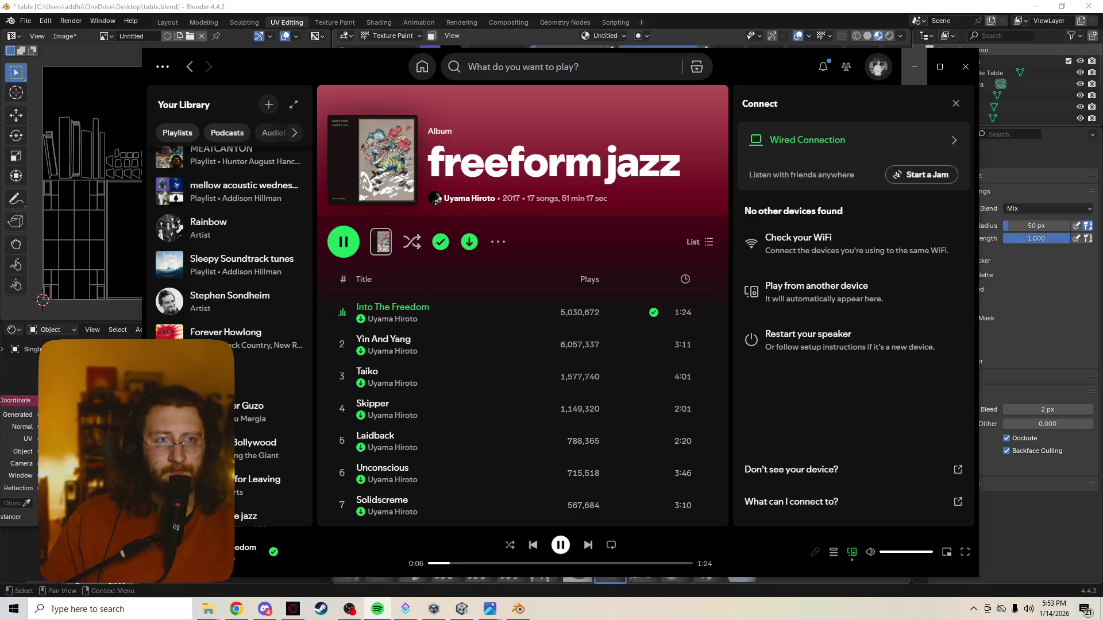
click(914, 67)
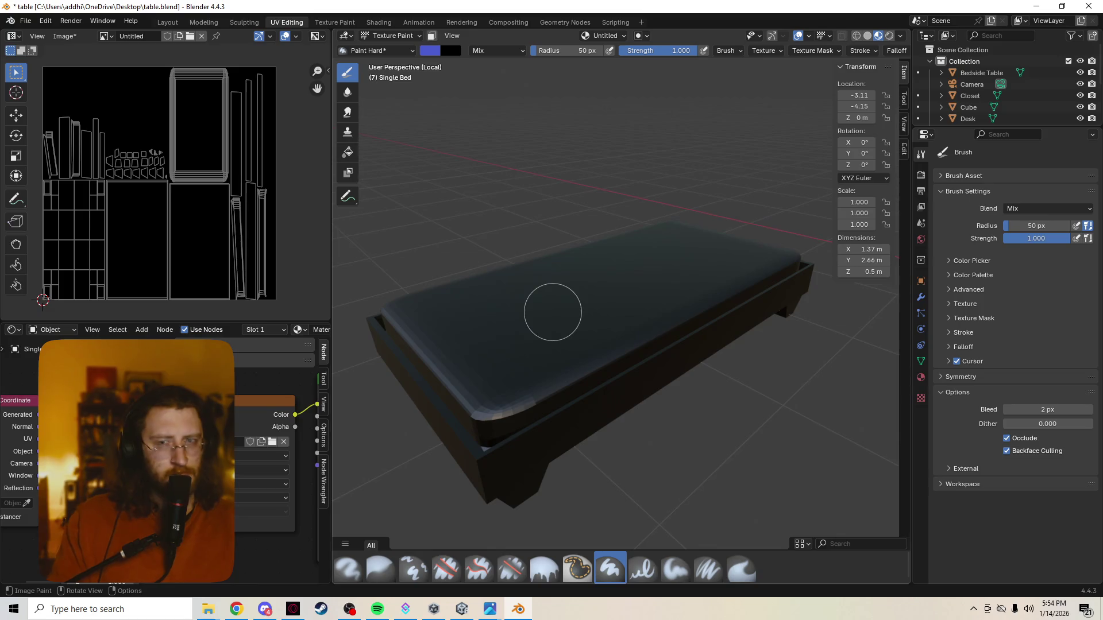
Leave isolated view for the full scene, switch back to object mode and bring up the Add Mesh list
mouse_move(660, 348)
middle_down()
mouse_move(687, 357)
mouse_move(450, 362)
middle_up()
key(KP_Divide)
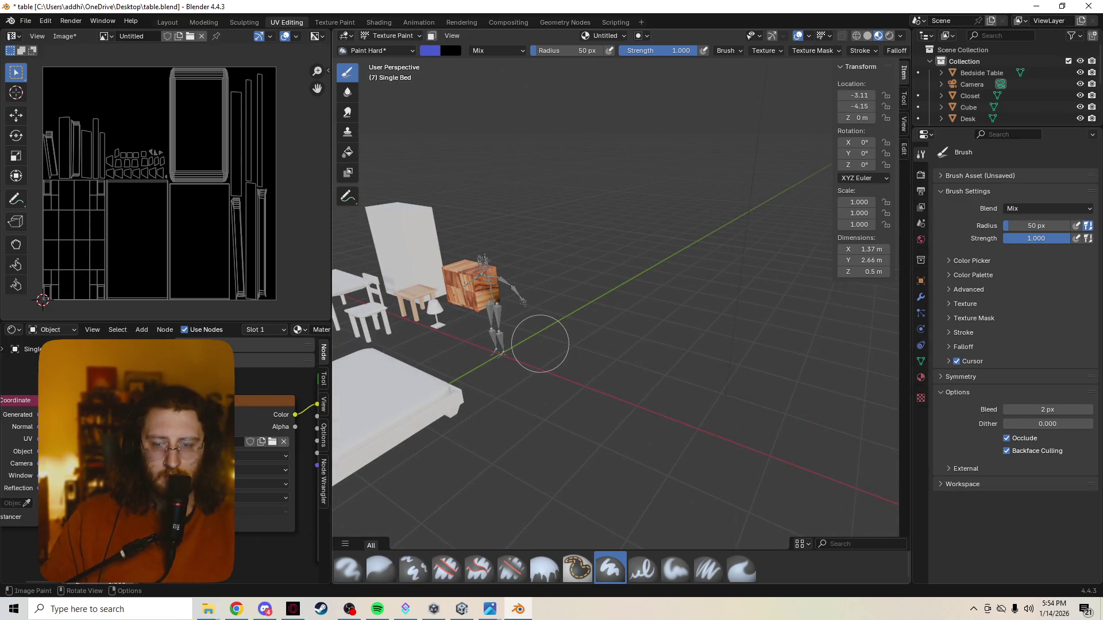
key(ctrl+Tab)
click(487, 353)
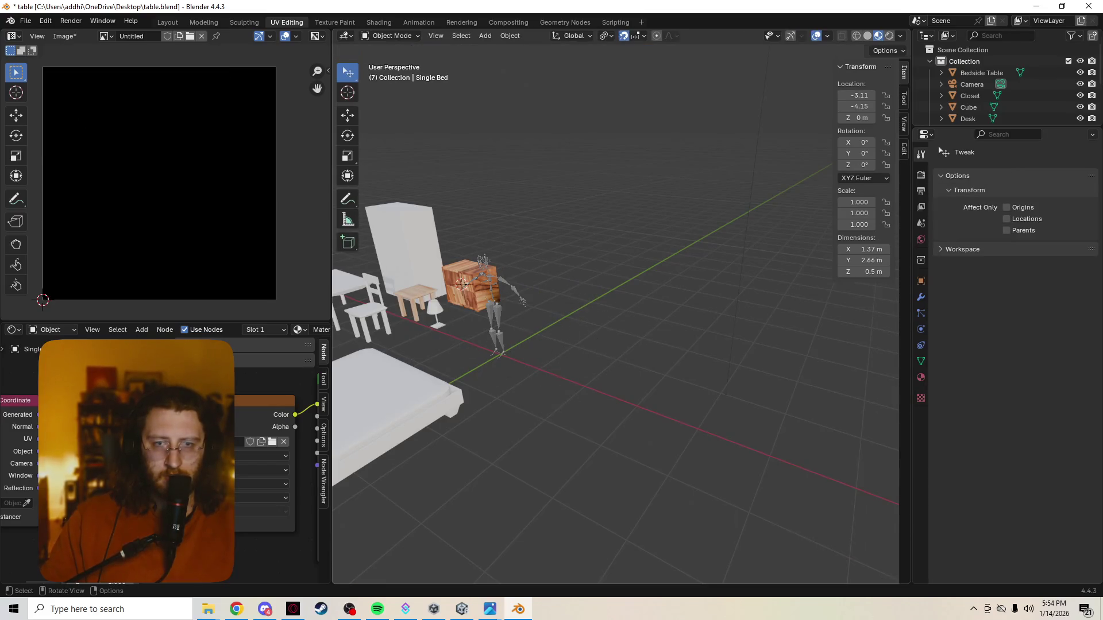
key(ctrl+a)
key(Escape)
key(shift+a)
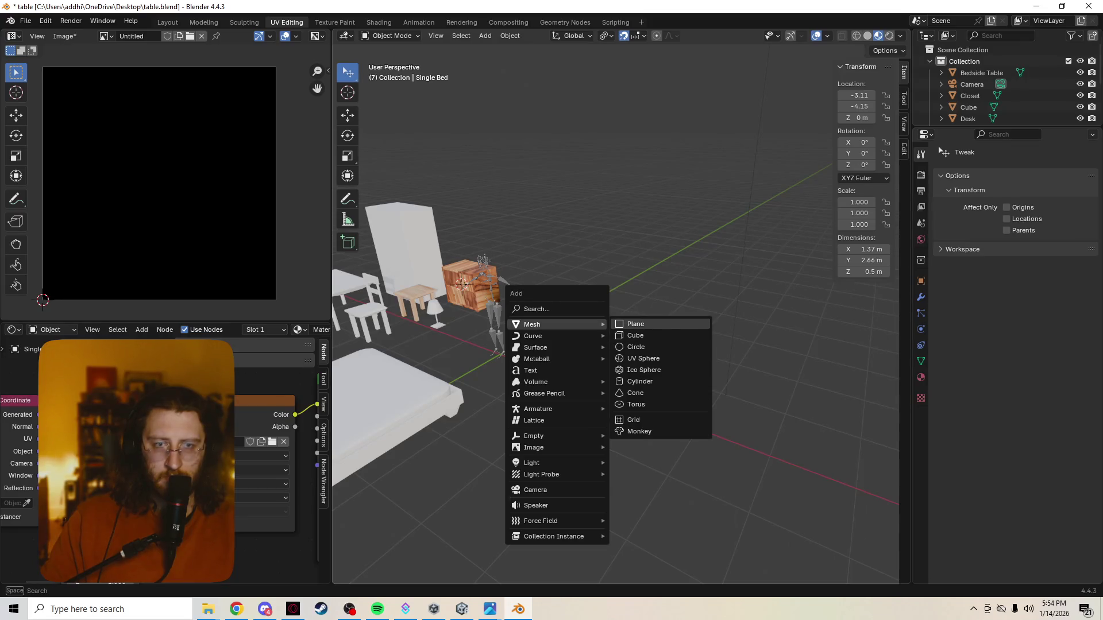
Add a cube and move it 5 m along X away from the furniture
click(638, 336)
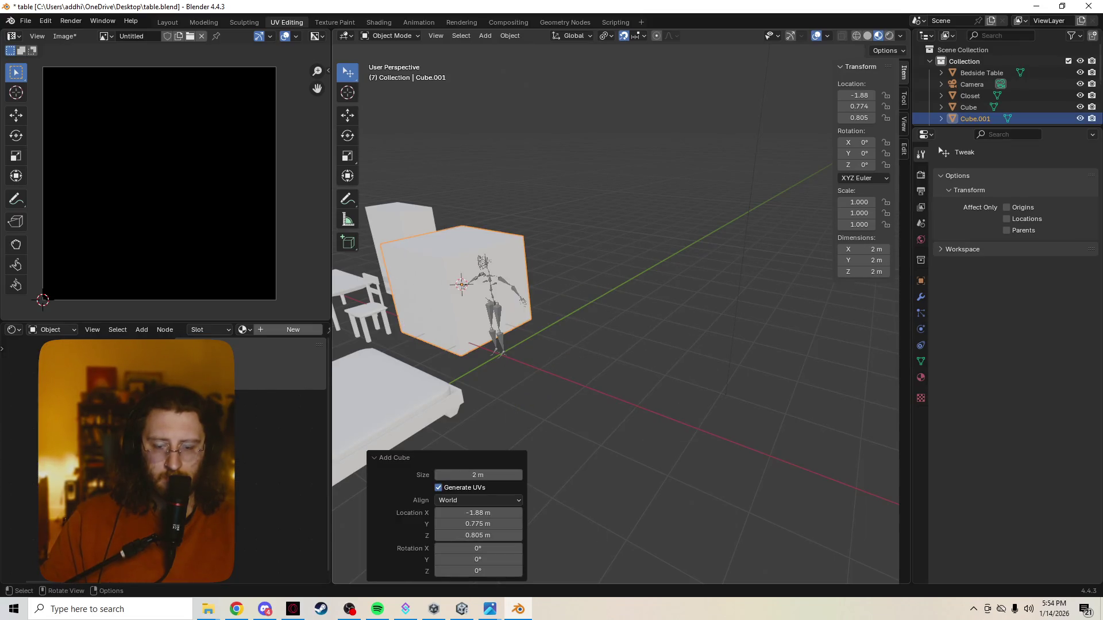
key(g)
key(x)
key(5)
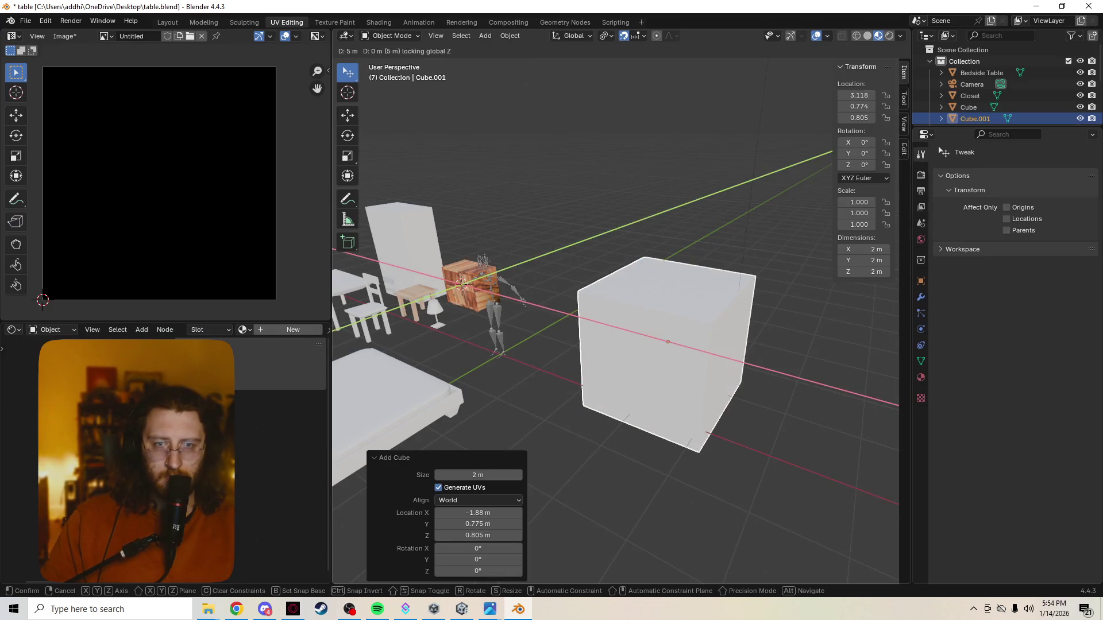
key(Return)
middle_drag(616, 328, 560, 293)
Lower the cube's top face vertically to flatten it into a low slab and return to object mode
key(Tab)
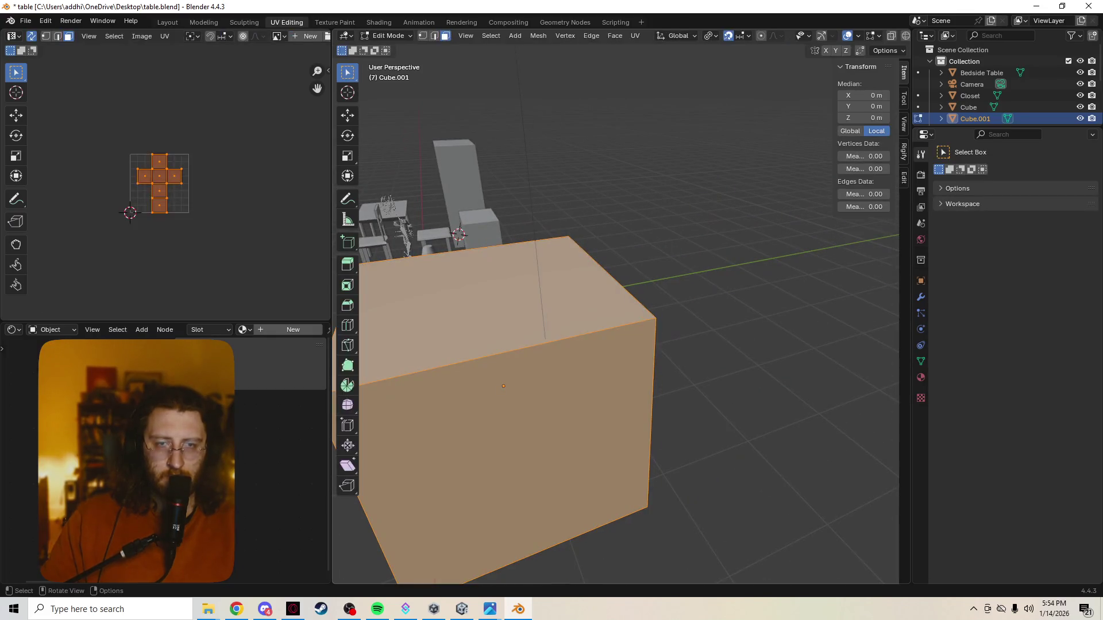
click(525, 284)
text(gz)
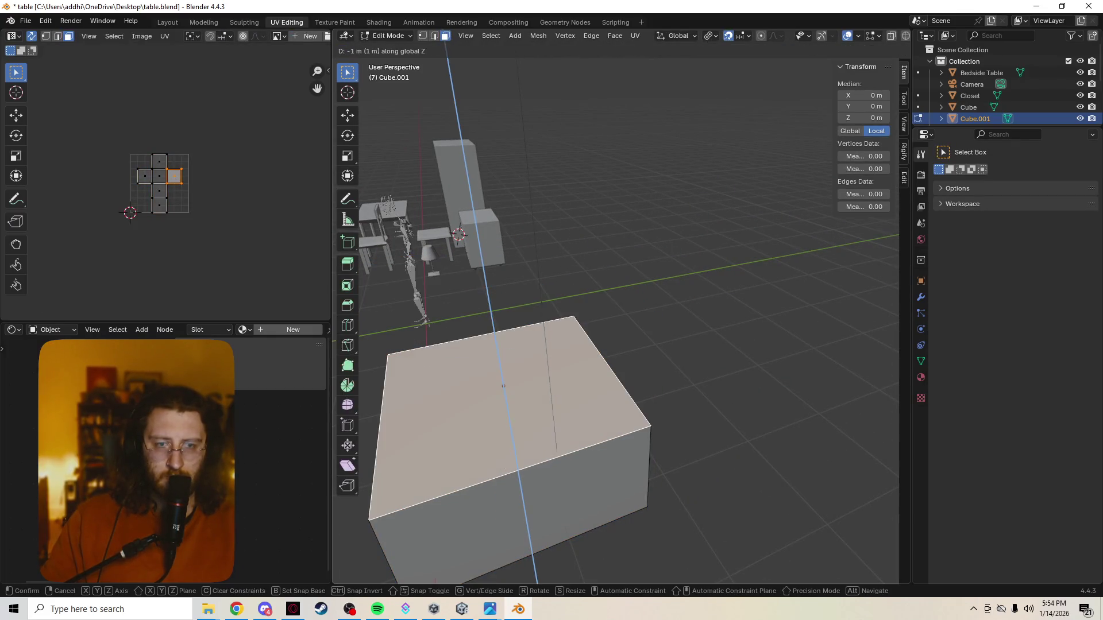
text(-1)
key(Return)
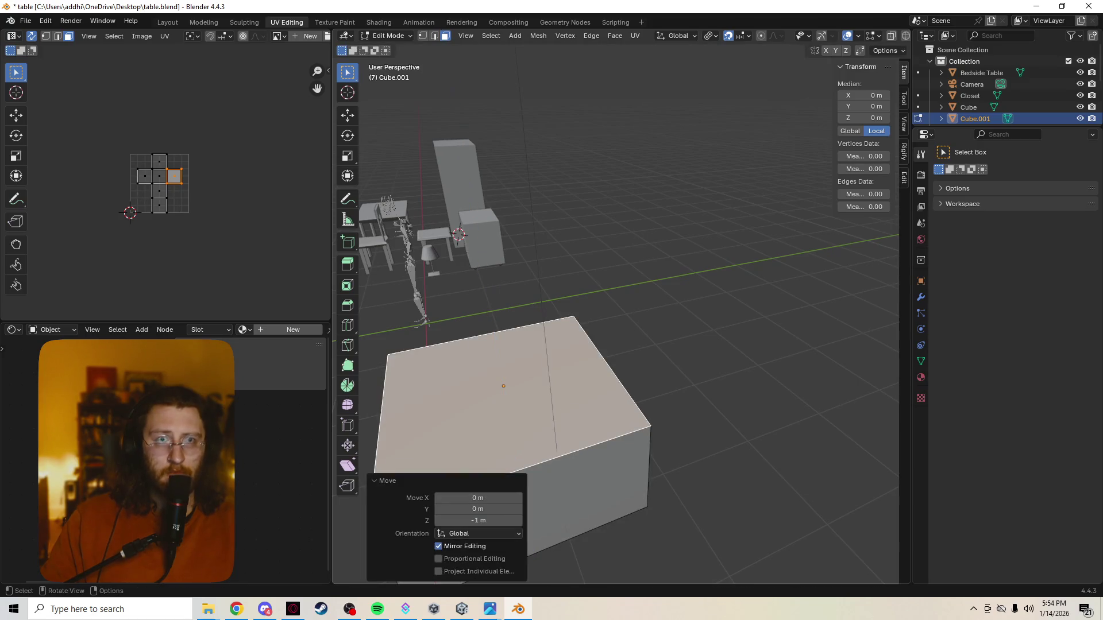
key(shift+Tab)
key(g)
key(z)
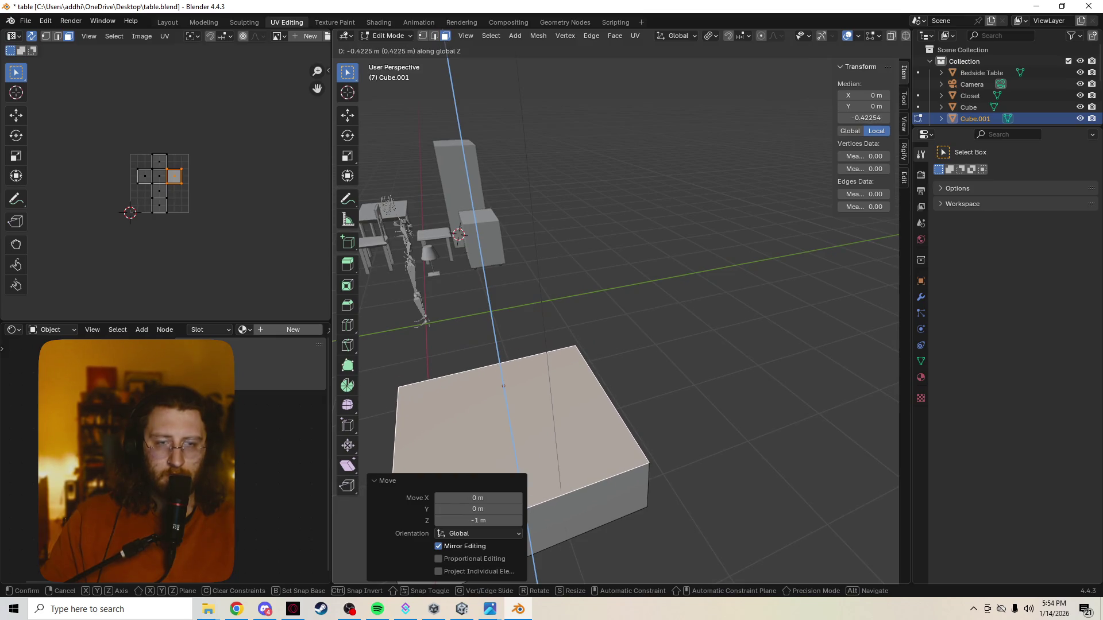
key(Return)
key(alt+a)
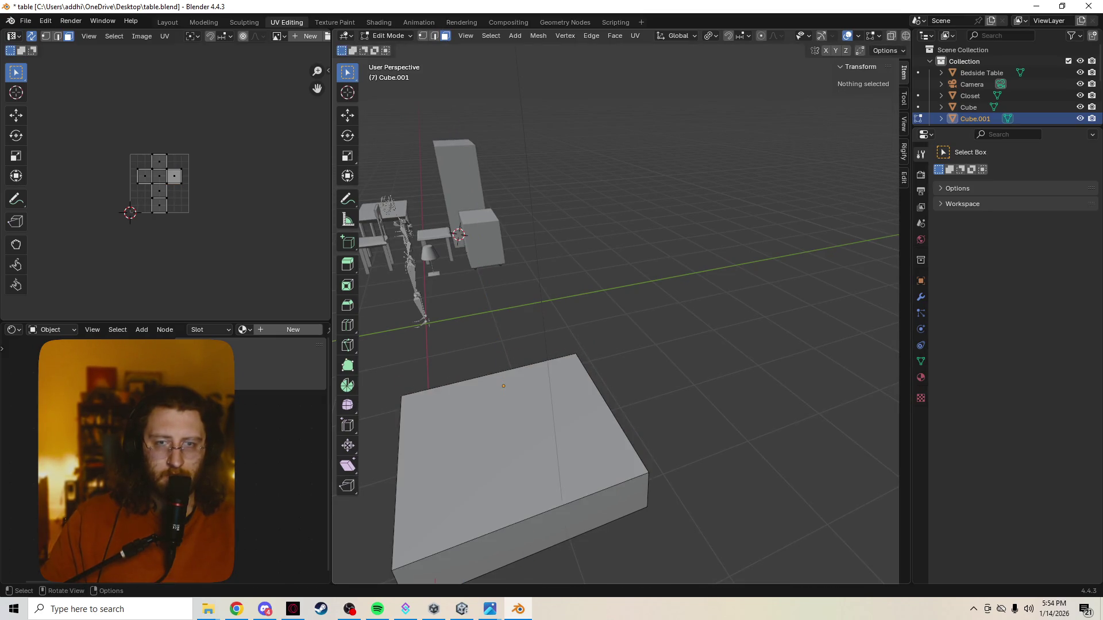
key(Tab)
click(404, 259)
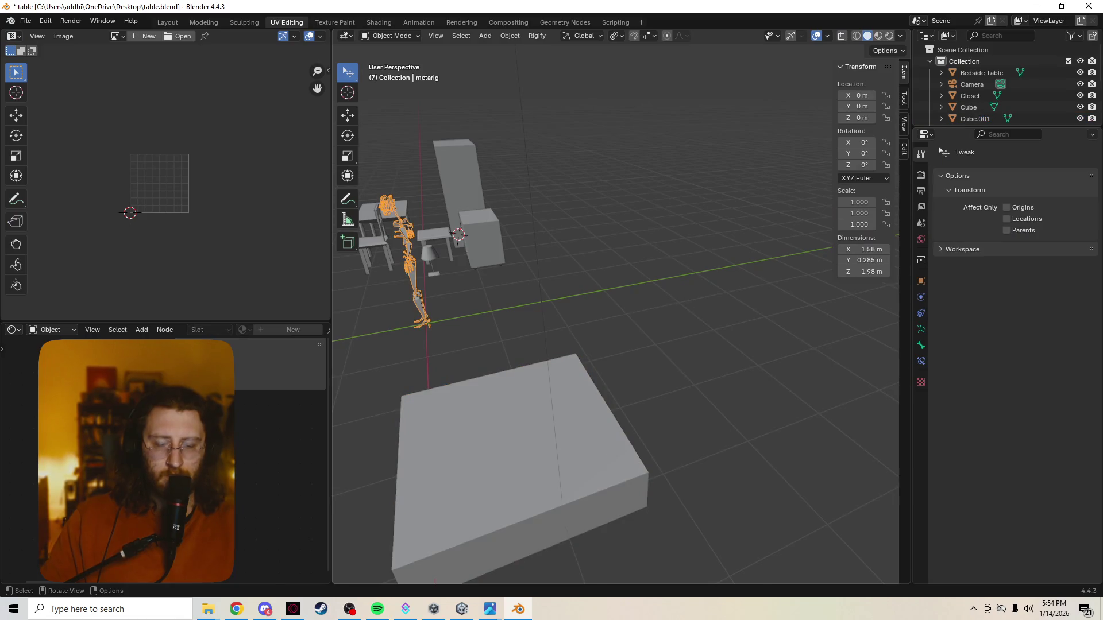
Rotate the metarig −90° around X so it lies on its back, then reselect Cube.001 in wireframe
key(r)
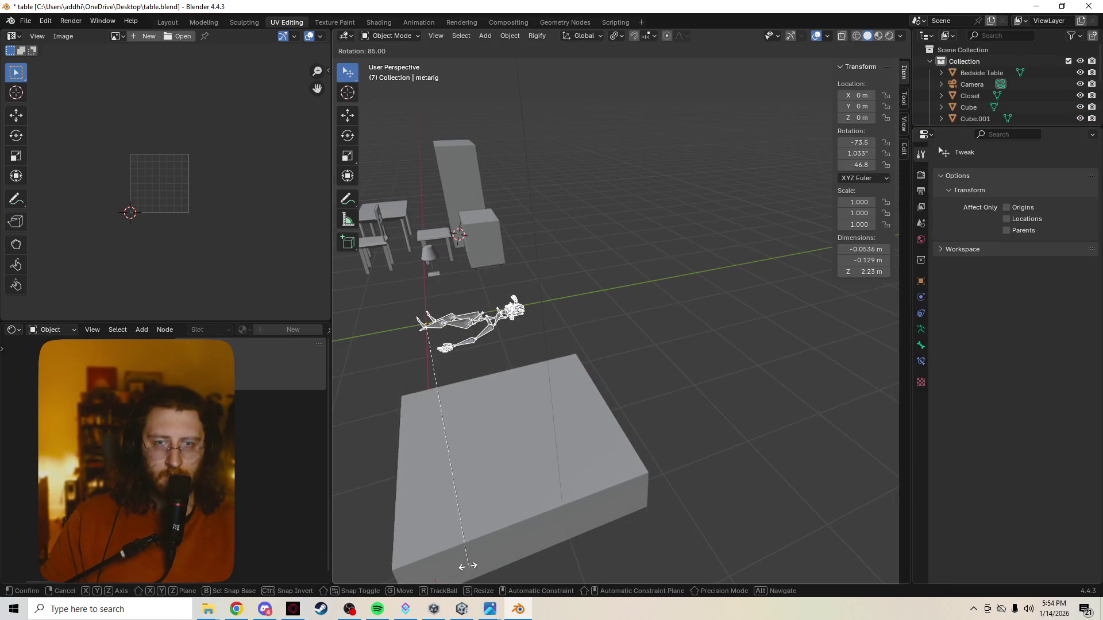
text(x)
text(-90)
key(Return)
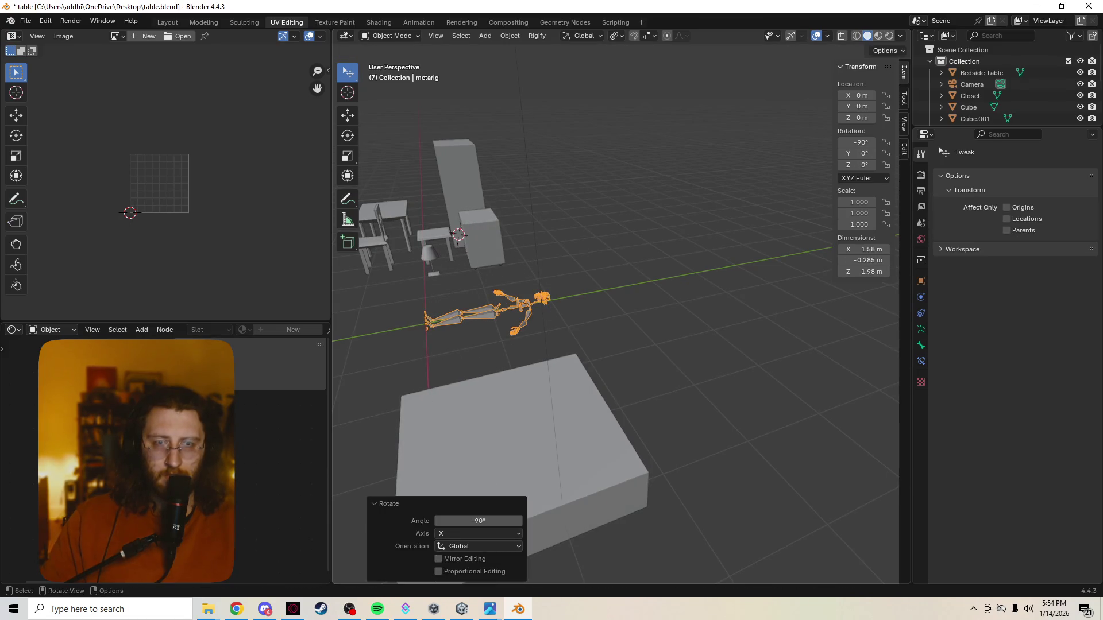
click(517, 439)
middle_drag(517, 440, 629, 379)
key(shift+z)
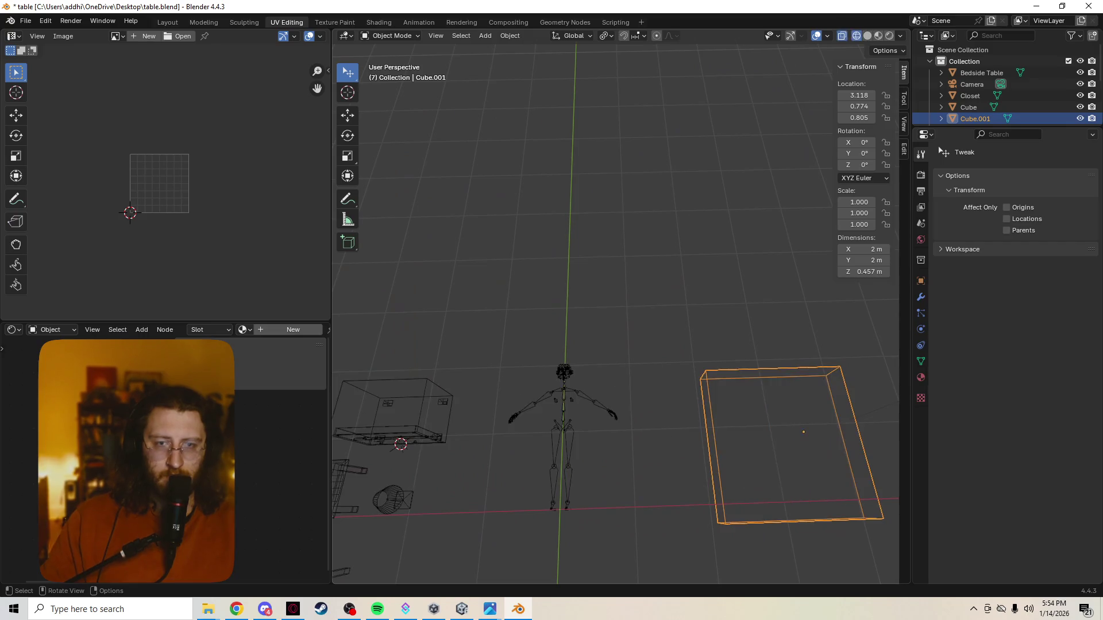
Move Cube.001 sideways with its height locked so it sits under the lying skeleton
key(g)
key(shift+z)
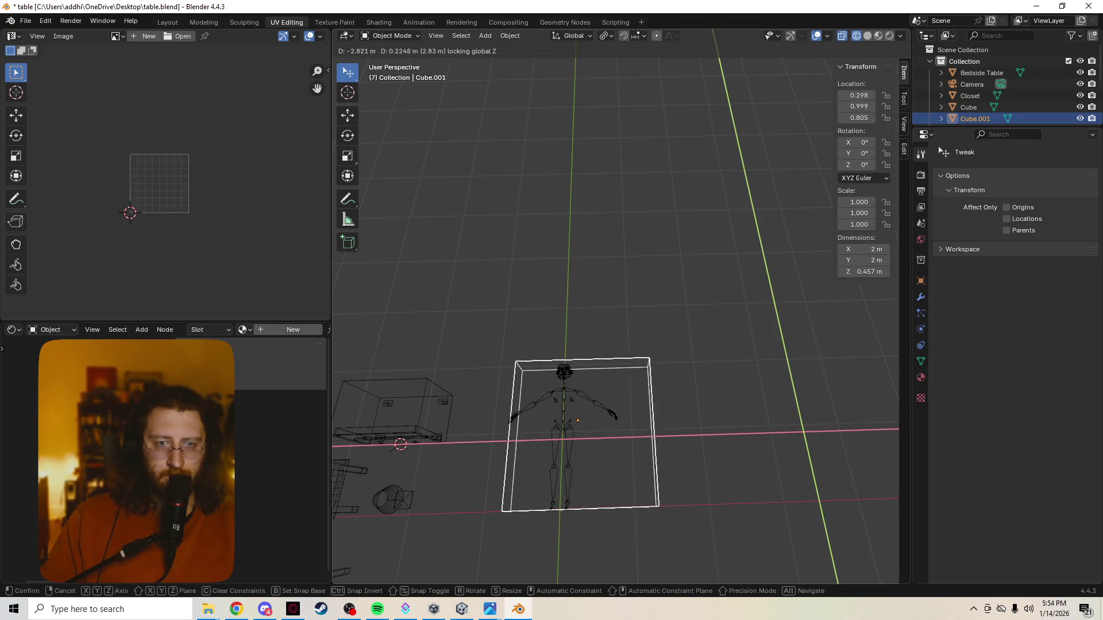
key(Return)
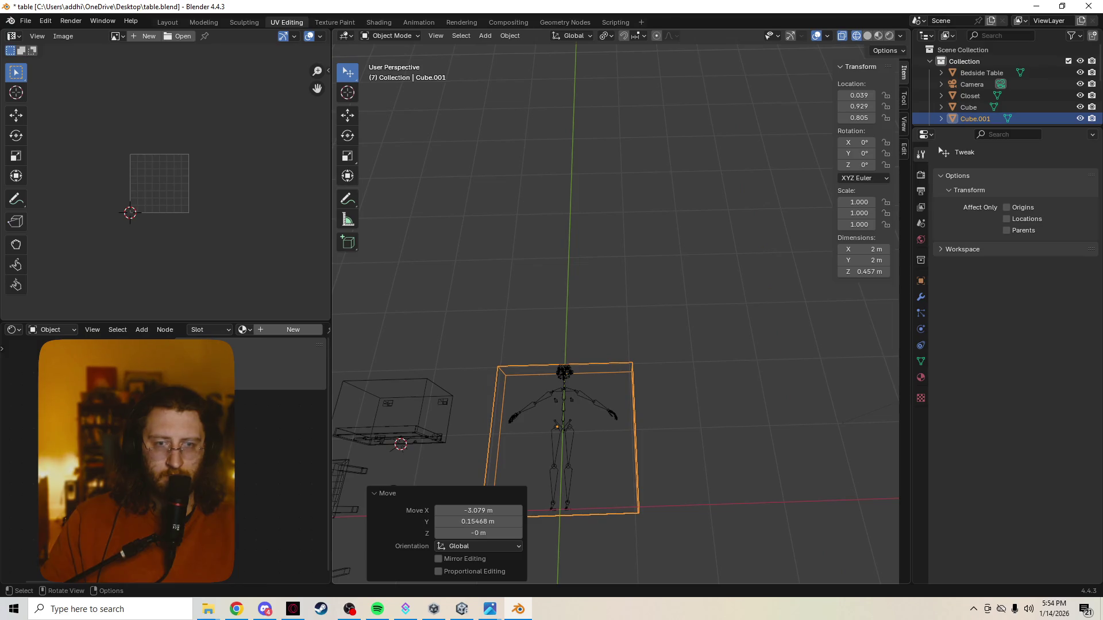
middle_drag(604, 414, 591, 405)
Scale the slab 1.191 along Y and 0.754 along X to a 1.51 × 2.38 m bed, then go to the browser
key(s)
key(y)
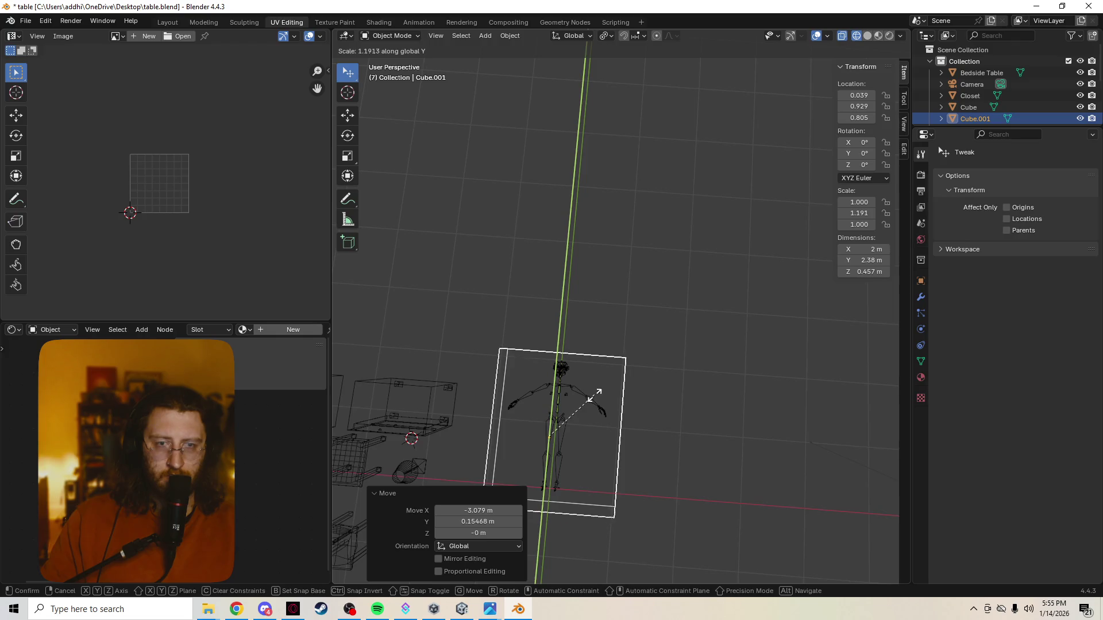
key(Return)
key(s)
key(x)
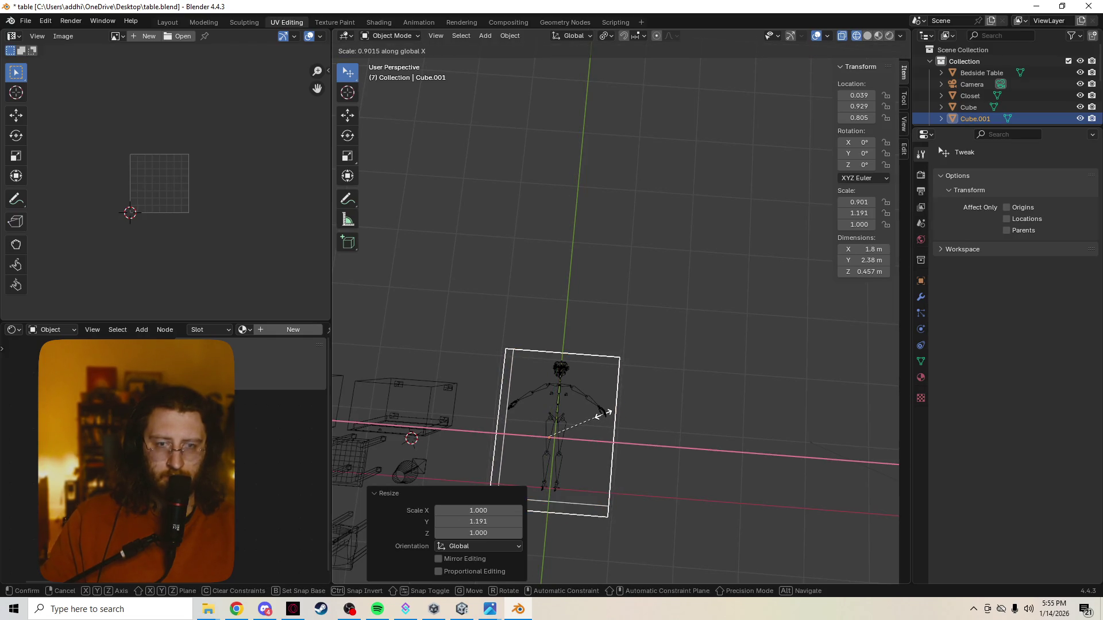
key(Return)
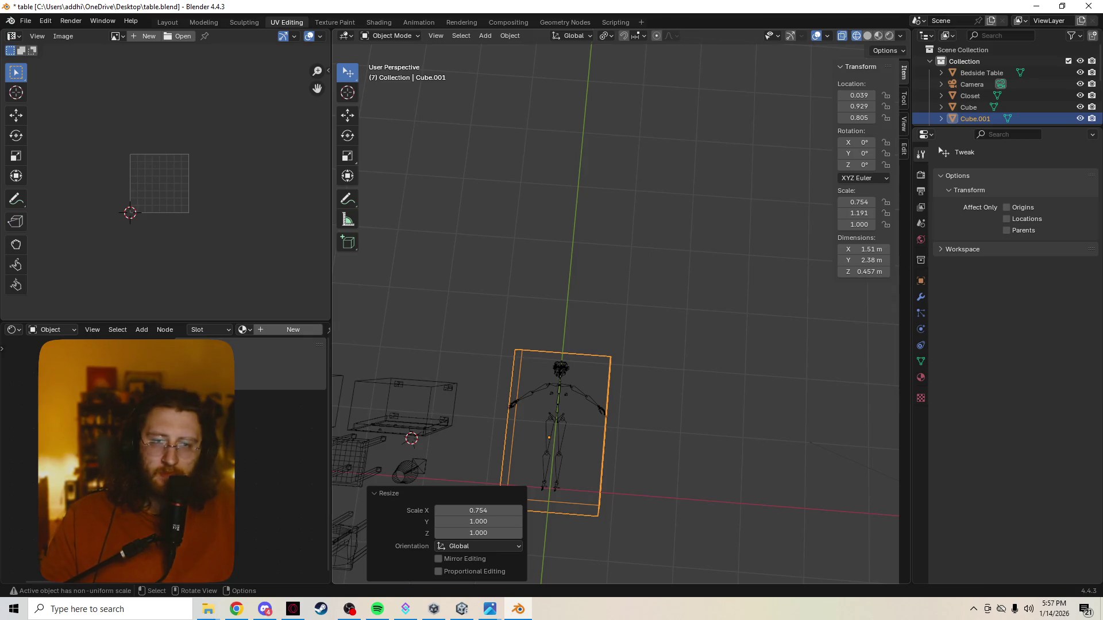
middle_drag(616, 311, 681, 259)
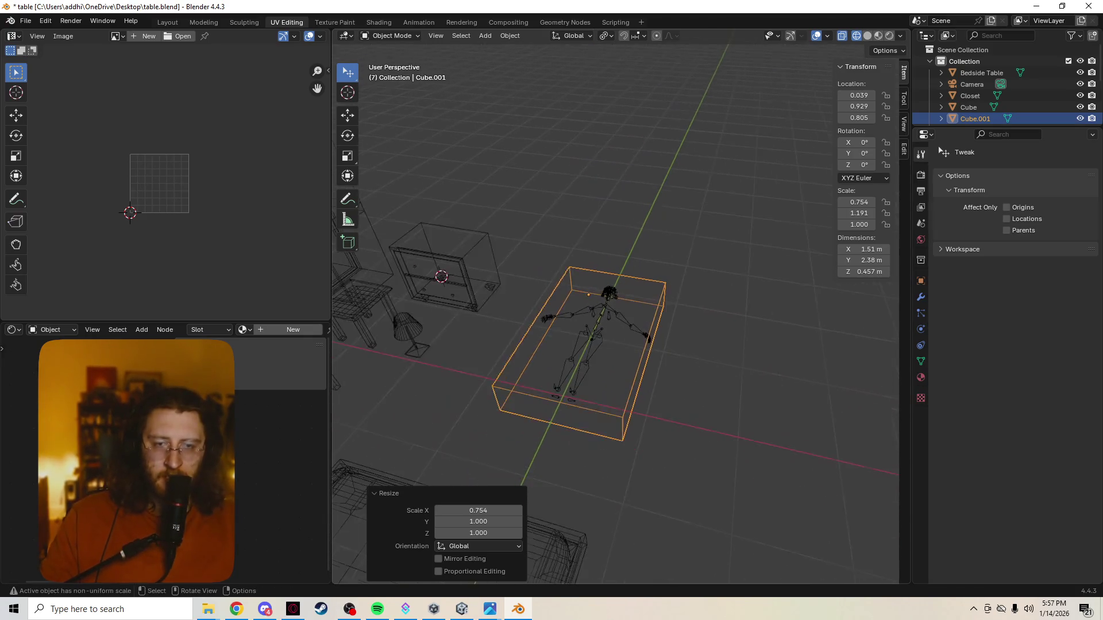
scroll(616, 310, up, 3)
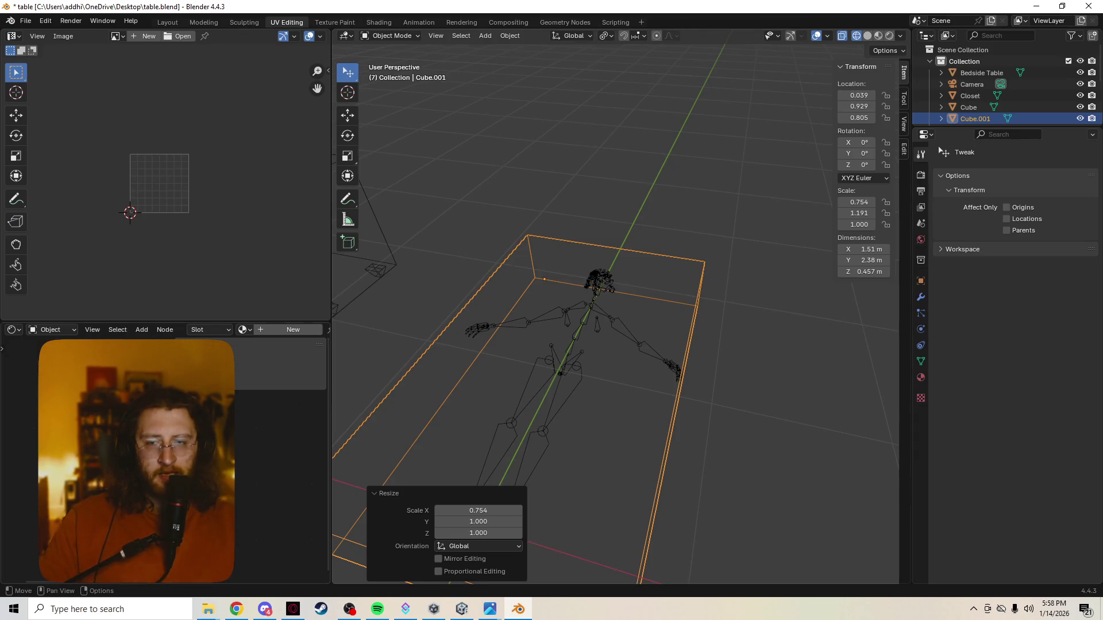
click(236, 609)
Search Google for Ghibli tree tutorials and open the Ghibli trees video preview
key(ctrl+l)
text(how to make )
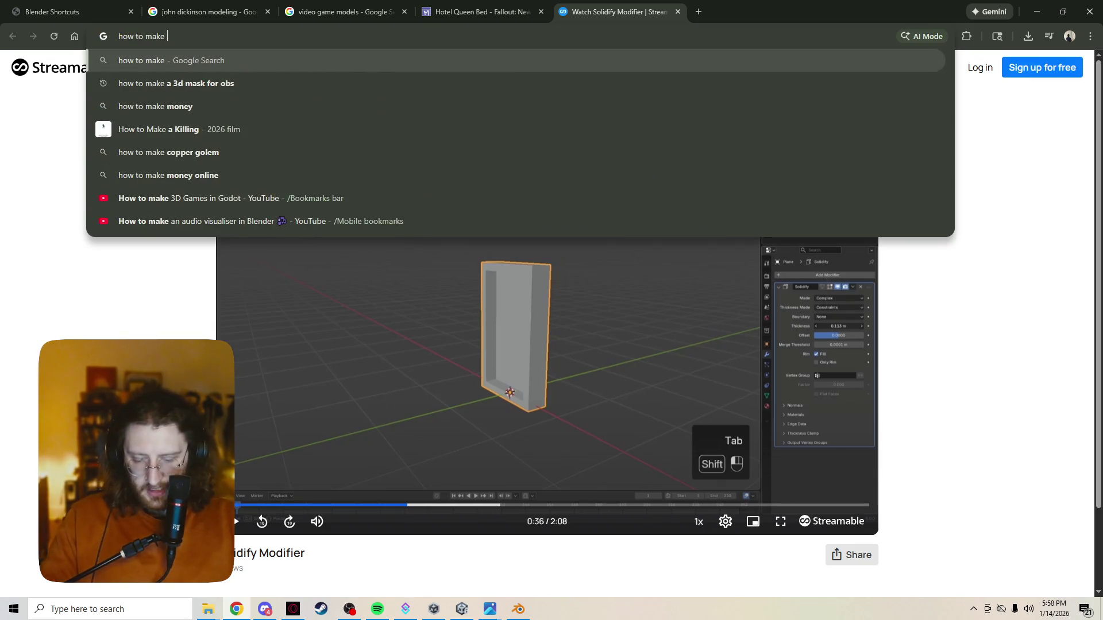
text(ghibli trees in blender)
key(Return)
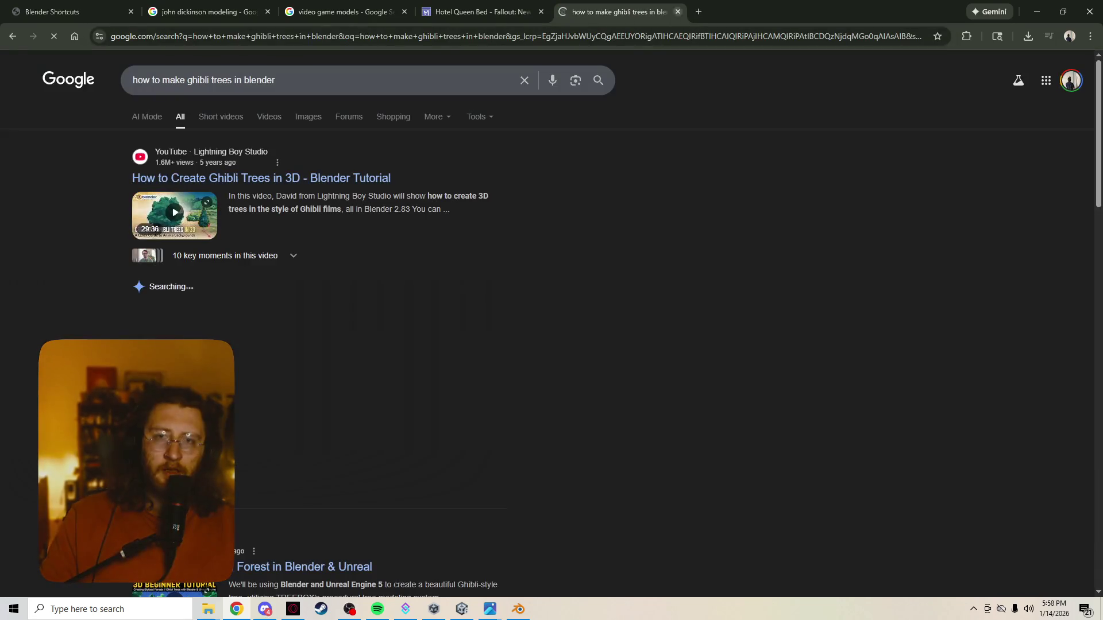
click(258, 177)
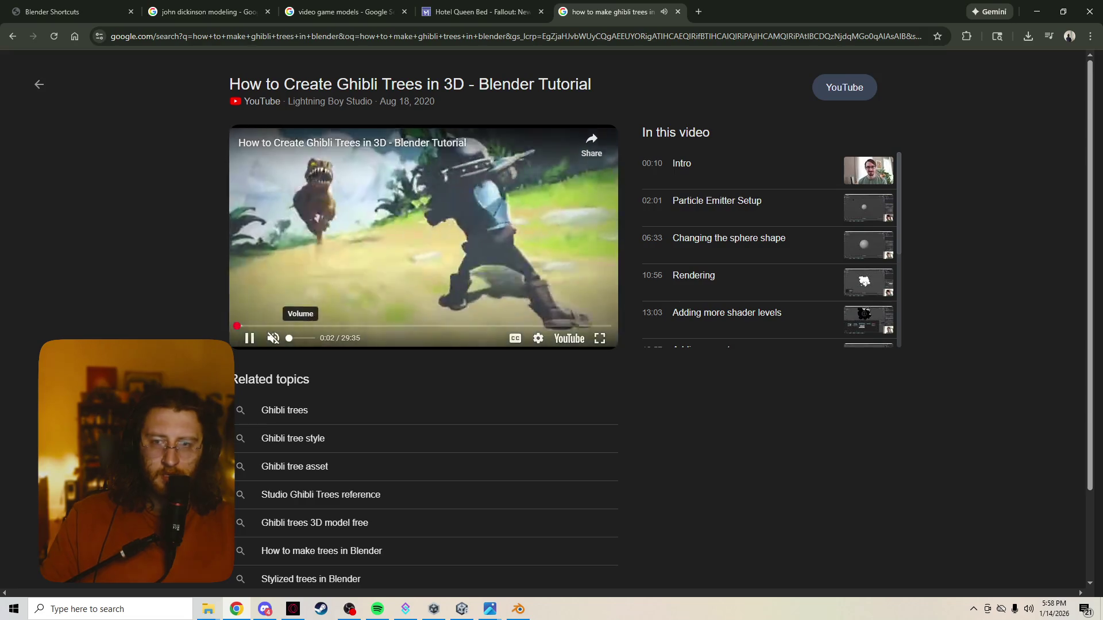
Skim the tutorial by jumping around its timeline between about 2:05 and 12:54
click(307, 327)
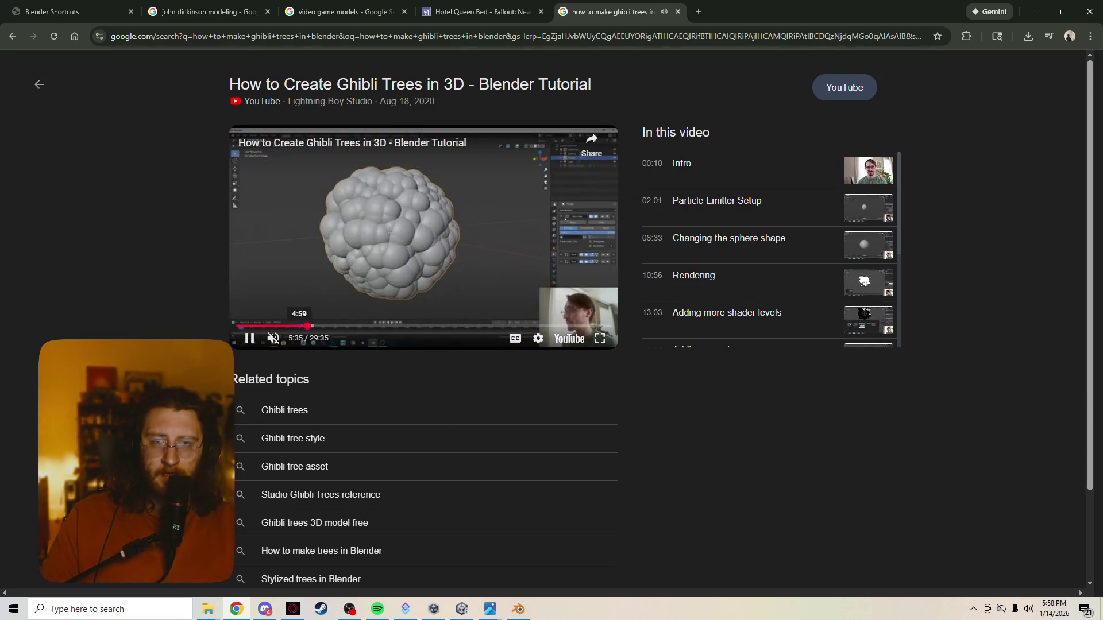
click(291, 327)
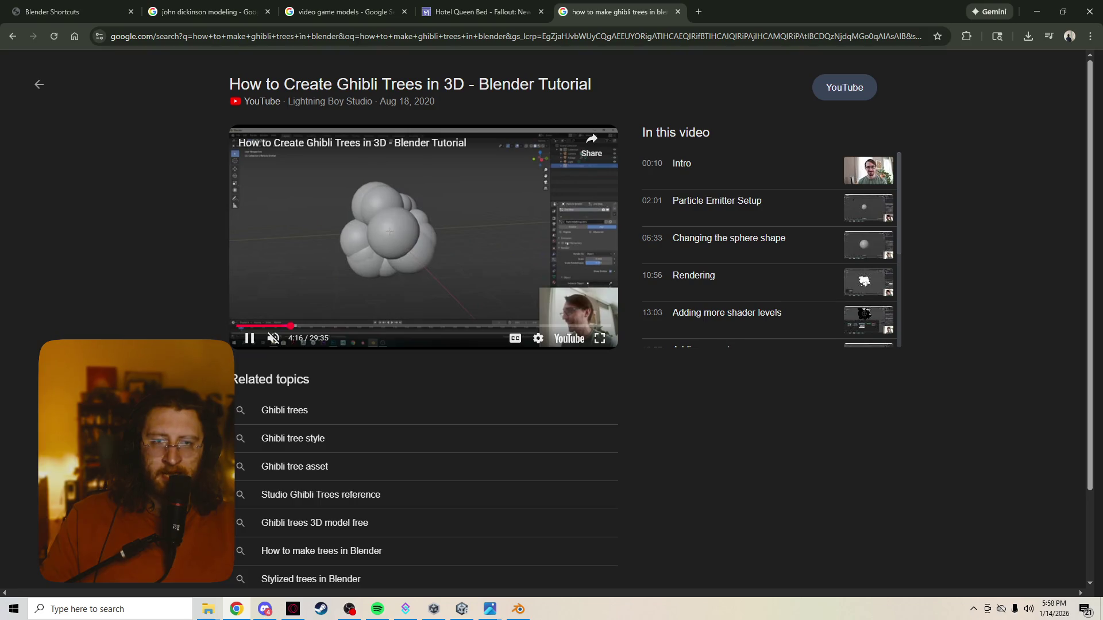
click(275, 327)
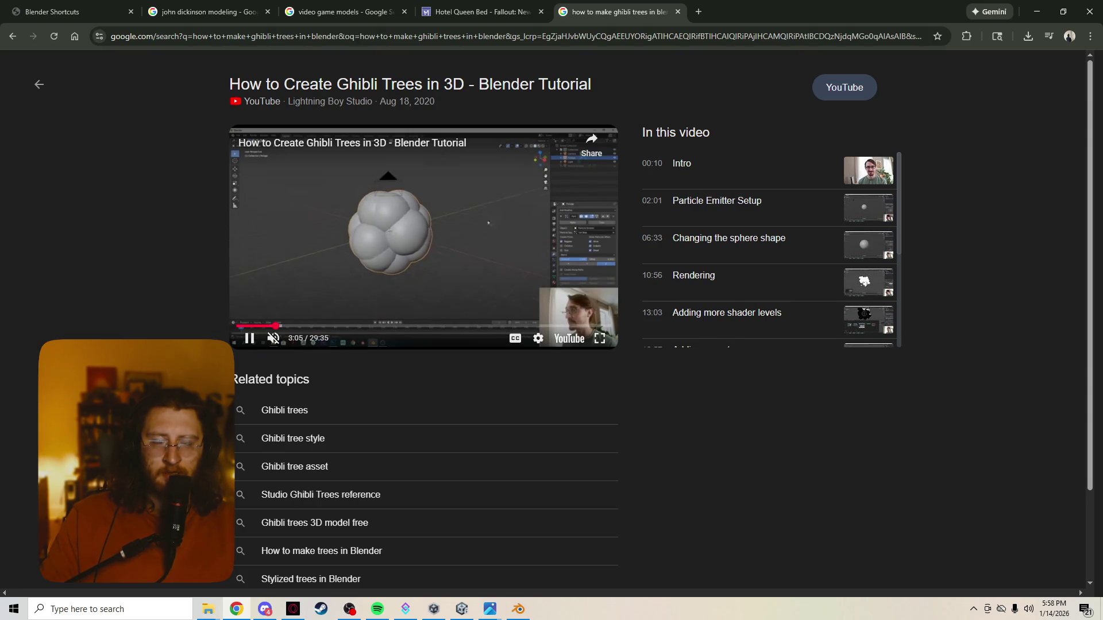
click(263, 327)
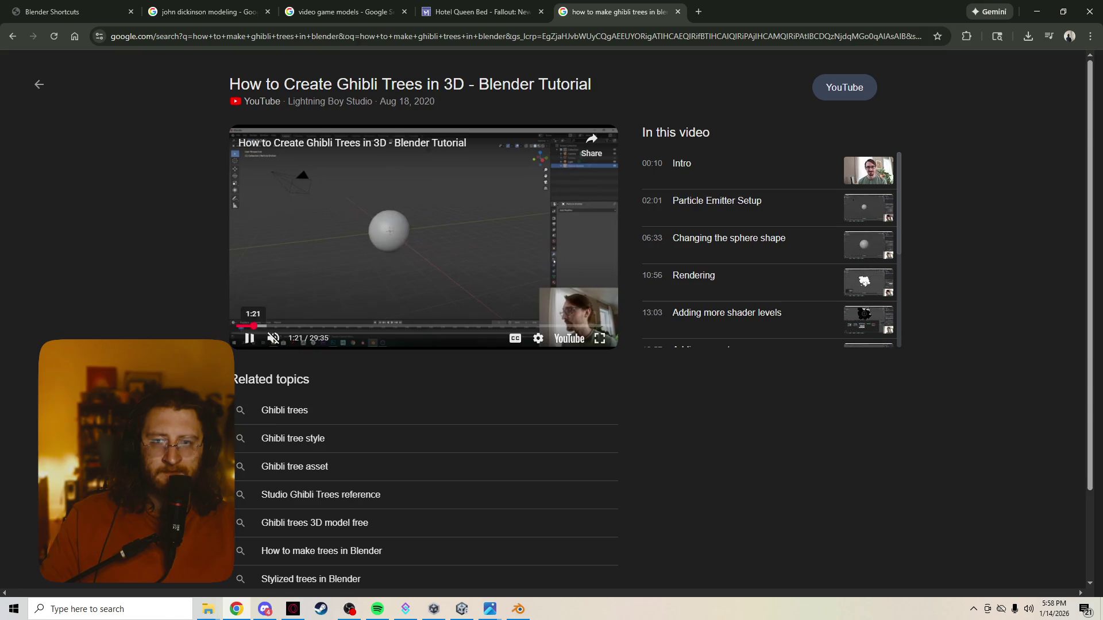
click(325, 326)
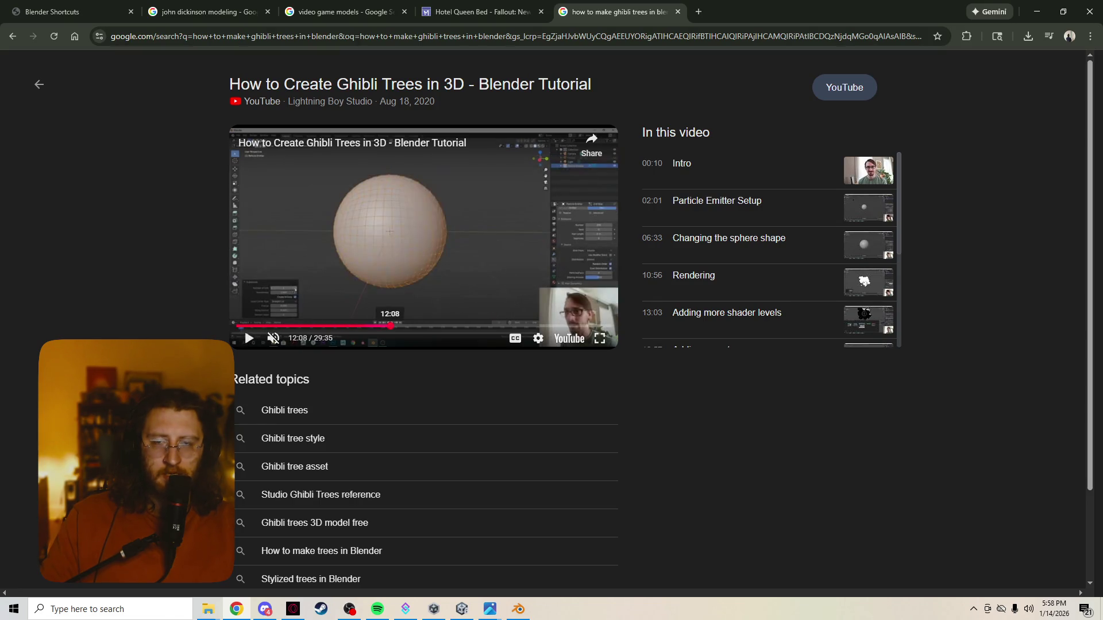
click(370, 326)
drag(370, 327, 356, 327)
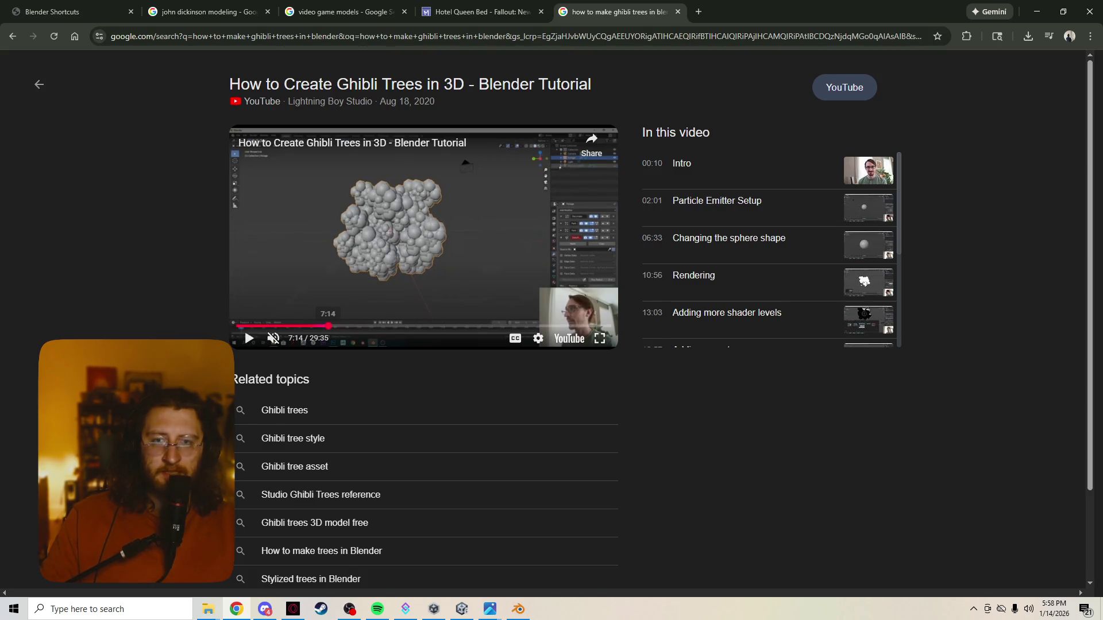
click(349, 327)
key(space)
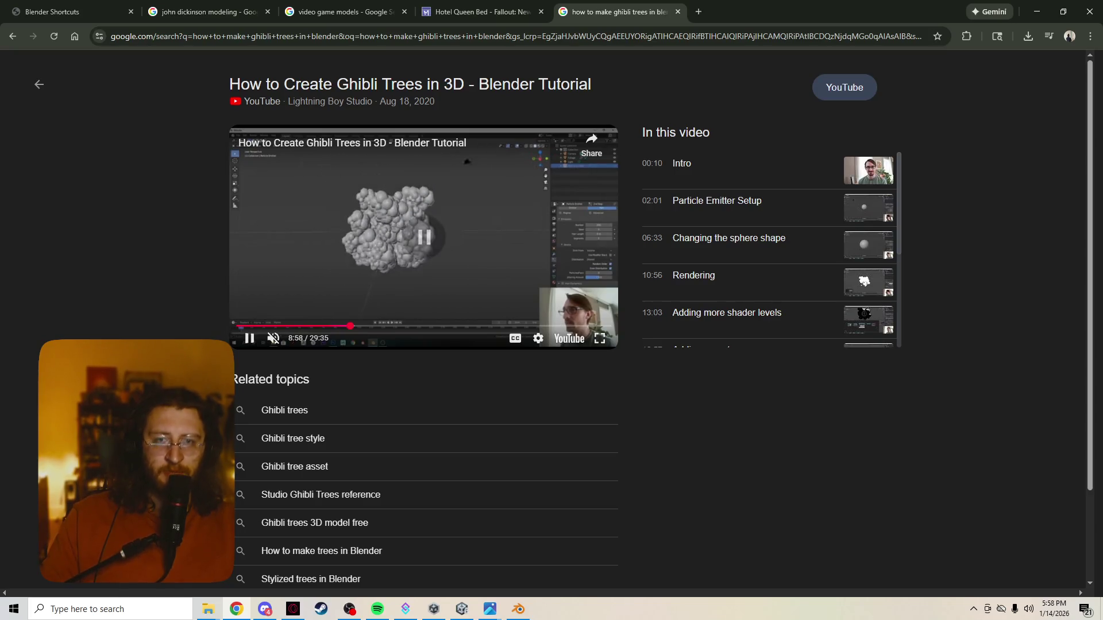
key(space)
drag(349, 327, 310, 327)
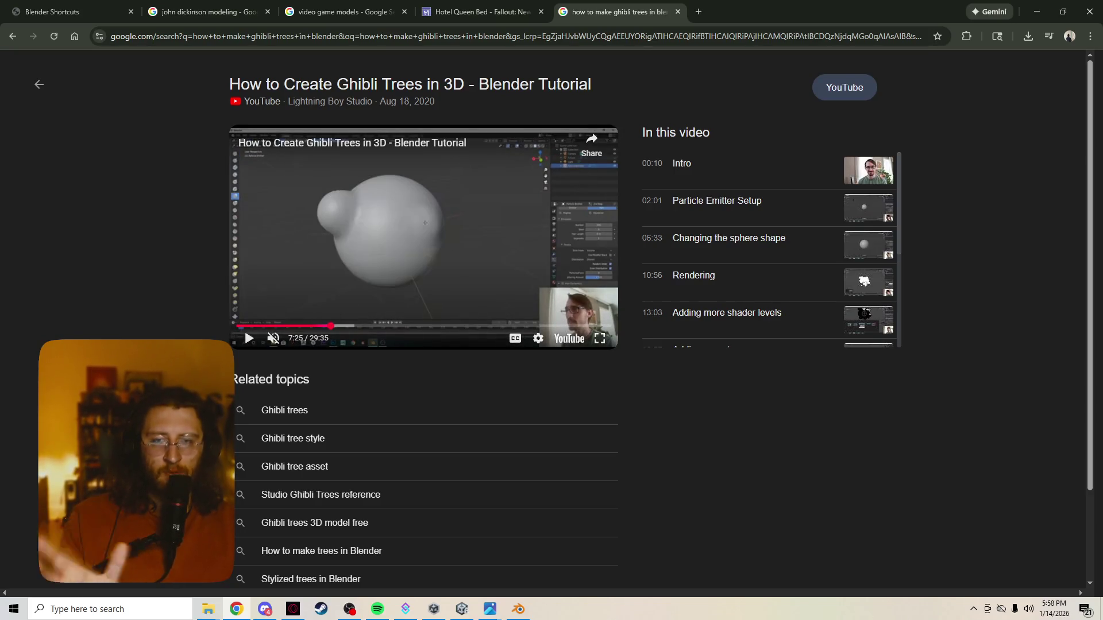
click(345, 326)
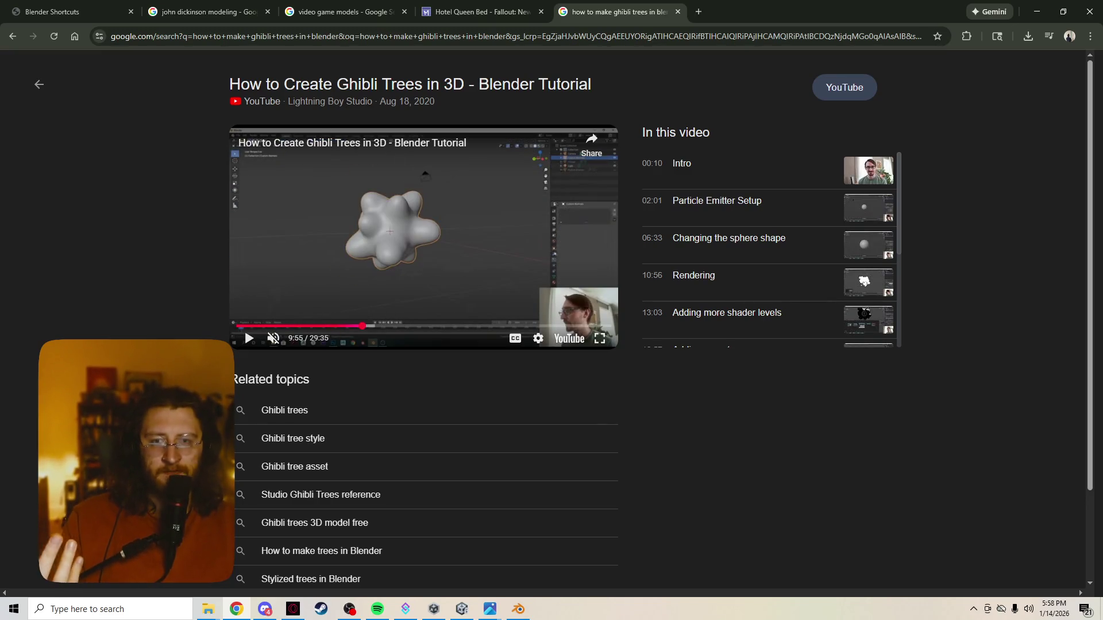
drag(345, 326, 407, 327)
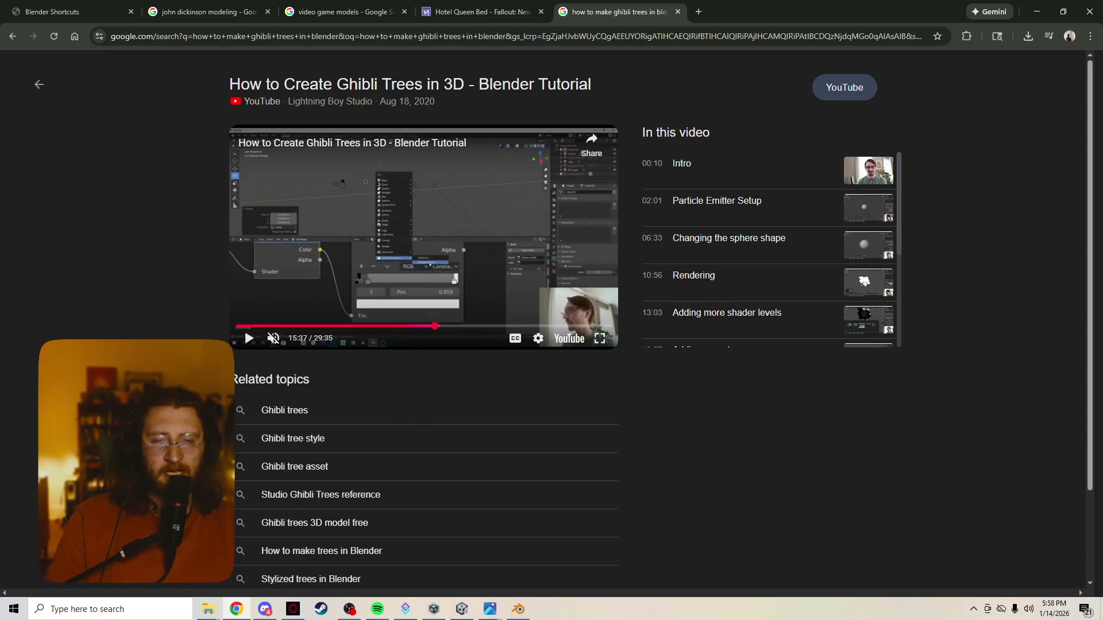
Close the Ghibli search tab and minimise Chrome to return to Blender
key(ctrl+w)
click(1037, 12)
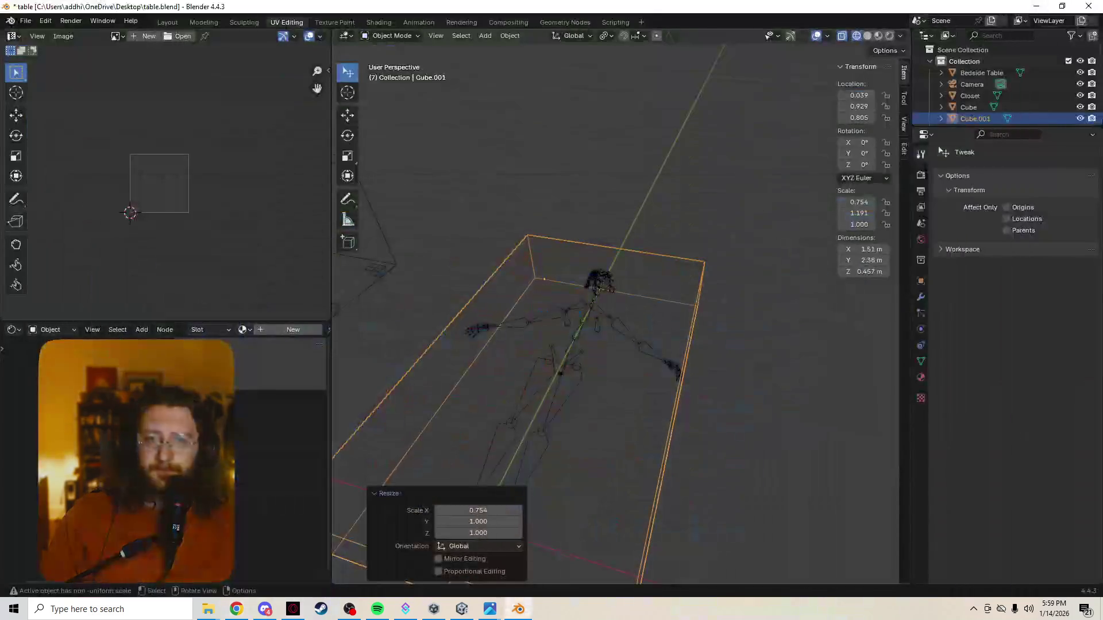
Look around the bed box and armature, then switch the viewport from wireframe to Solid shading
key(s)
middle_drag(527, 356, 498, 411)
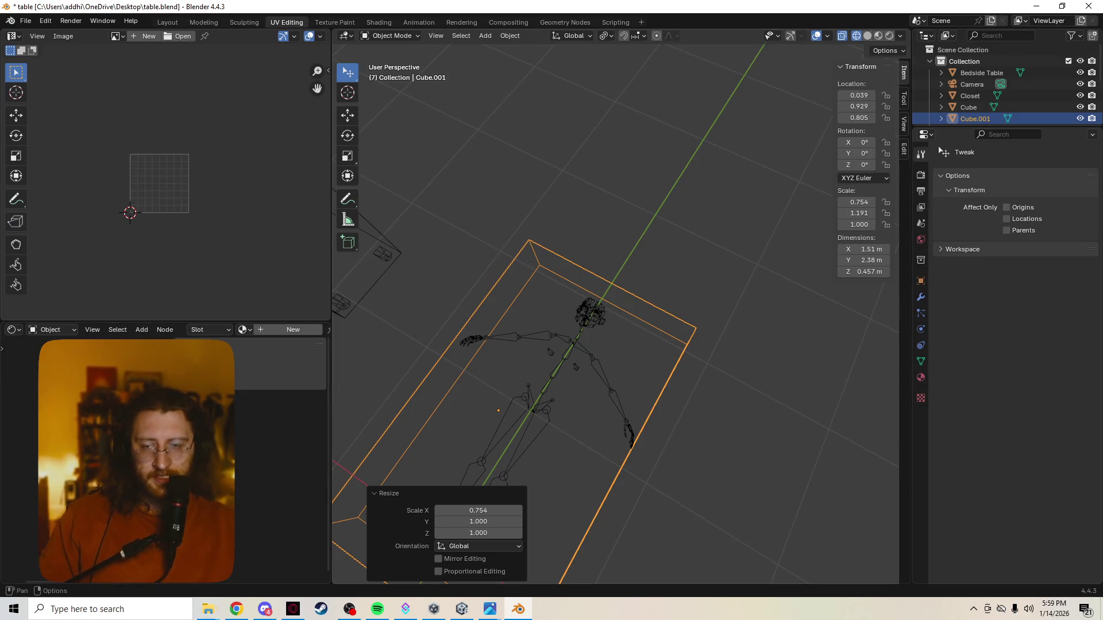
middle_drag(616, 311, 655, 328)
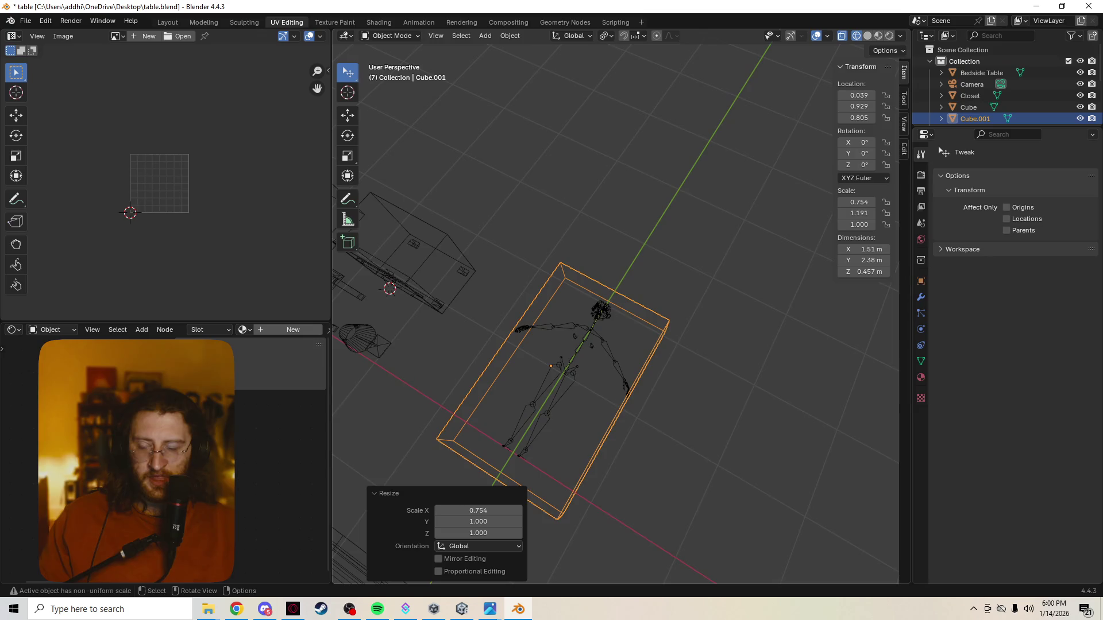
middle_drag(617, 345, 642, 284)
middle_drag(569, 224, 569, 196)
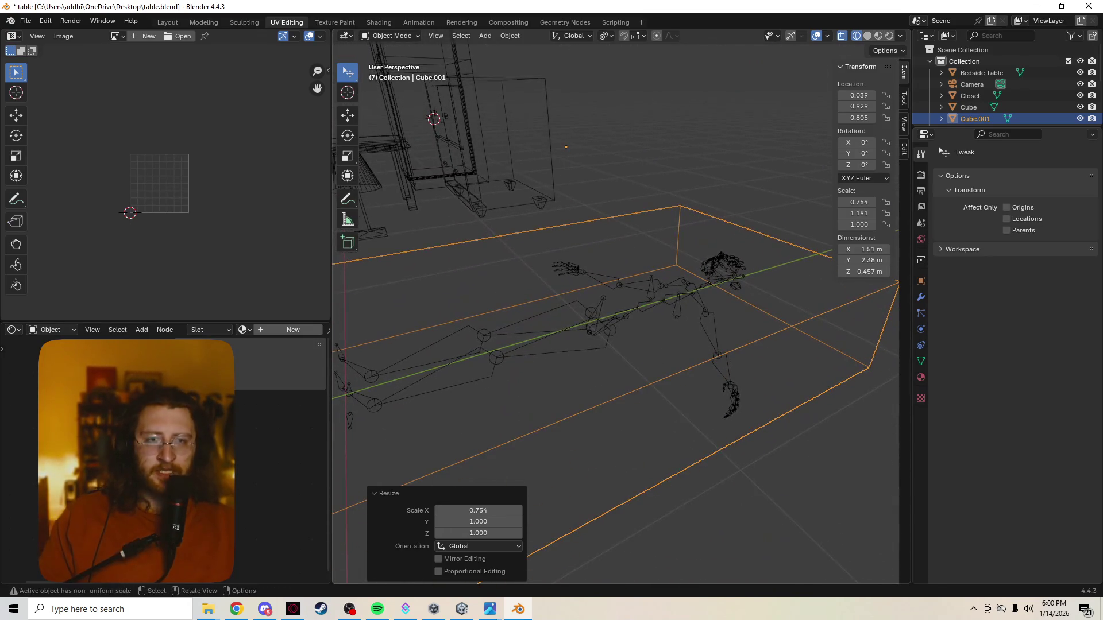
mouse_move(568, 197)
middle_down()
mouse_move(560, 285)
mouse_move(578, 207)
mouse_move(569, 216)
mouse_move(570, 251)
mouse_move(621, 220)
middle_up()
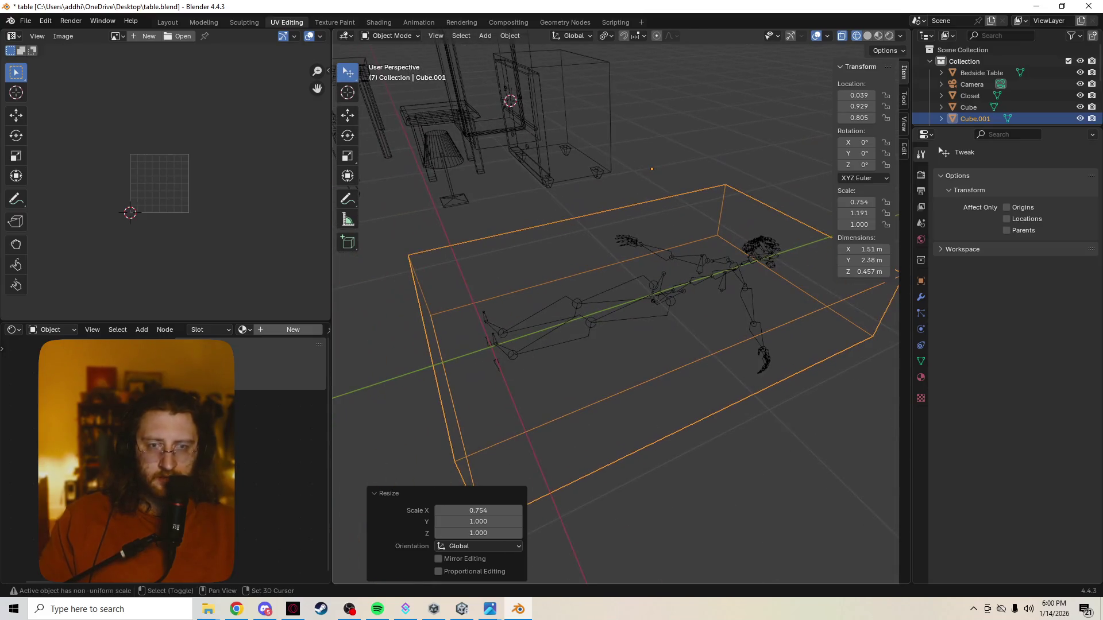
scroll(616, 314, down, 2)
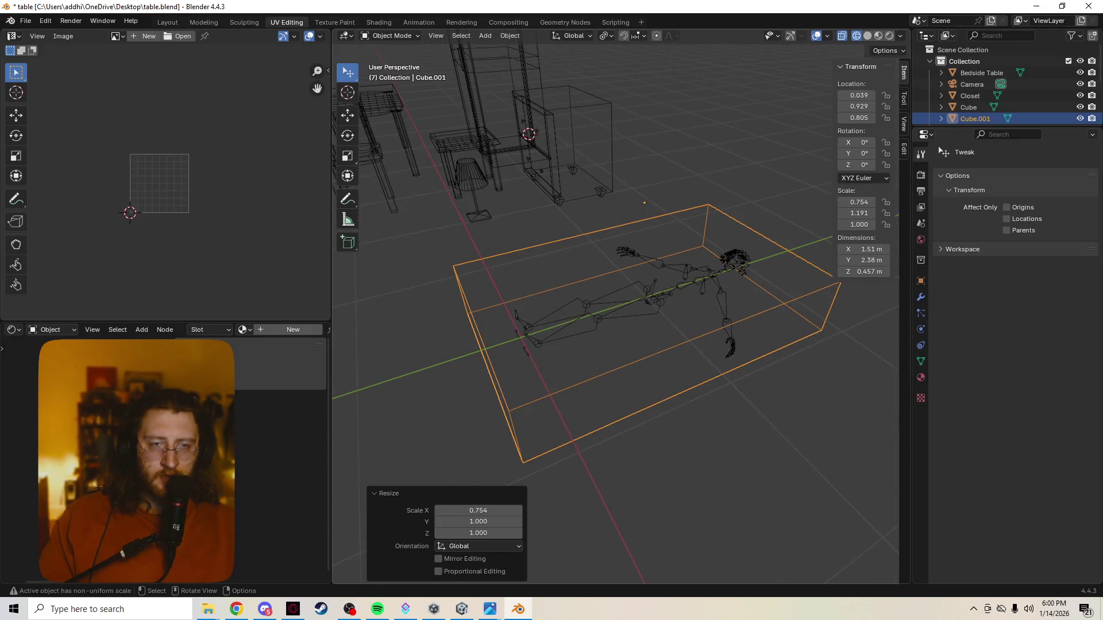
key(z)
click(624, 418)
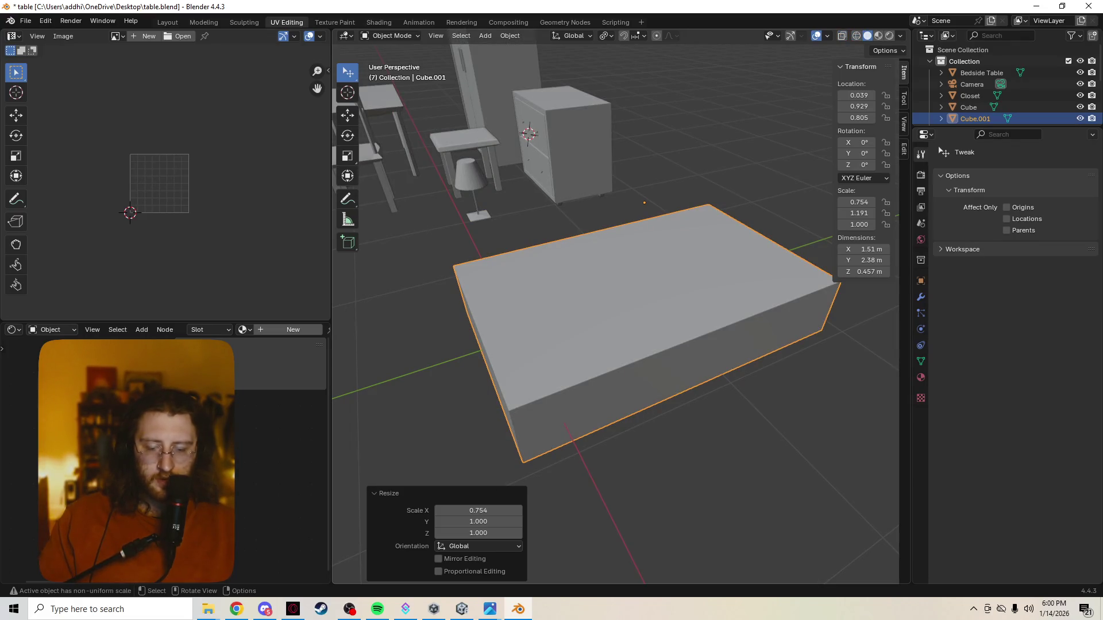
Apply the mattress box's scale so every axis reads 1.000
key(shift+a)
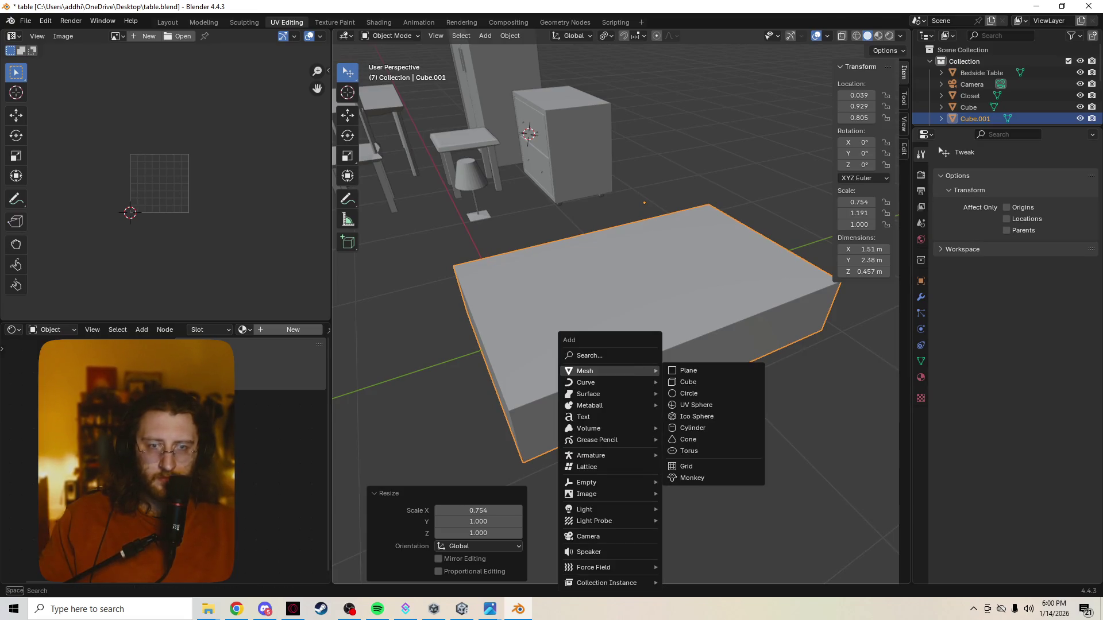
key(Escape)
key(ctrl+a)
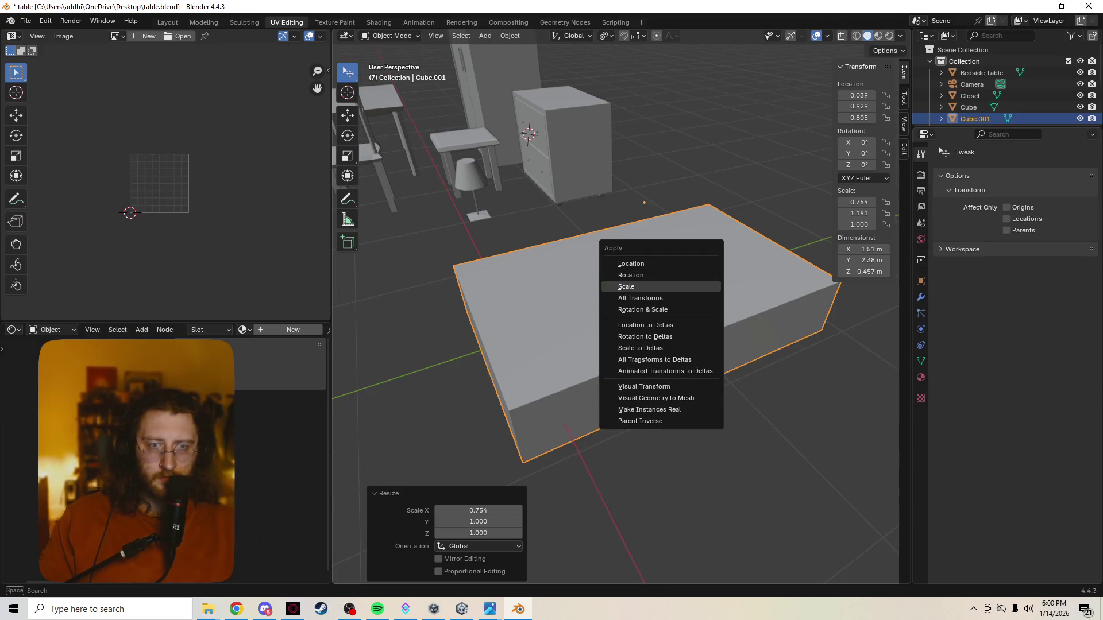
click(626, 286)
Cancel a stray box selection and enter Edit Mode on the mattress box
key(shift)
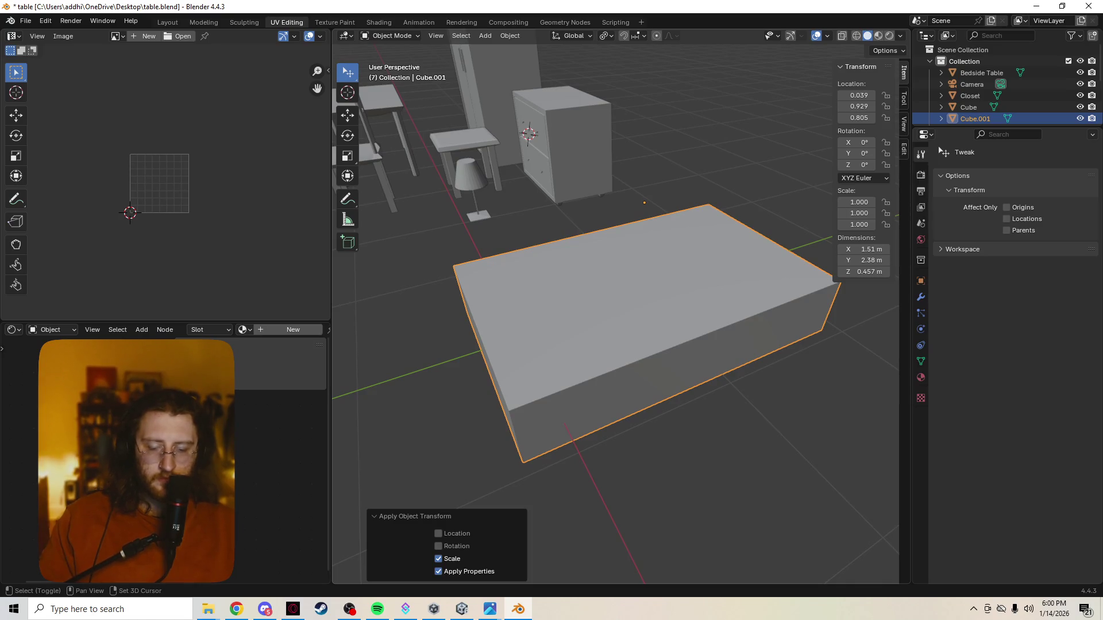
key(b)
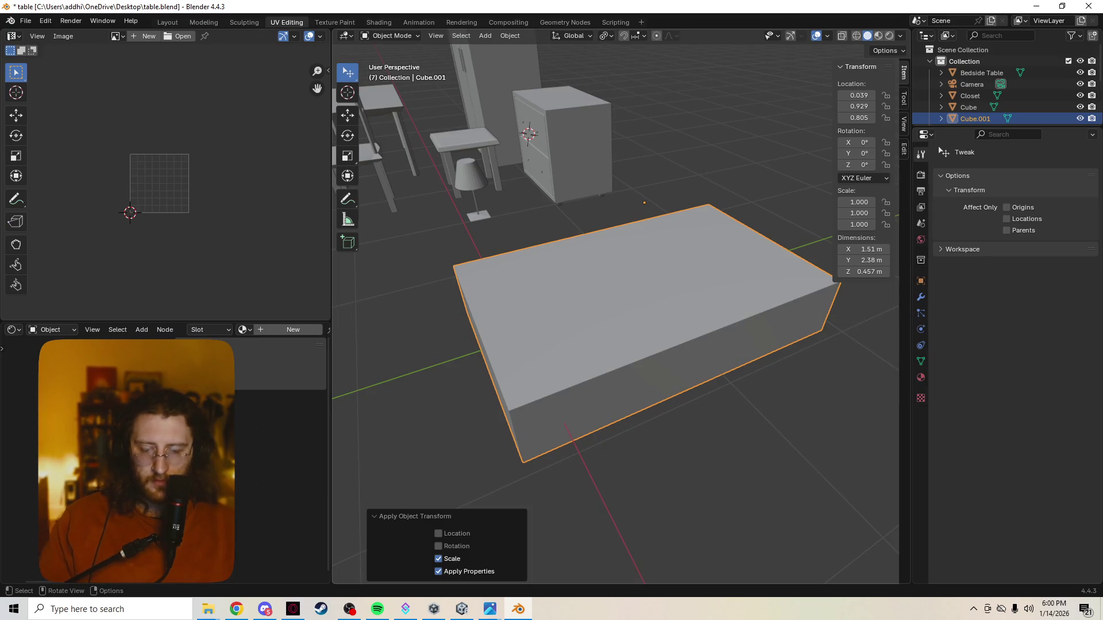
key(b)
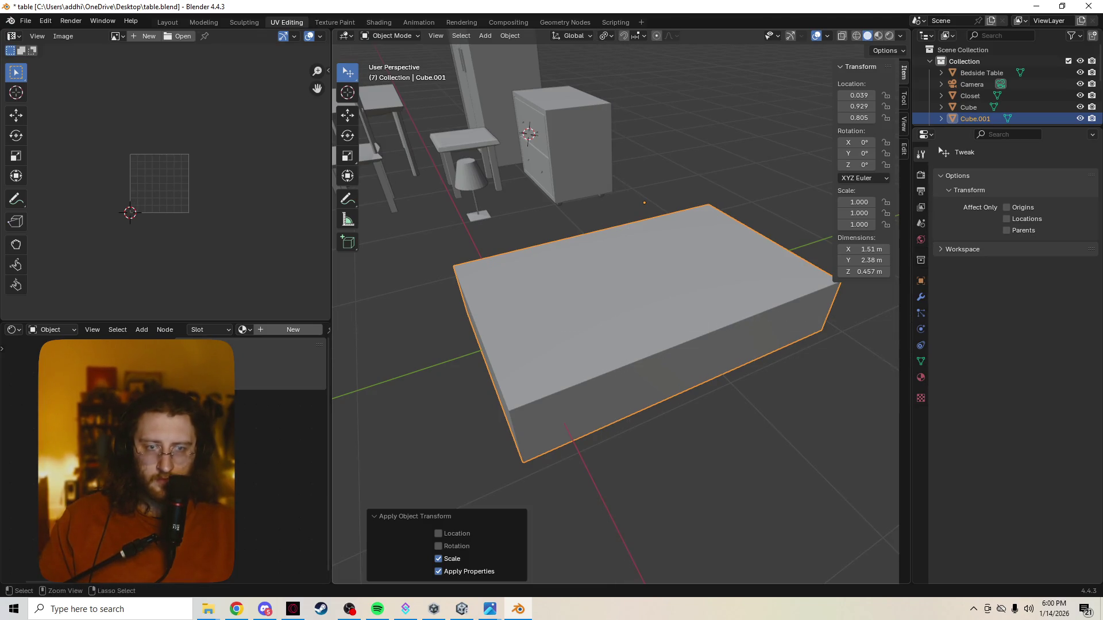
key(Escape)
right_click(588, 304)
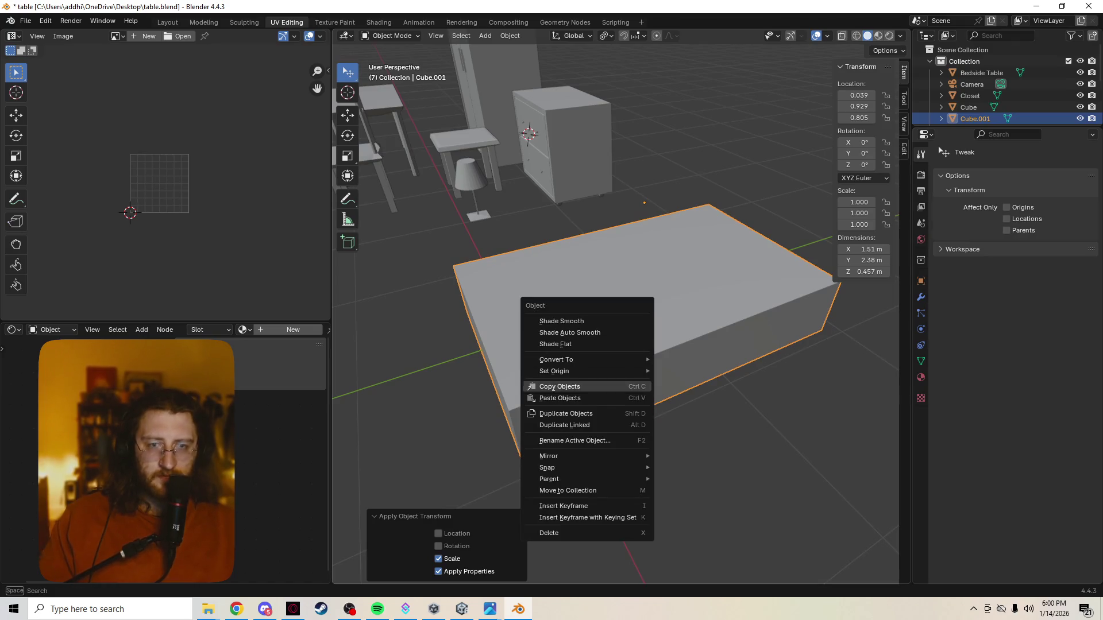
key(Tab)
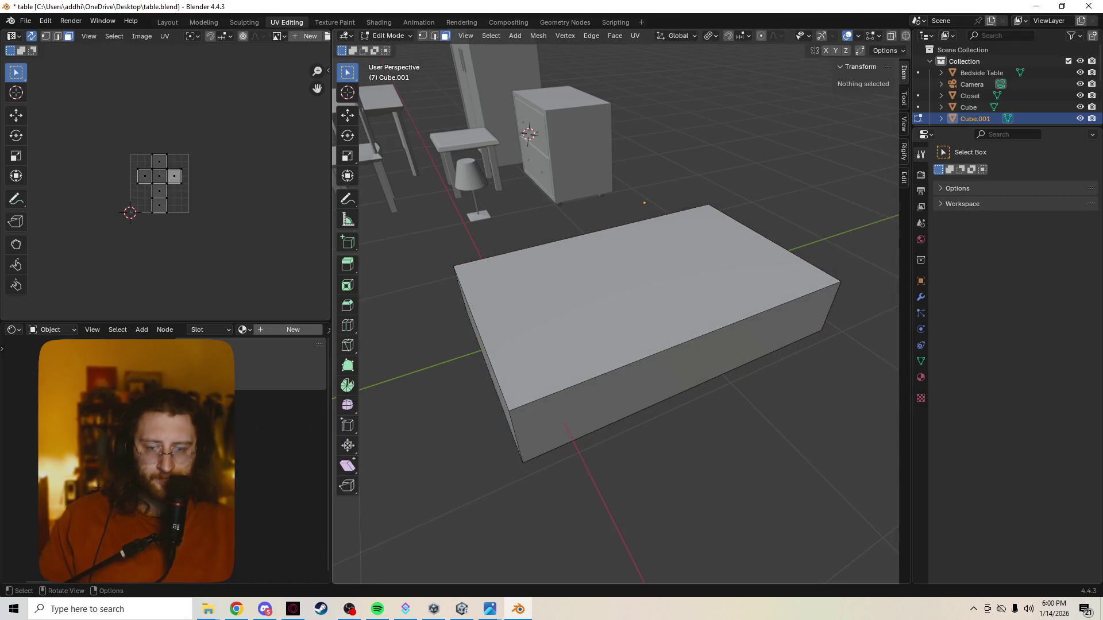
Bevel all edges of the mattress mesh with three segments
key(a)
key(ctrl+b)
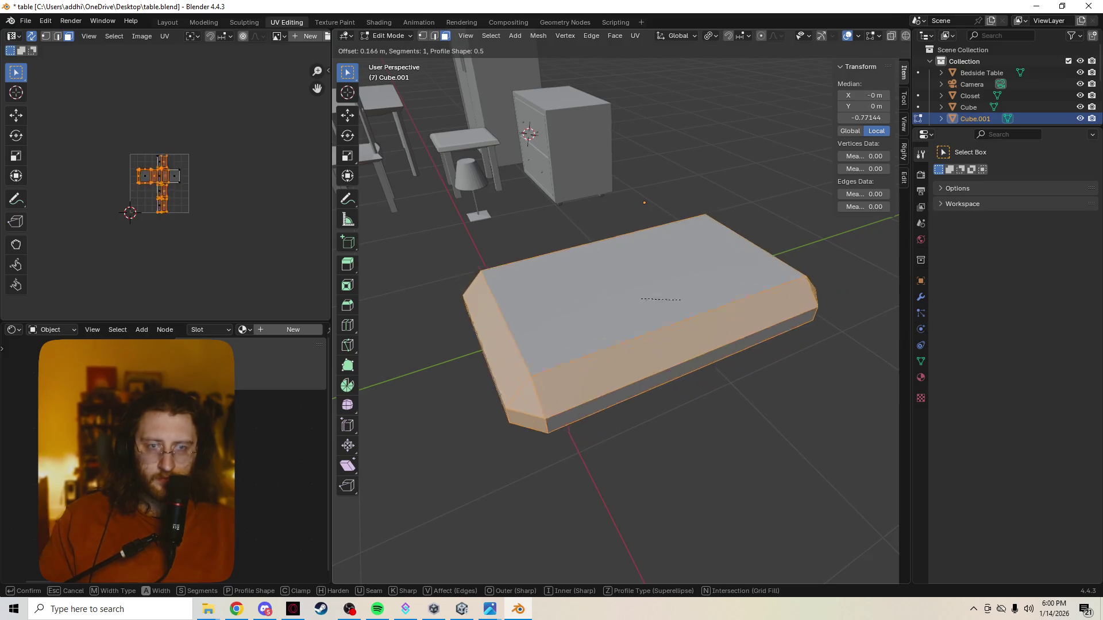
scroll(677, 292, up, 2)
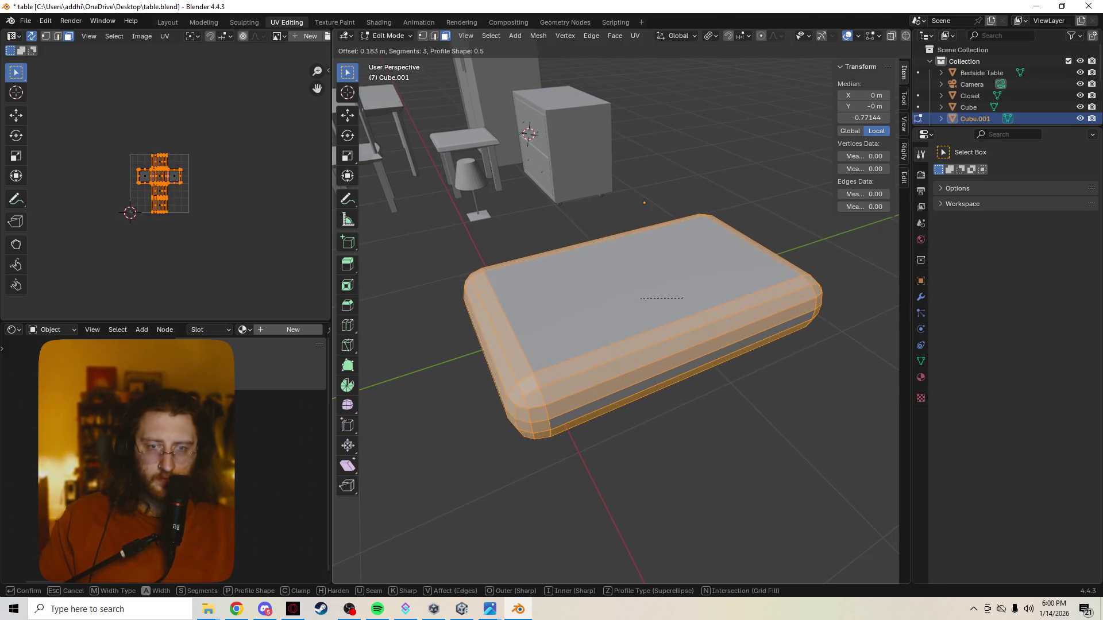
click(675, 292)
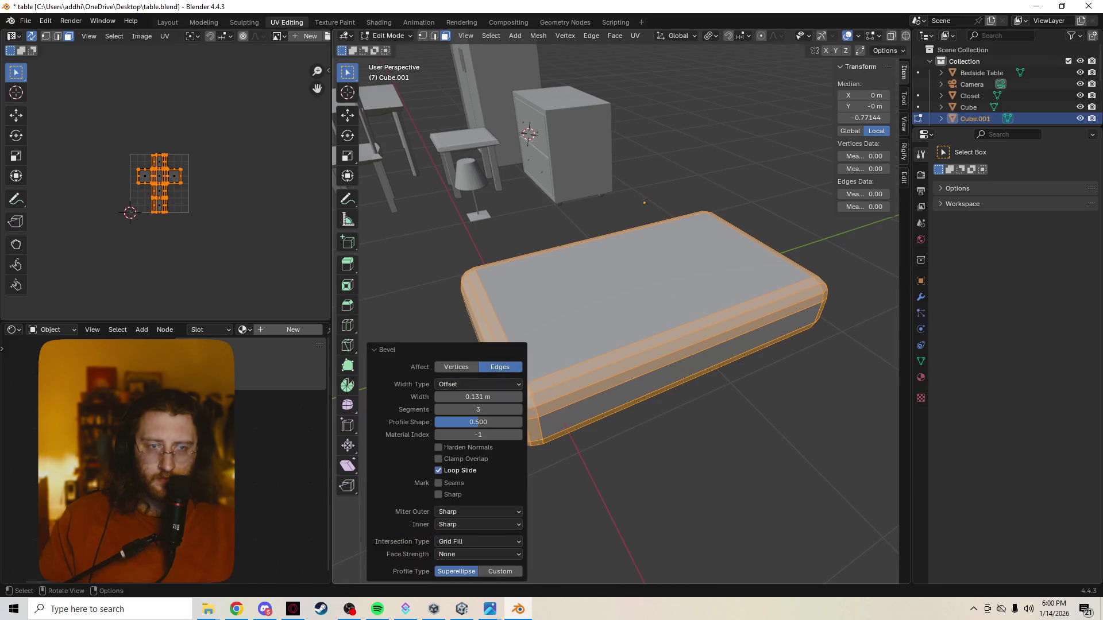
Select the mattress's top face and isolate the mattress in Local View
click(647, 268)
middle_drag(646, 268, 595, 318)
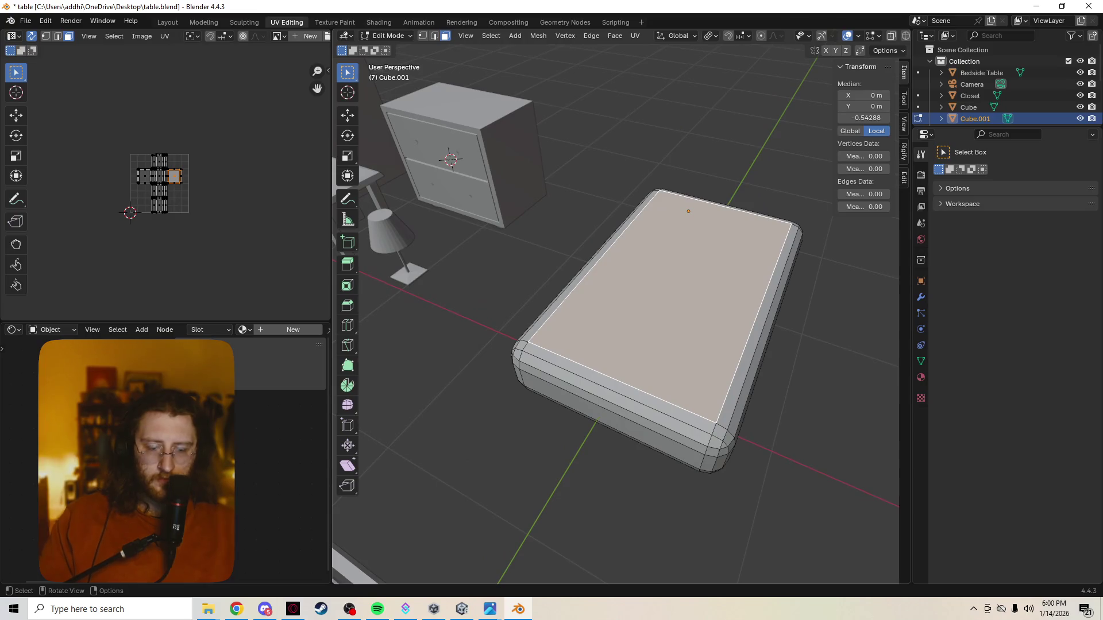
key(KP_Divide)
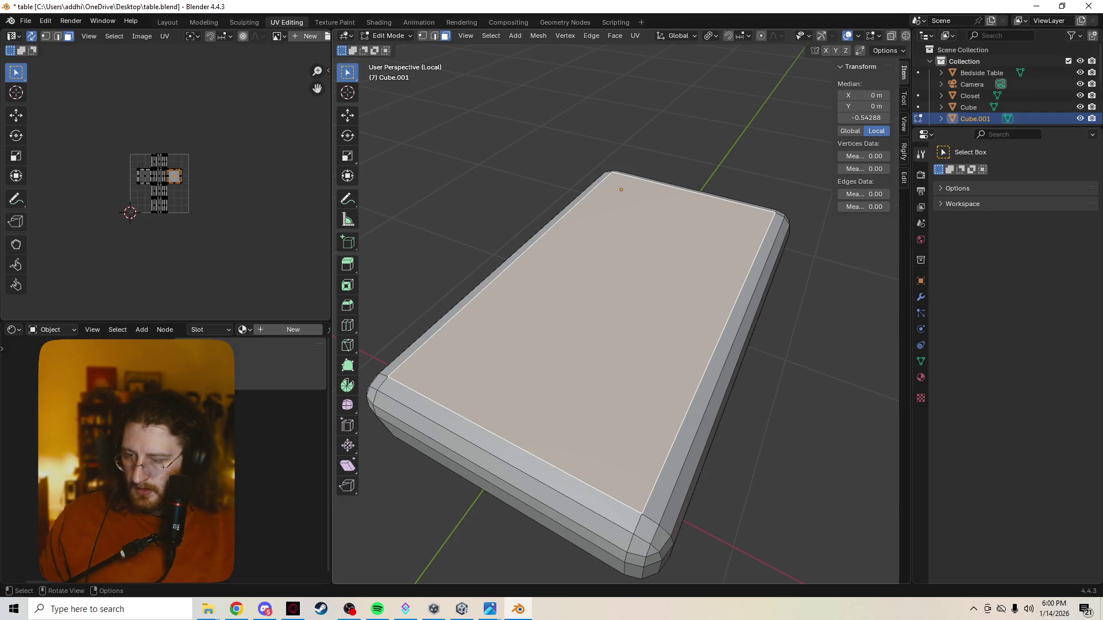
key(shift)
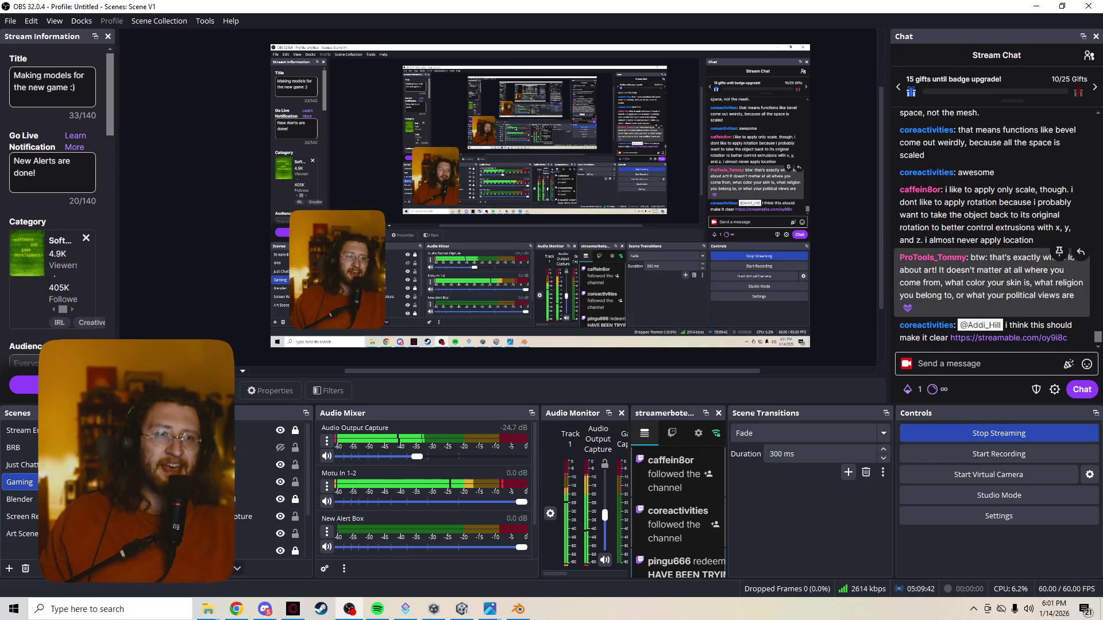
Open the streamable.com link posted in the OBS stream chat
click(1008, 338)
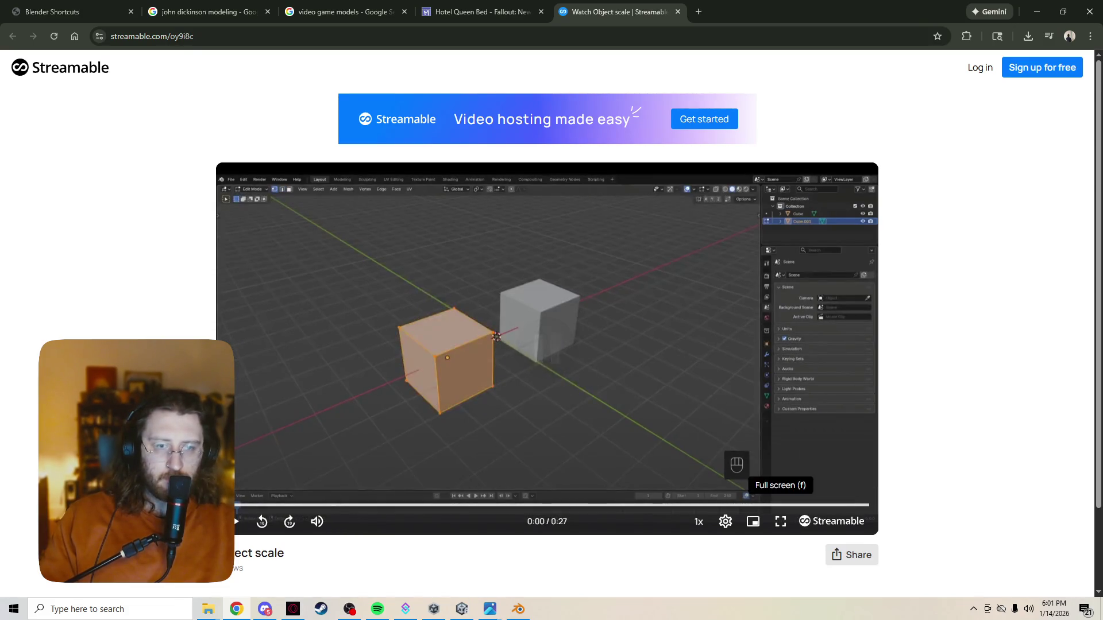
Restart the Object scale clip full screen and look at its quality settings
click(781, 521)
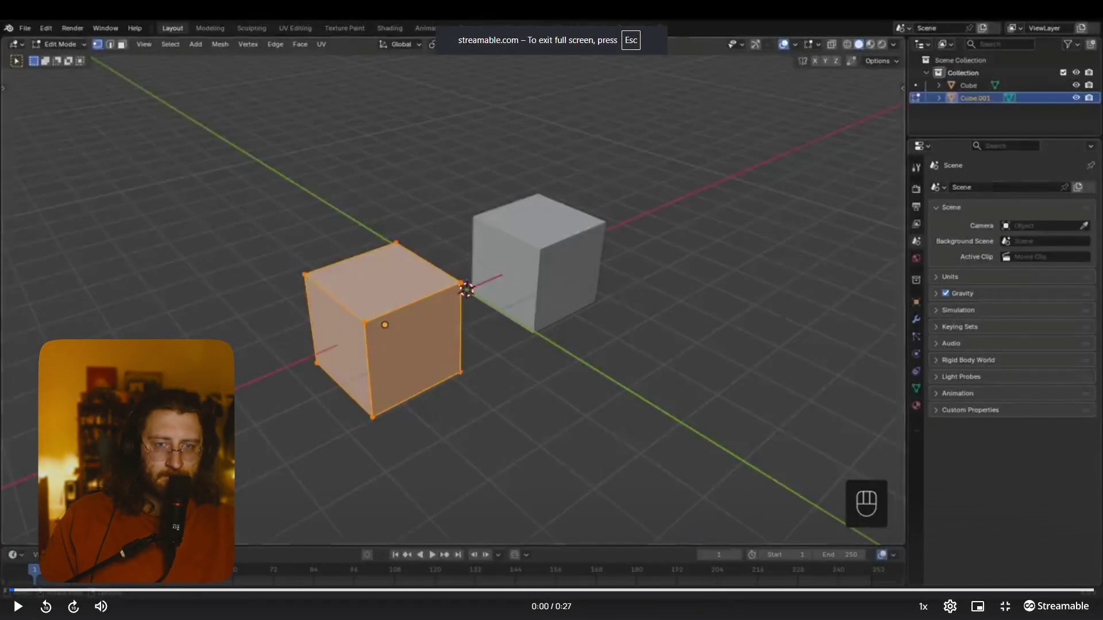
click(950, 605)
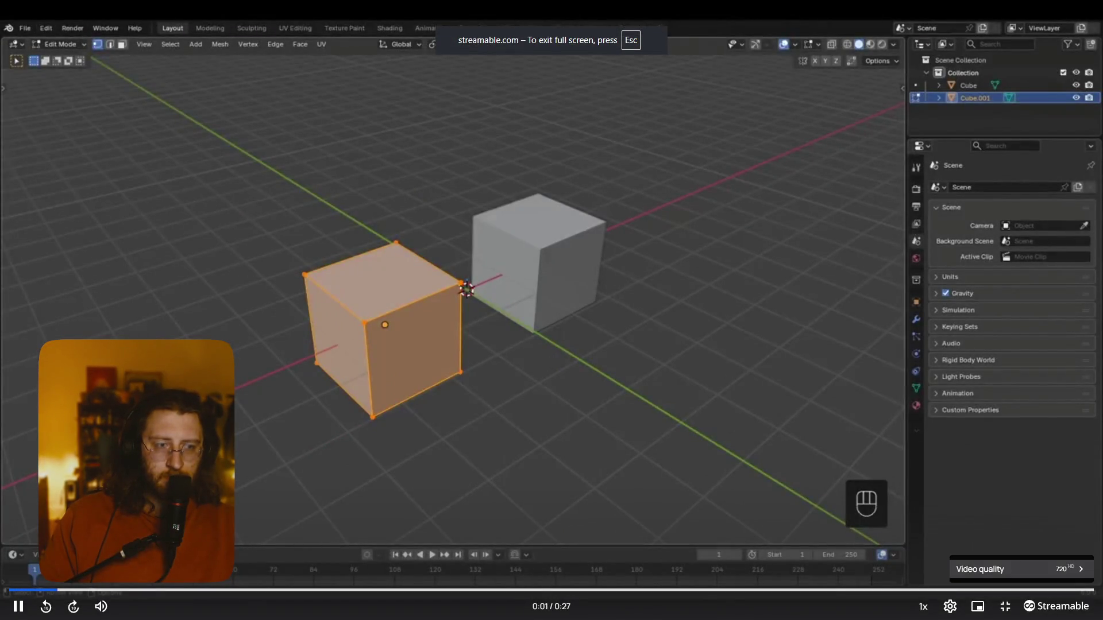
click(1000, 569)
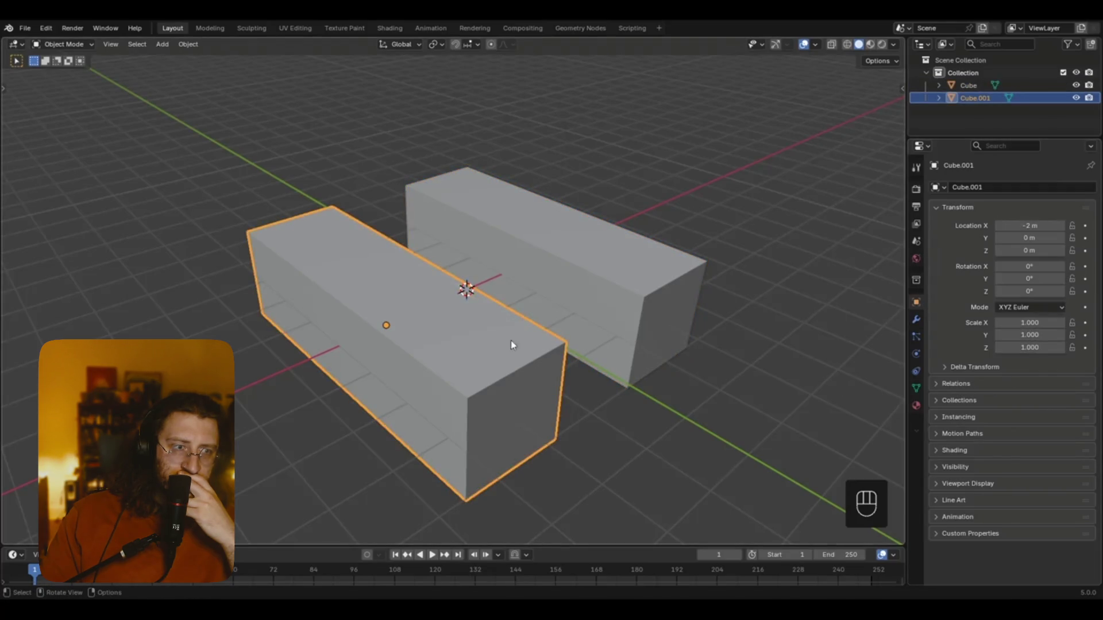
Run two rounds of Tab, 2, Ctrl+B and Alt+Q keystrokes, undoing each with Ctrl+Z
key(Tab)
key(2)
key(ctrl+b)
scroll(616, 400, up, 4)
click(621, 404)
key(alt+q)
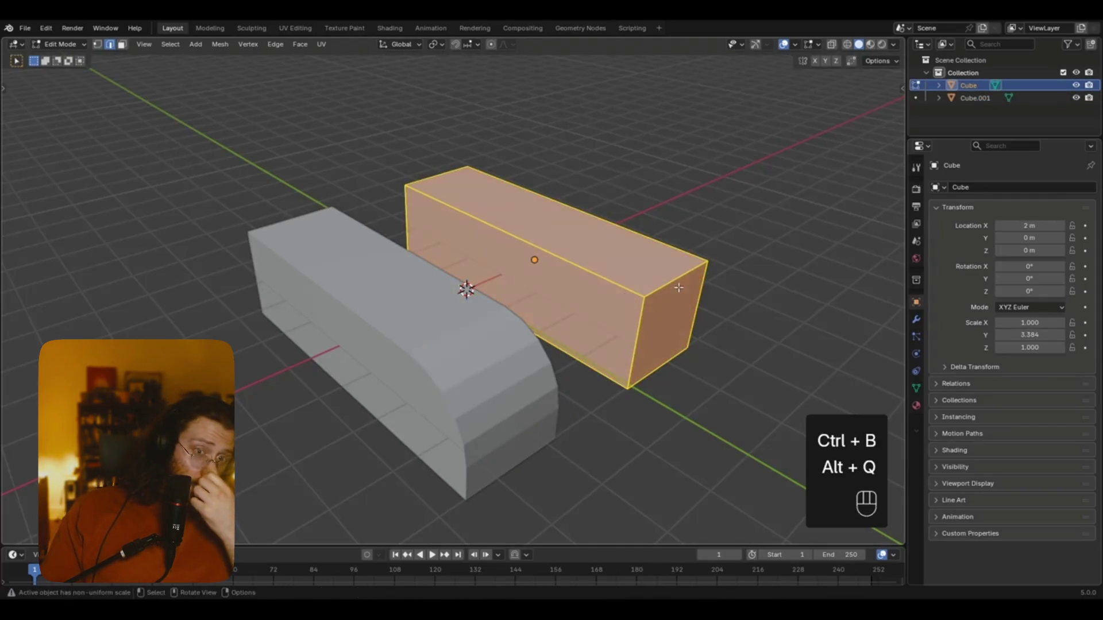
key(ctrl+b)
click(724, 355)
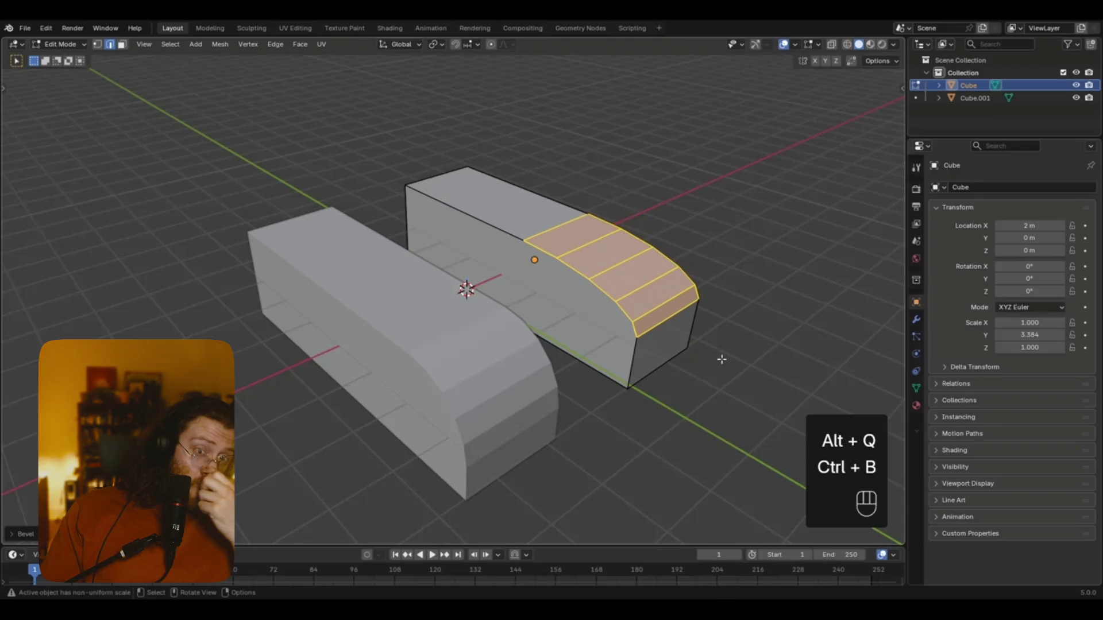
key(ctrl+z)
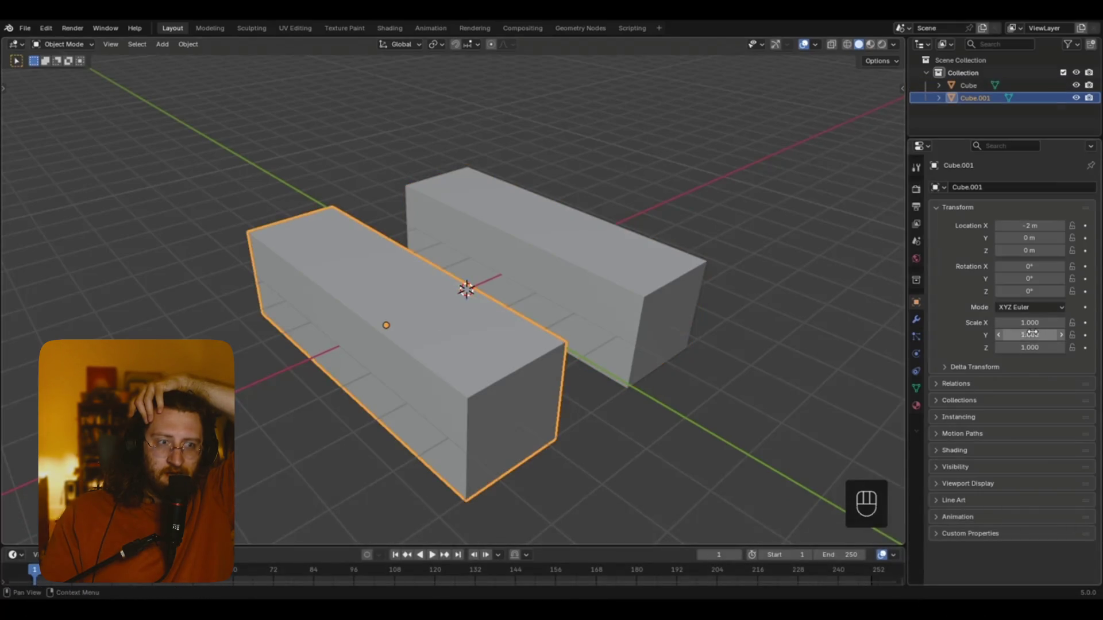
key(Tab)
key(2)
click(530, 365)
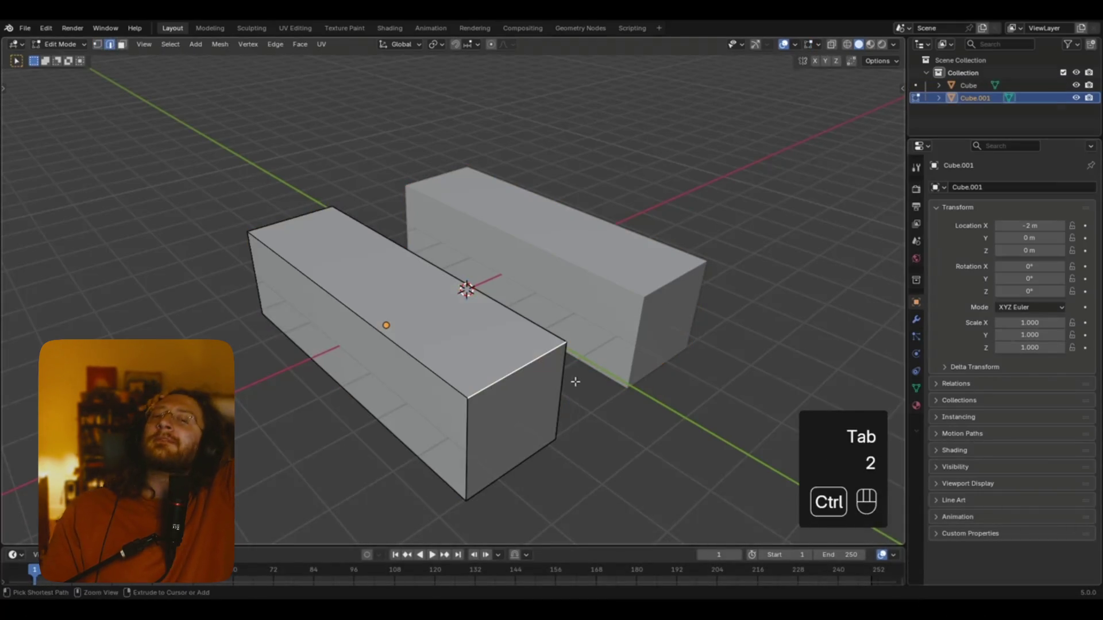
key(ctrl+b)
scroll(595, 397, up, 2)
scroll(617, 406, up, 1)
click(622, 406)
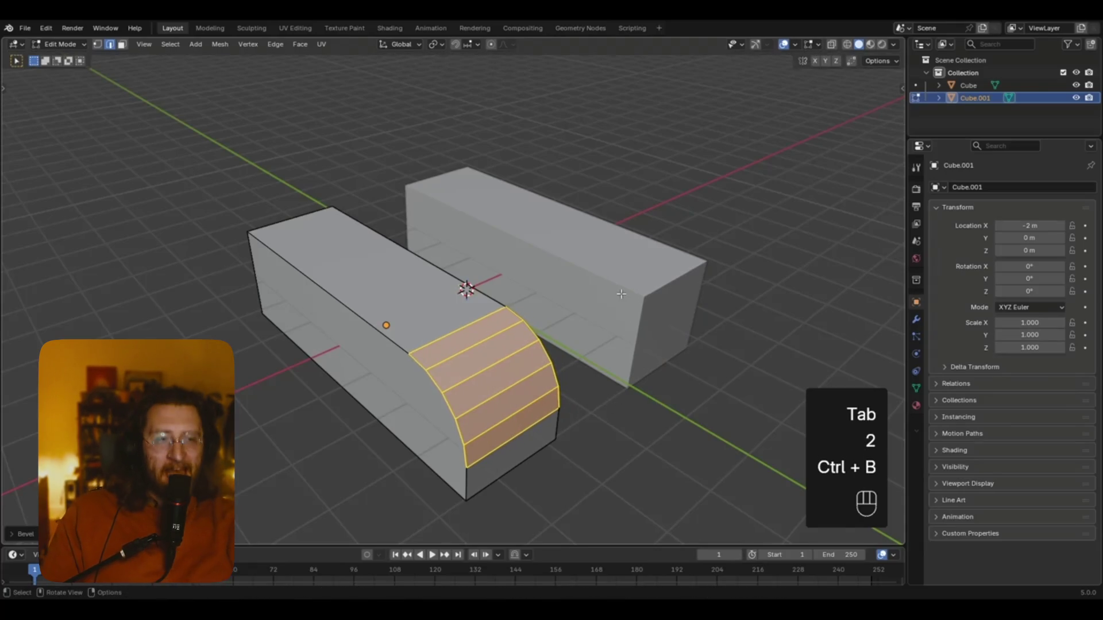
key(alt+q)
click(679, 284)
key(ctrl+b)
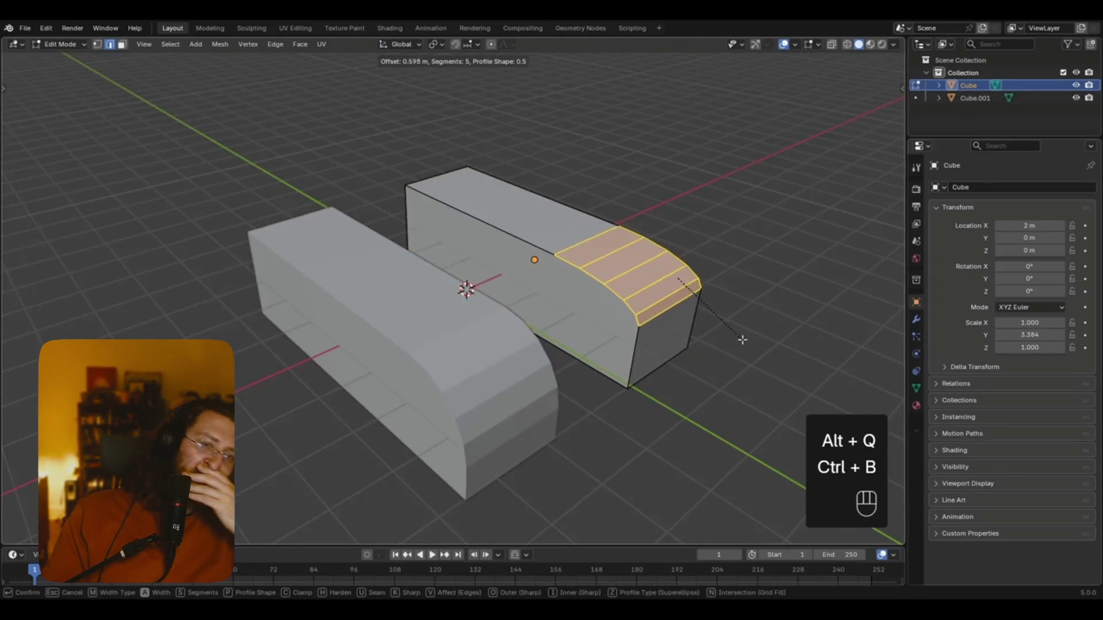
click(722, 359)
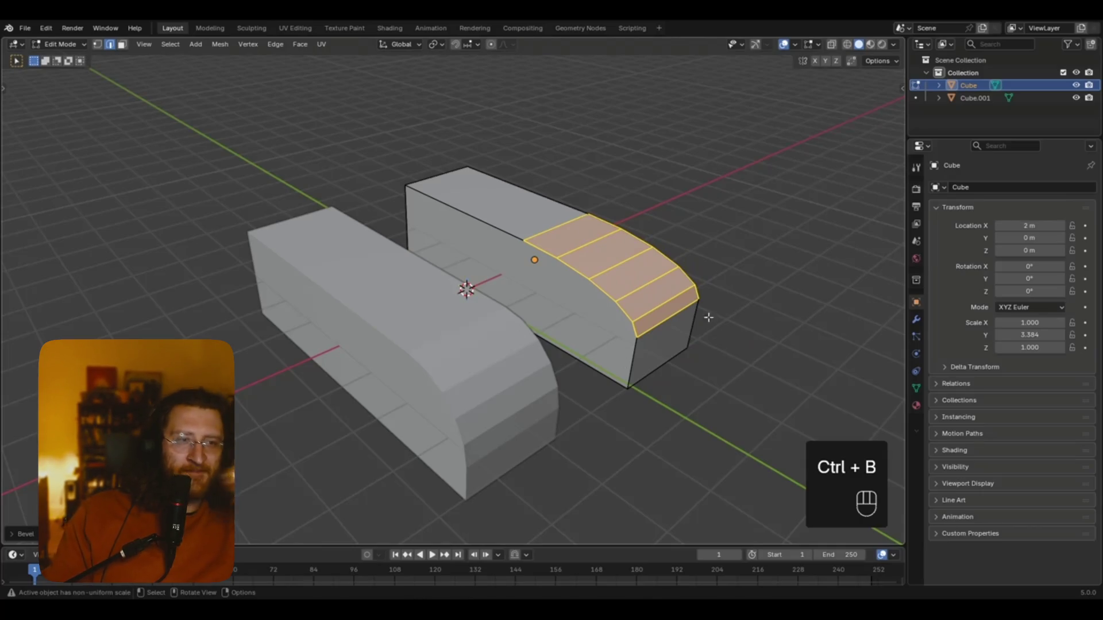
key(ctrl+z)
Exit full-screen playback and switch back through OBS to the mattress in Blender
key(Escape)
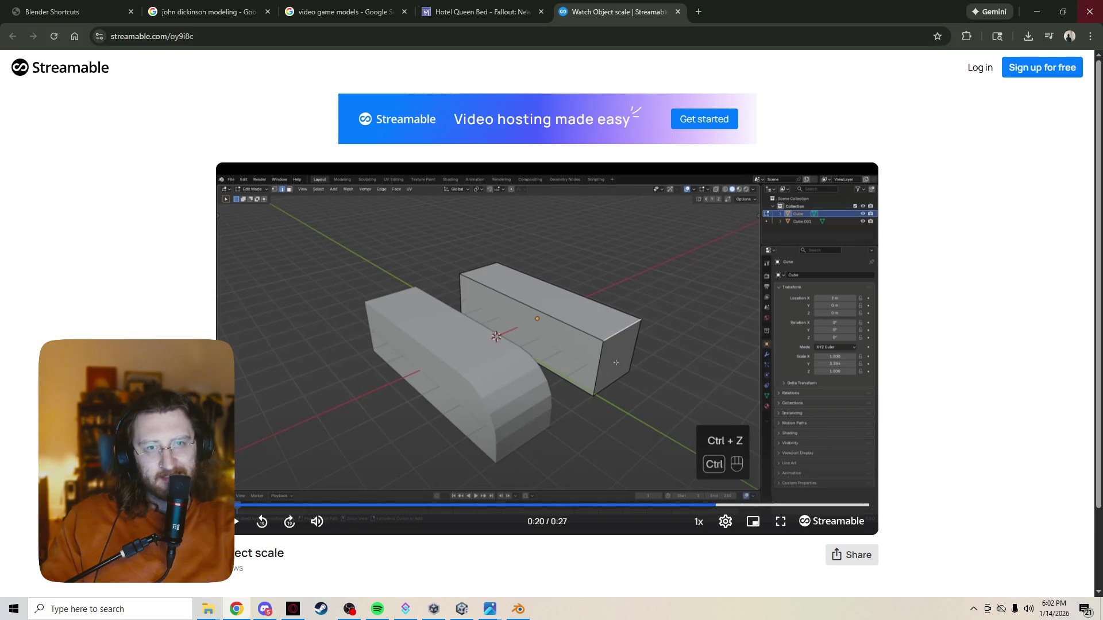
key(alt+Tab)
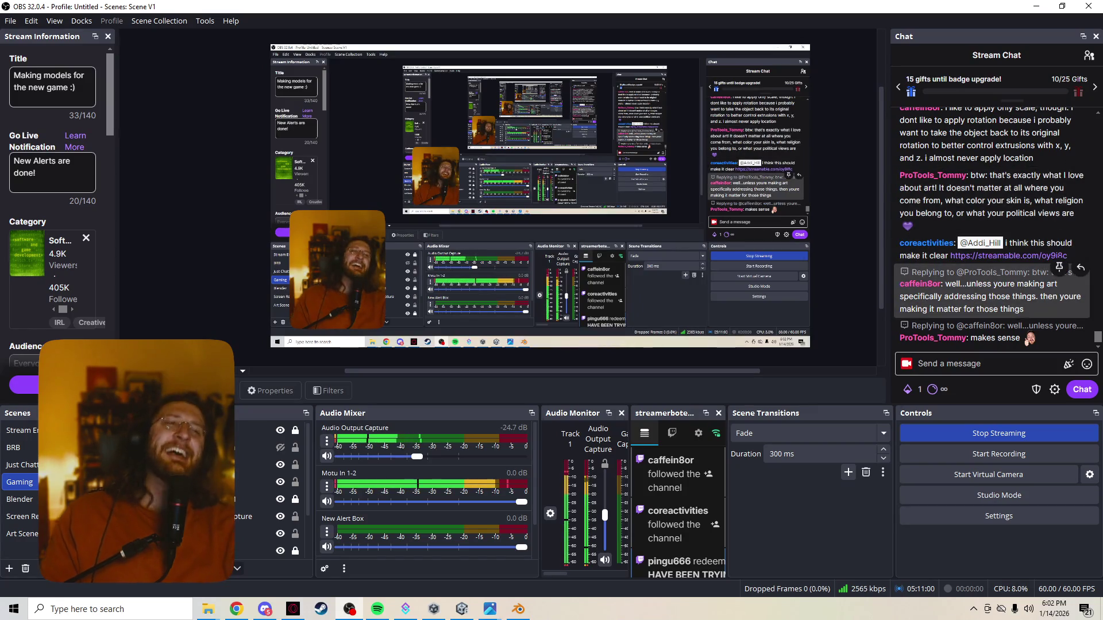
click(518, 610)
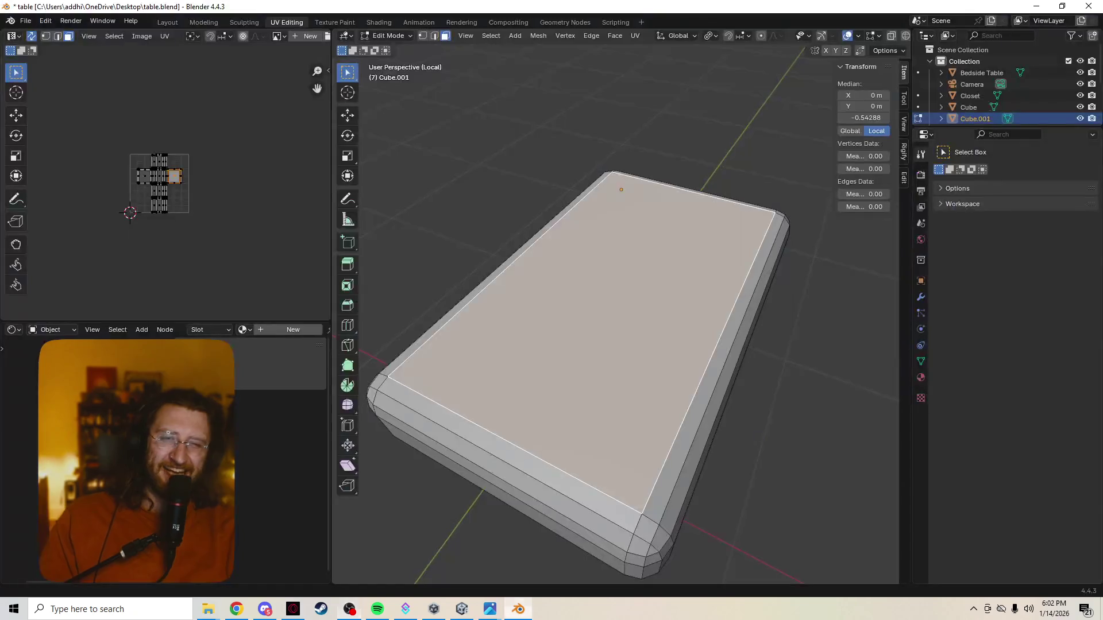
scroll(616, 314, down, 2)
scroll(616, 315, up, 5)
scroll(616, 315, down, 5)
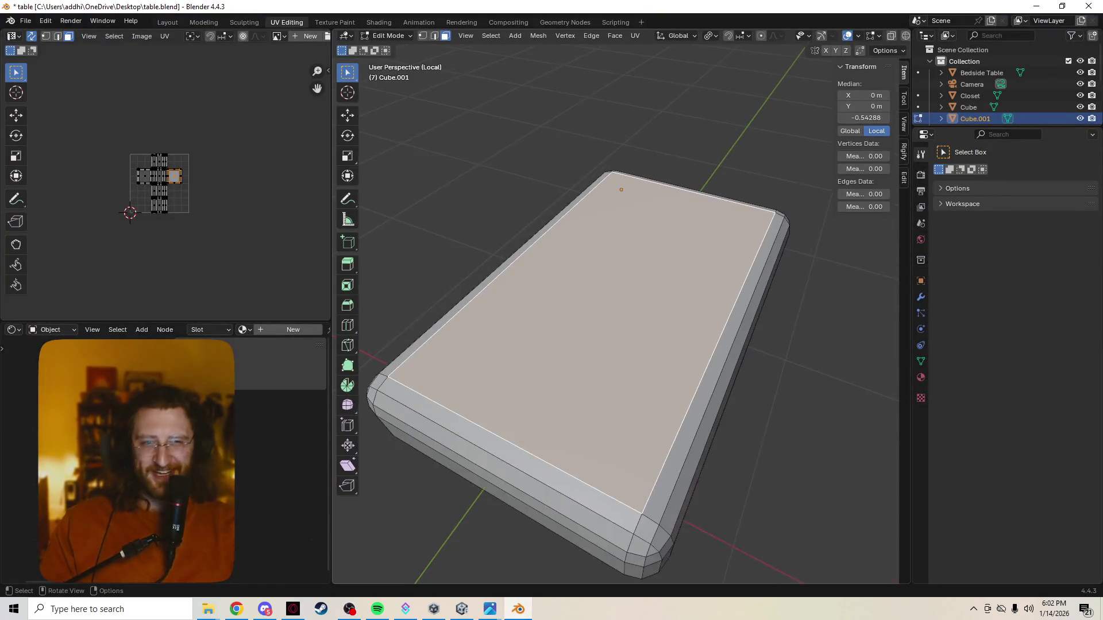
Try selecting the mattress's long side faces, undoing a select-all and clearing a path selection
mouse_move(616, 315)
middle_down()
mouse_move(586, 284)
mouse_move(638, 285)
middle_up()
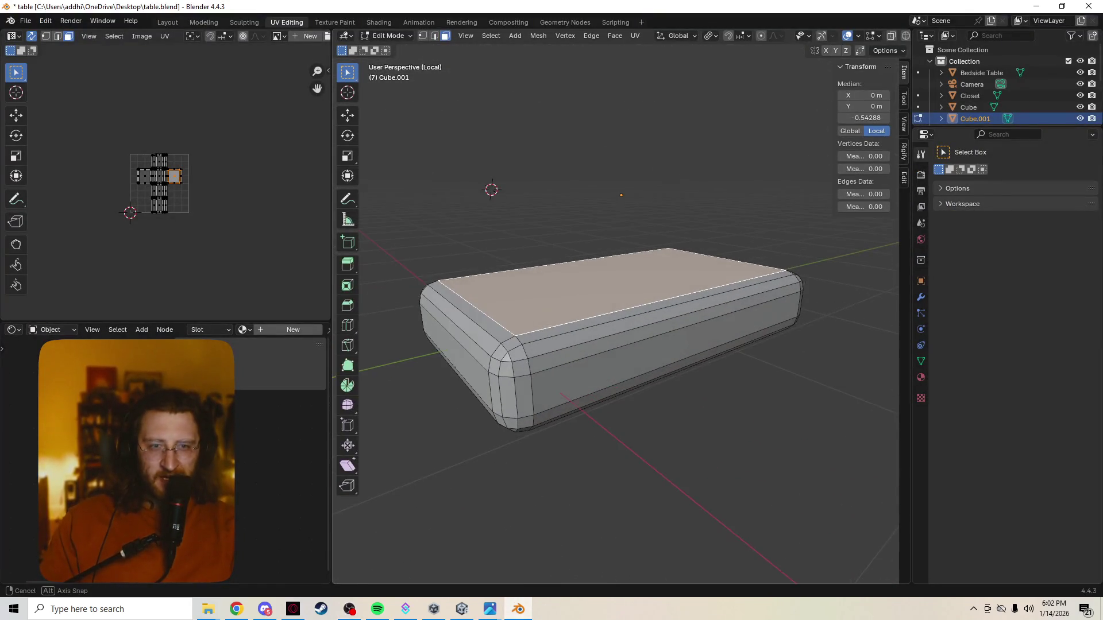
click(663, 354)
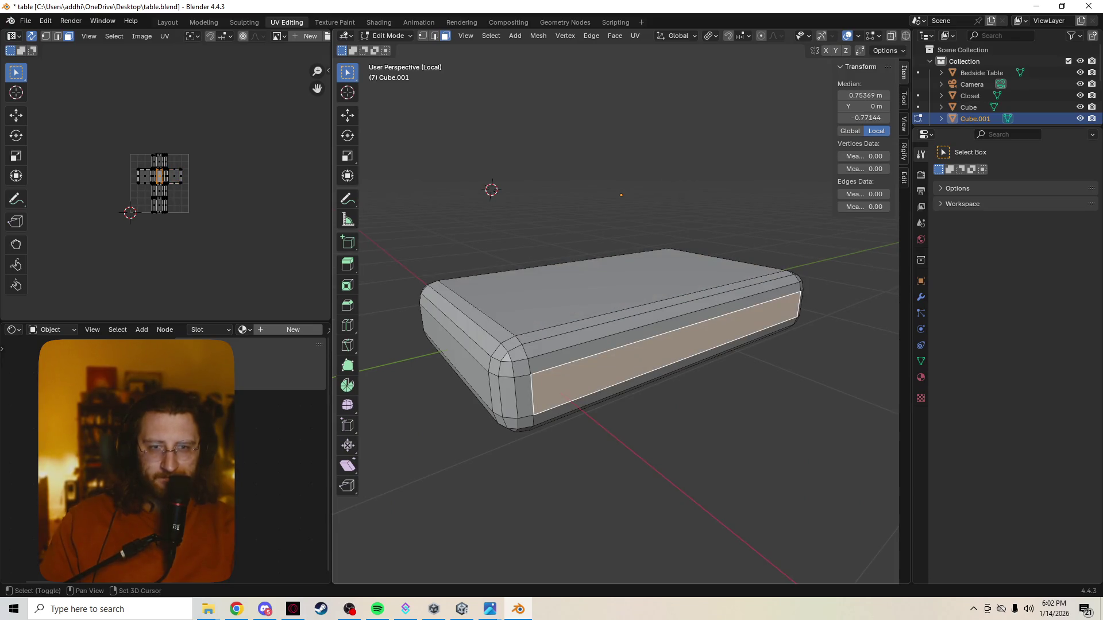
mouse_move(616, 315)
middle_down()
mouse_move(551, 315)
mouse_move(585, 336)
mouse_move(570, 345)
mouse_move(621, 328)
mouse_move(586, 344)
middle_up()
key(ctrl+l)
key(ctrl+z)
ctrl+click(534, 379)
click(595, 349)
key(alt+a)
Select one long side, the top face and its two bevel strips, then duplicate them with Shift+D
click(655, 379)
mouse_move(655, 380)
middle_down()
mouse_move(621, 370)
mouse_move(604, 311)
middle_up()
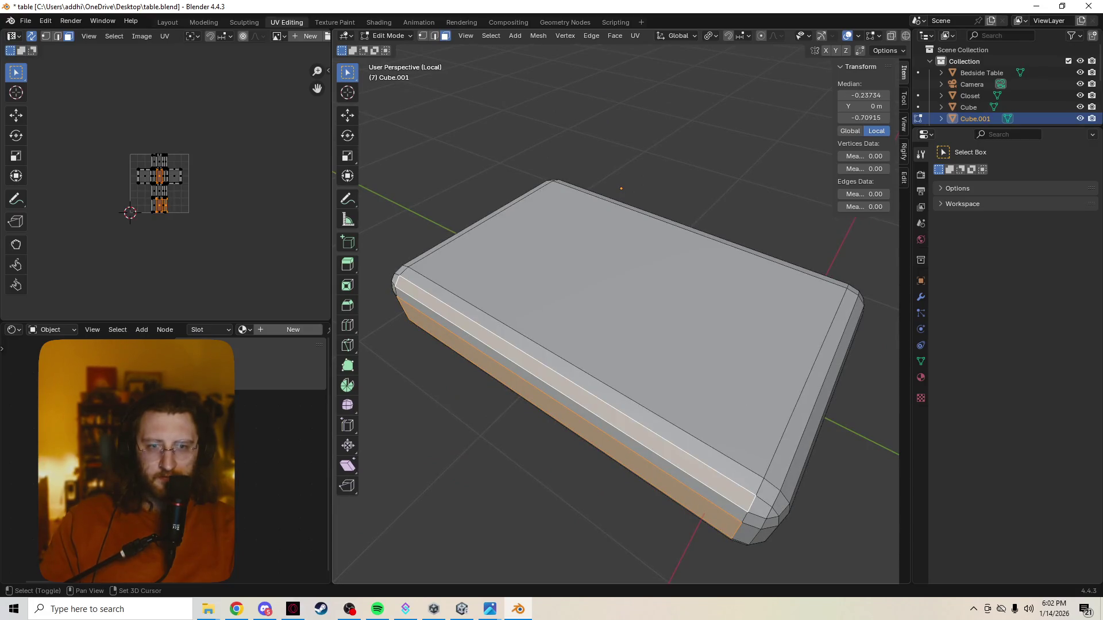
shift+click(620, 328)
mouse_move(621, 327)
middle_down()
mouse_move(586, 285)
mouse_move(500, 276)
middle_up()
shift+click(621, 390)
shift+click(621, 404)
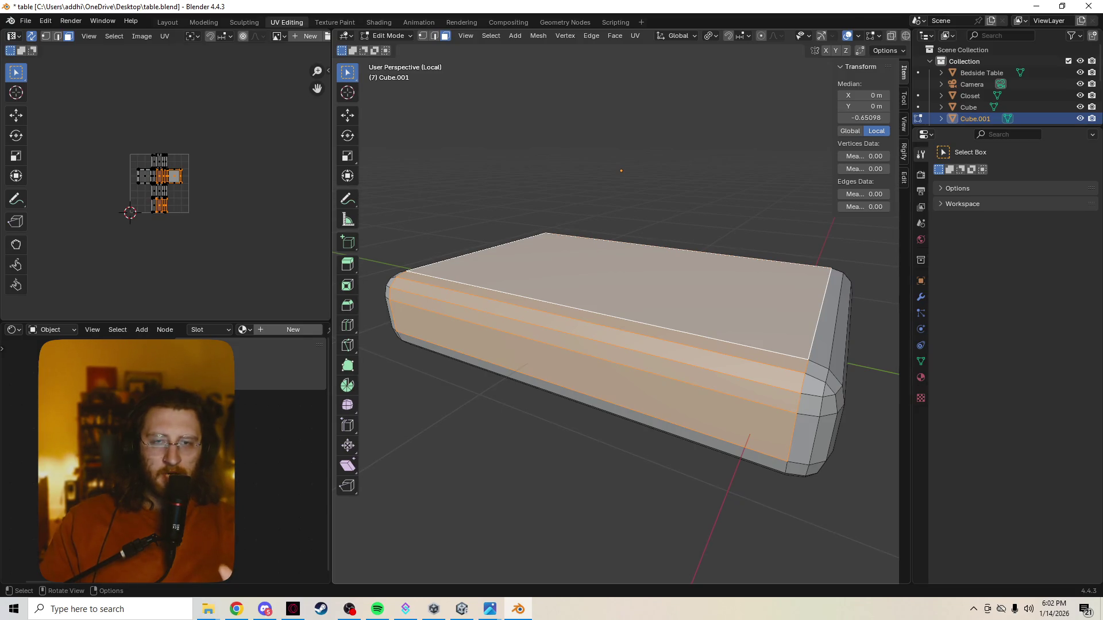
key(Tab)
key(Tab)
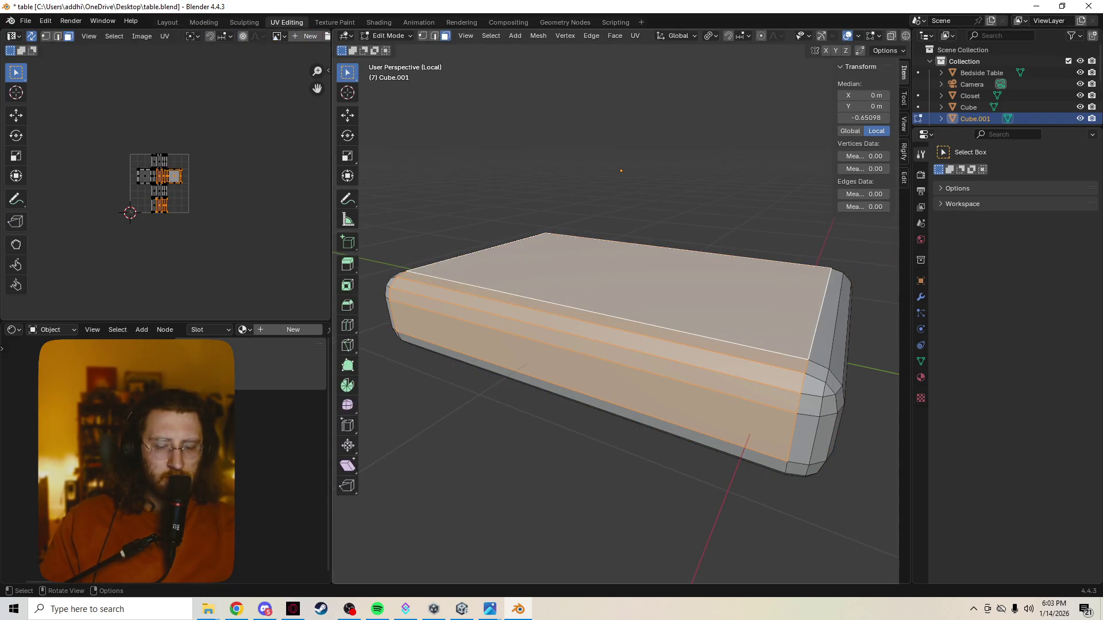
key(shift+d)
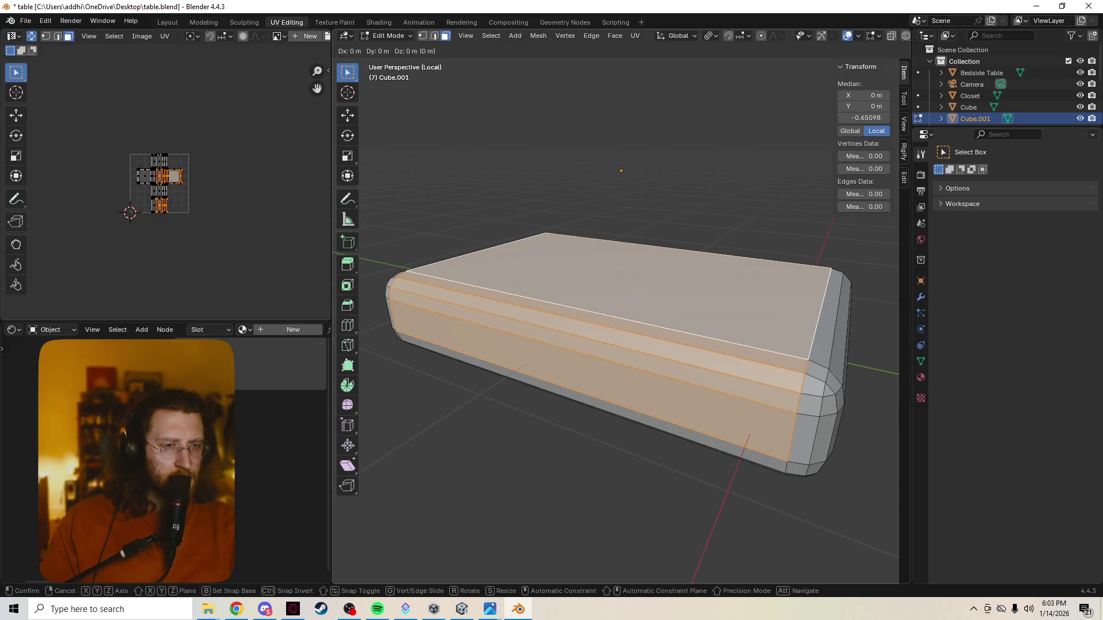
Confirm the raised face copy and try dissolving it into one face, inspecting it in object mode
key(Return)
middle_drag(621, 302, 586, 388)
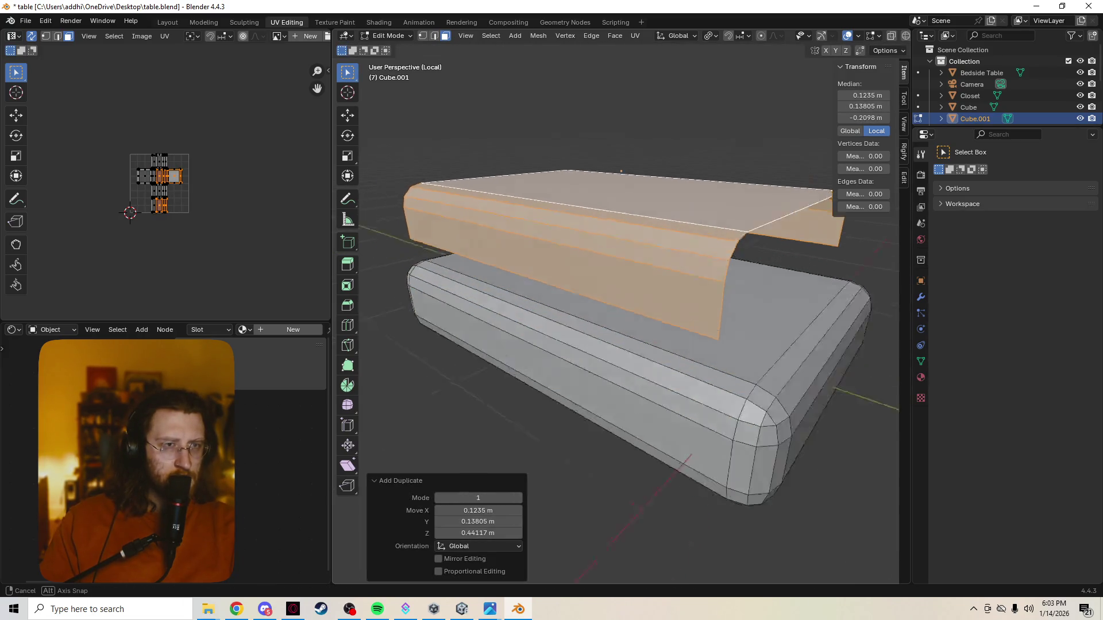
key(Tab)
key(Tab)
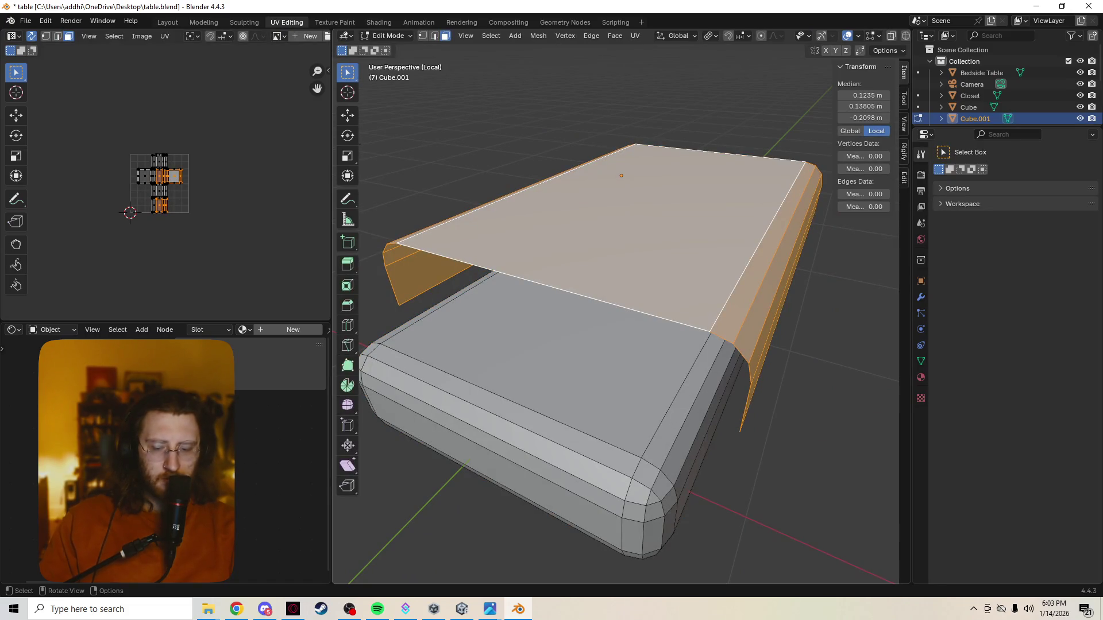
key(ctrl+x)
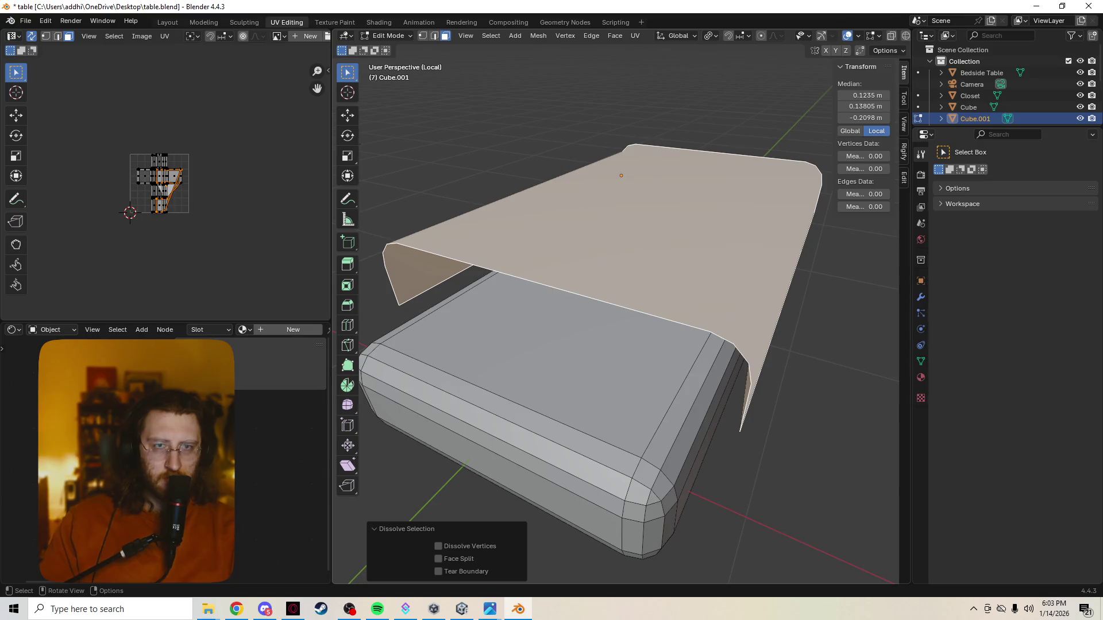
middle_drag(616, 323, 551, 345)
key(Tab)
key(Tab)
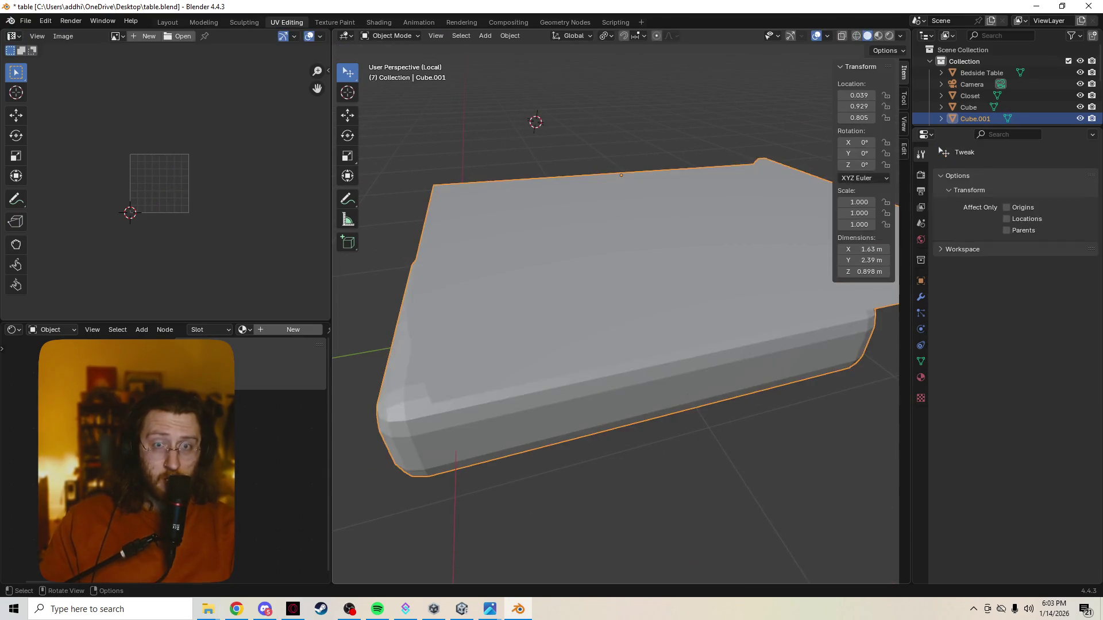
key(Tab)
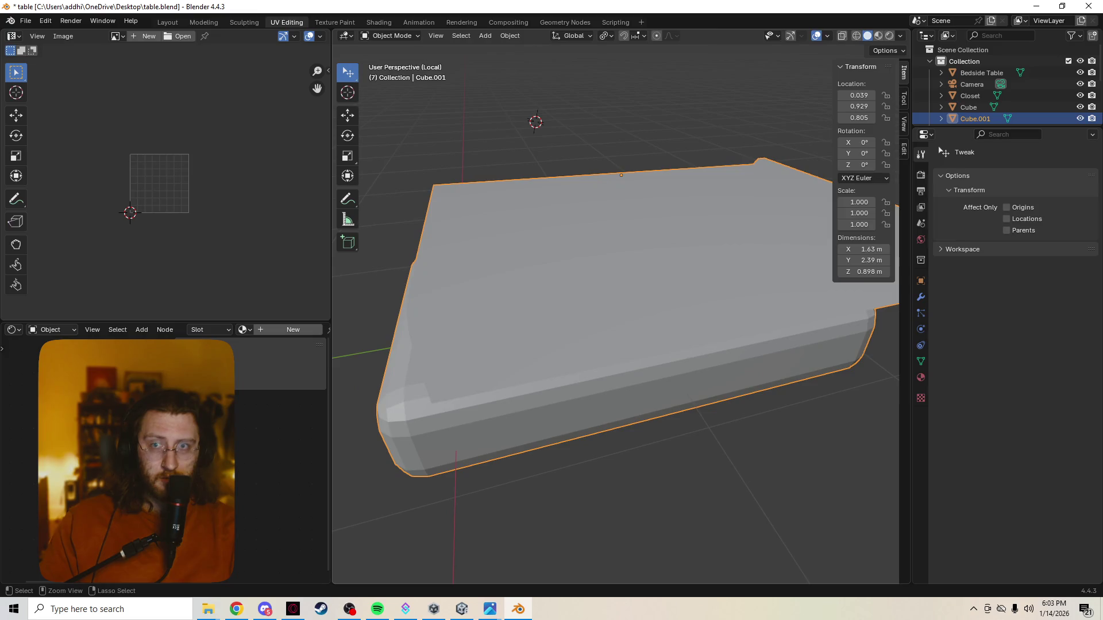
key(Tab)
key(Tab)
key(Tab)
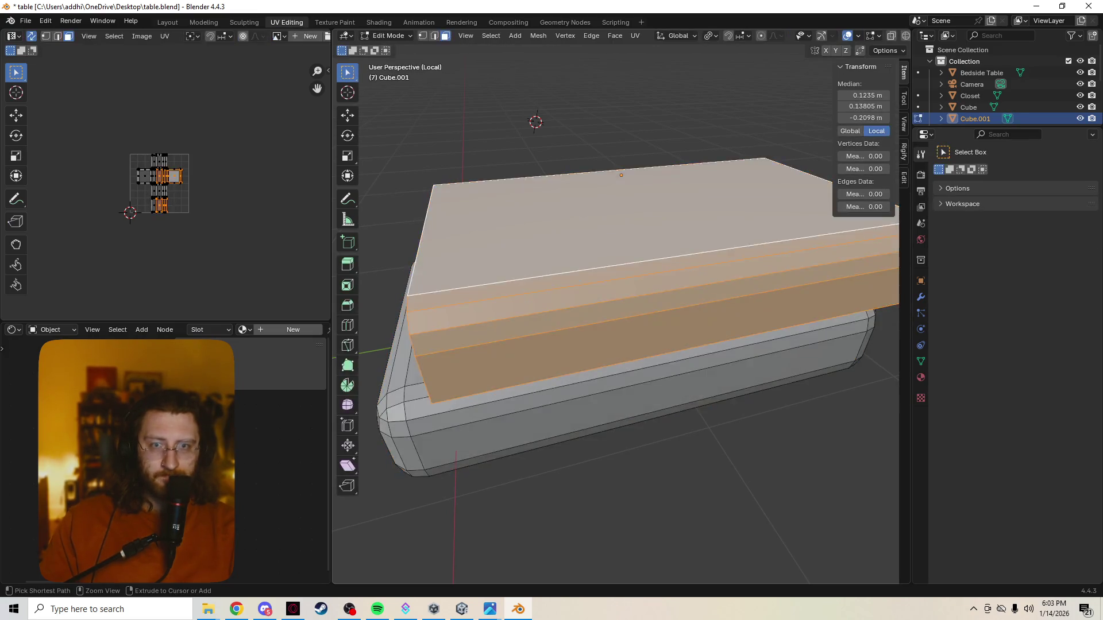
key(Tab)
key(Tab)
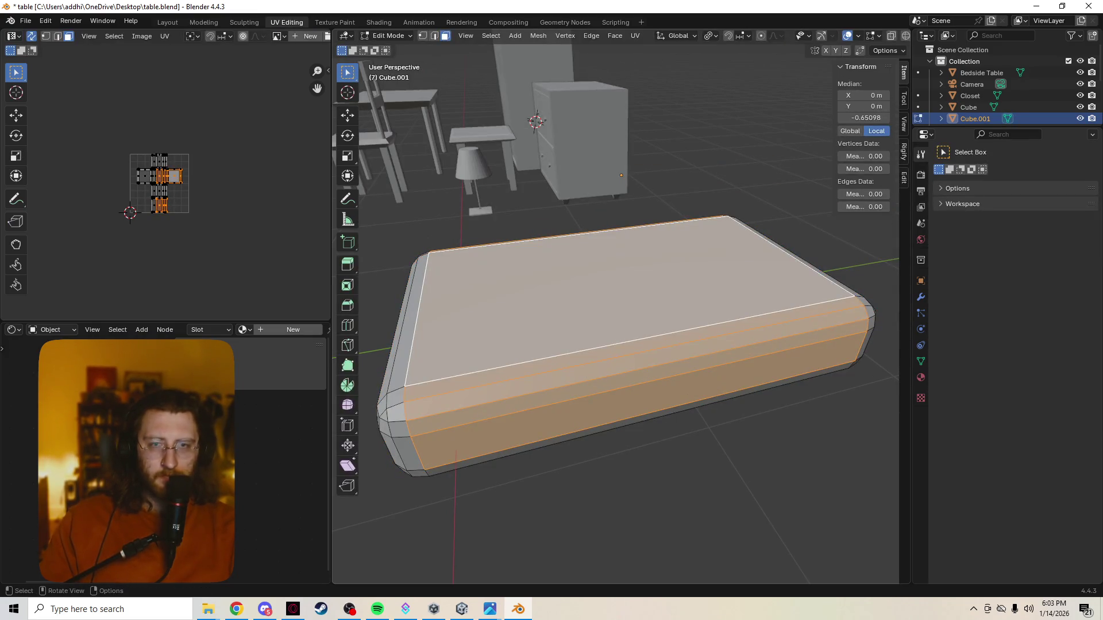
Isolate the mattress in Local View and duplicate the top and long-side faces again for the blanket
key(KP_Divide)
middle_drag(620, 176, 620, 177)
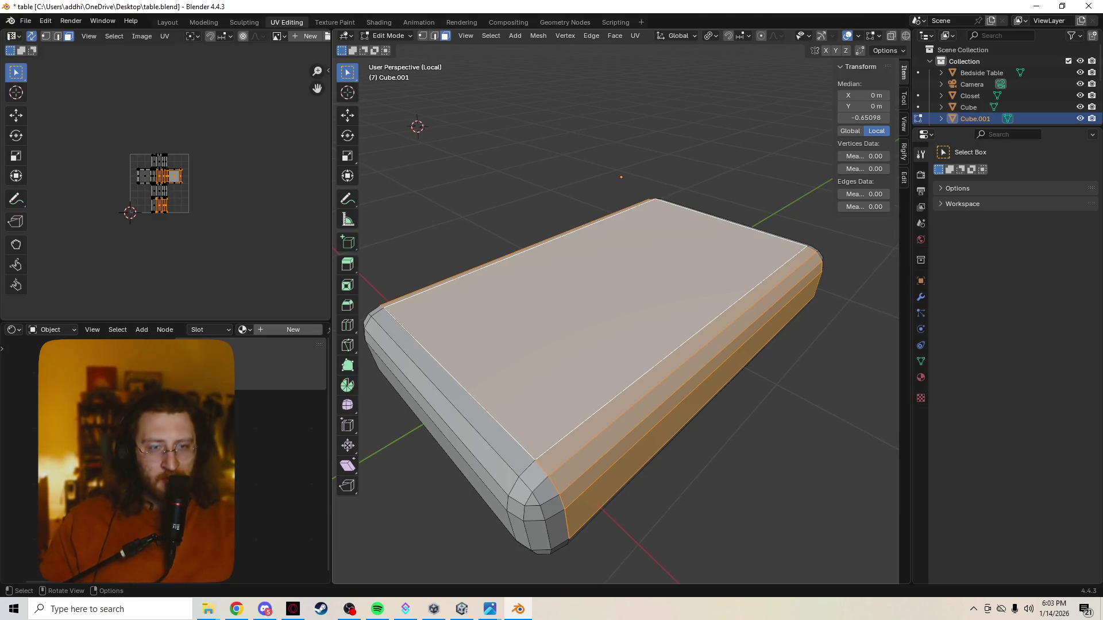
middle_drag(604, 344, 759, 345)
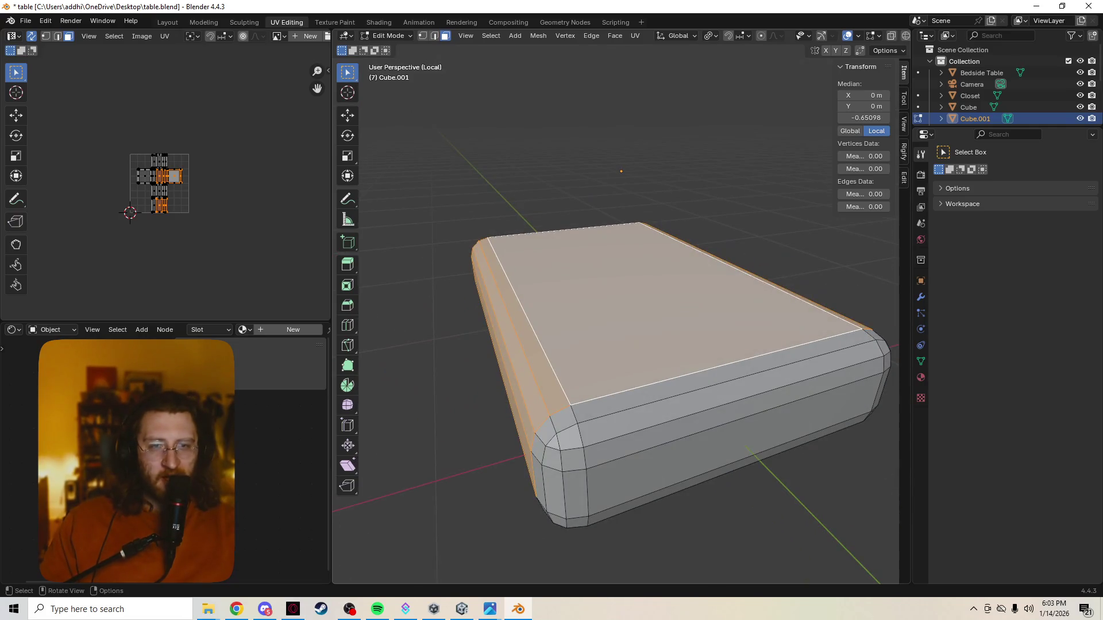
middle_drag(616, 345, 616, 345)
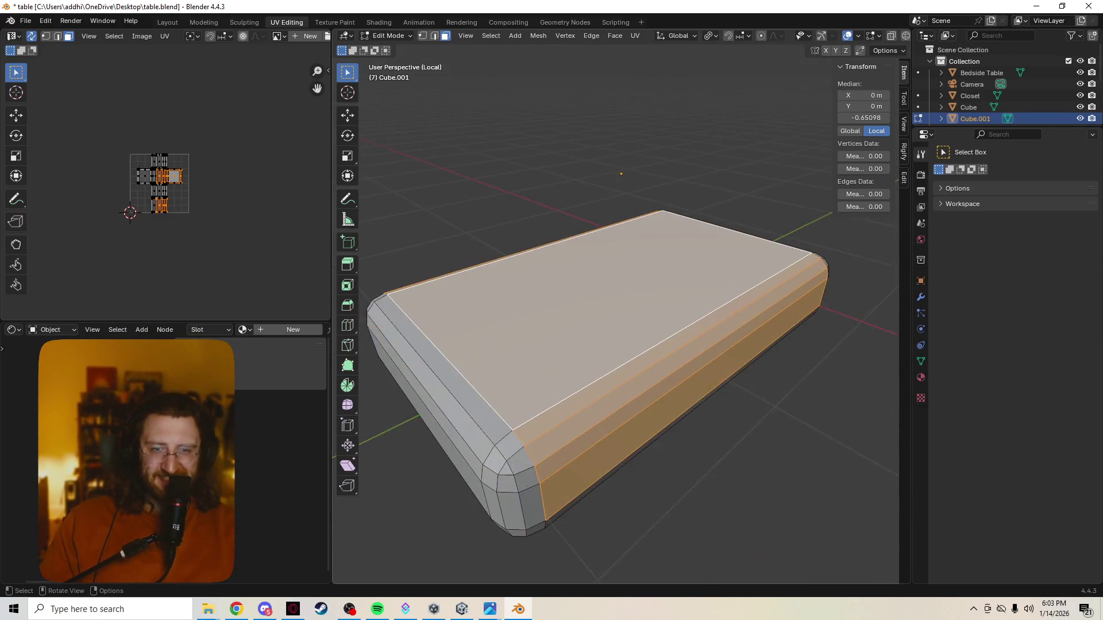
scroll(616, 344, up, 3)
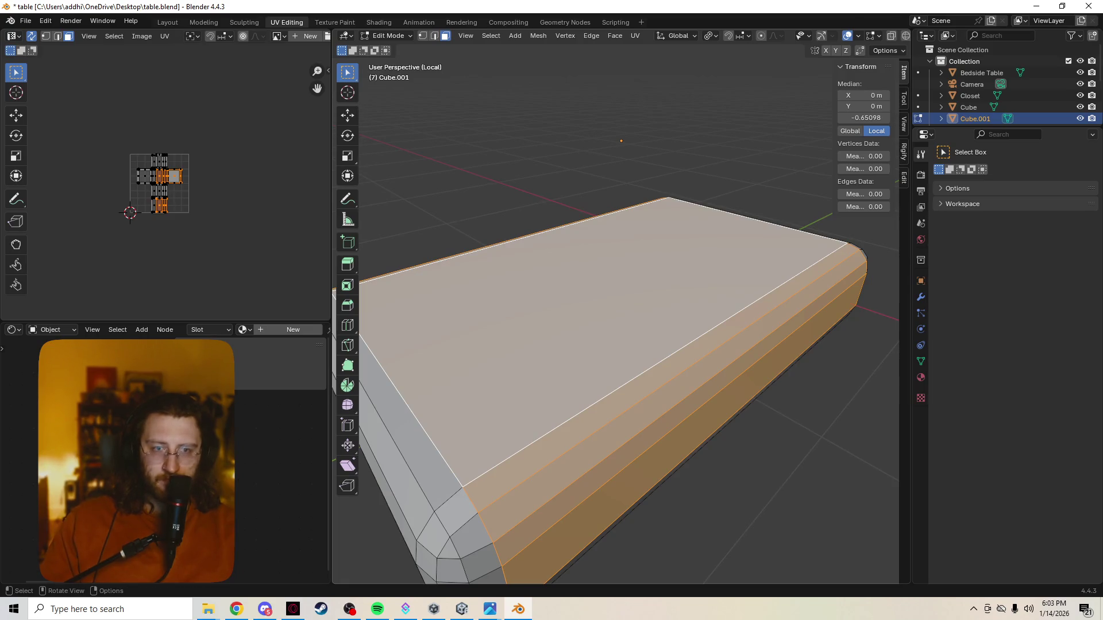
key(shift+d)
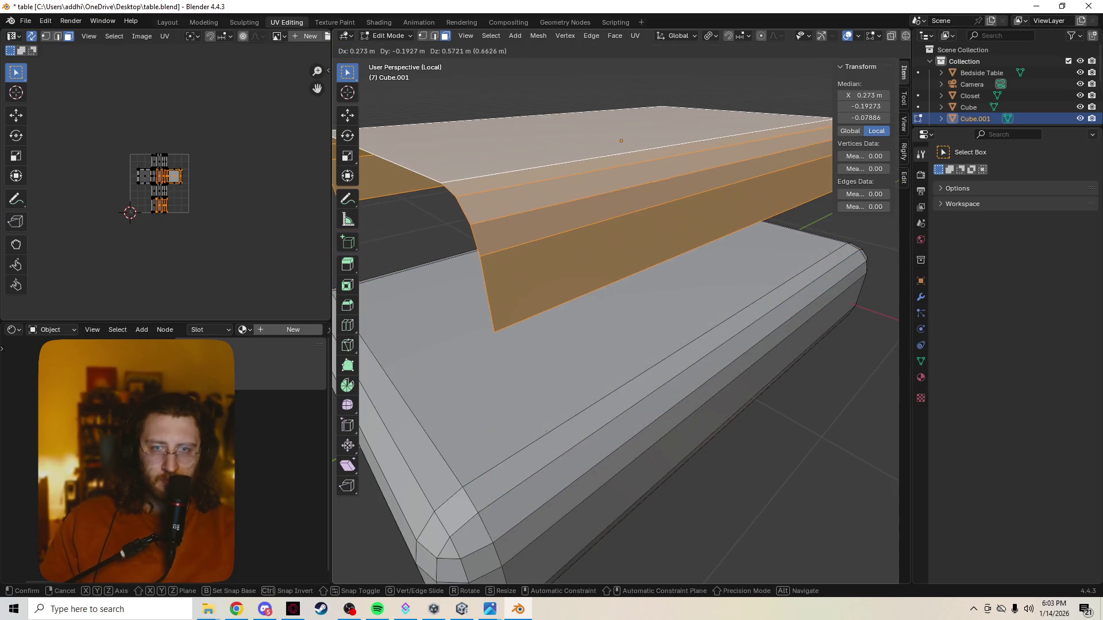
click(620, 216)
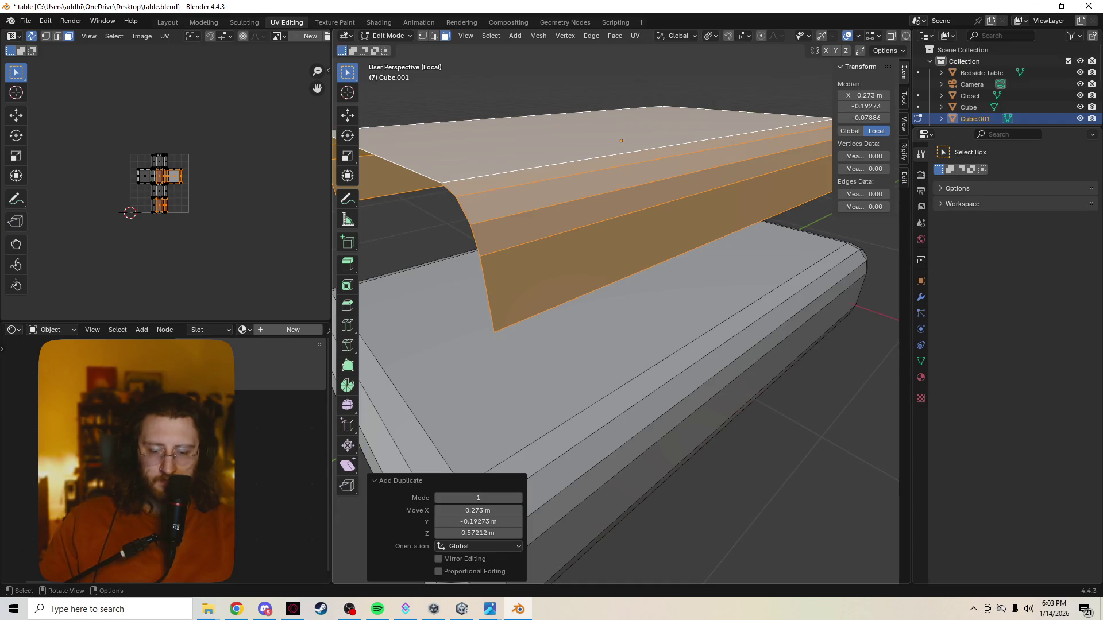
key(x)
key(Escape)
right_click(511, 297)
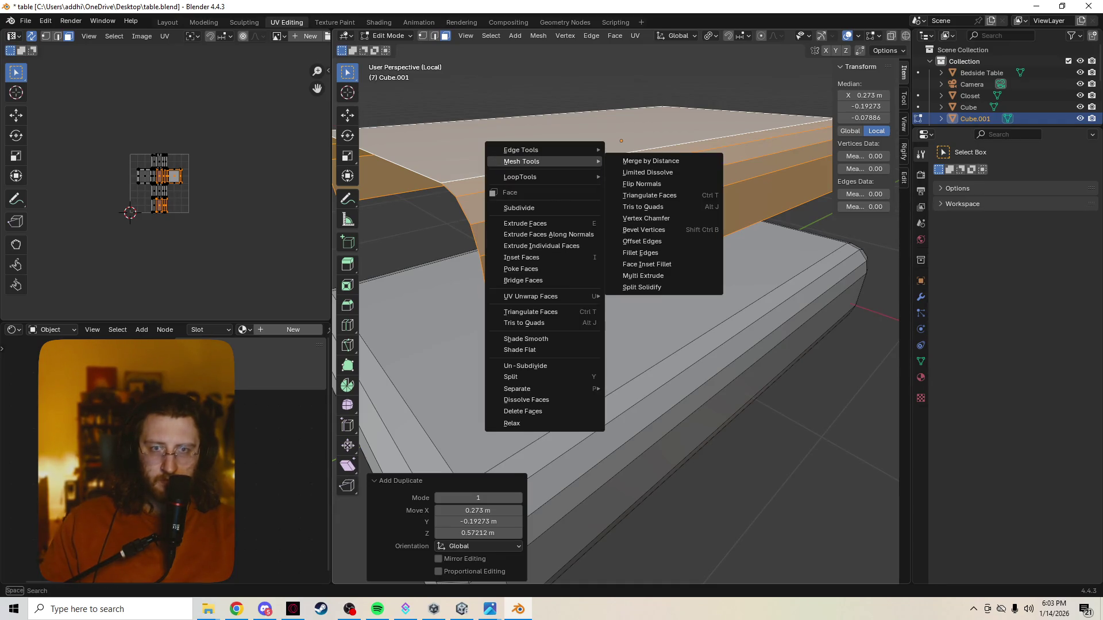
key(Escape)
middle_drag(621, 345, 535, 328)
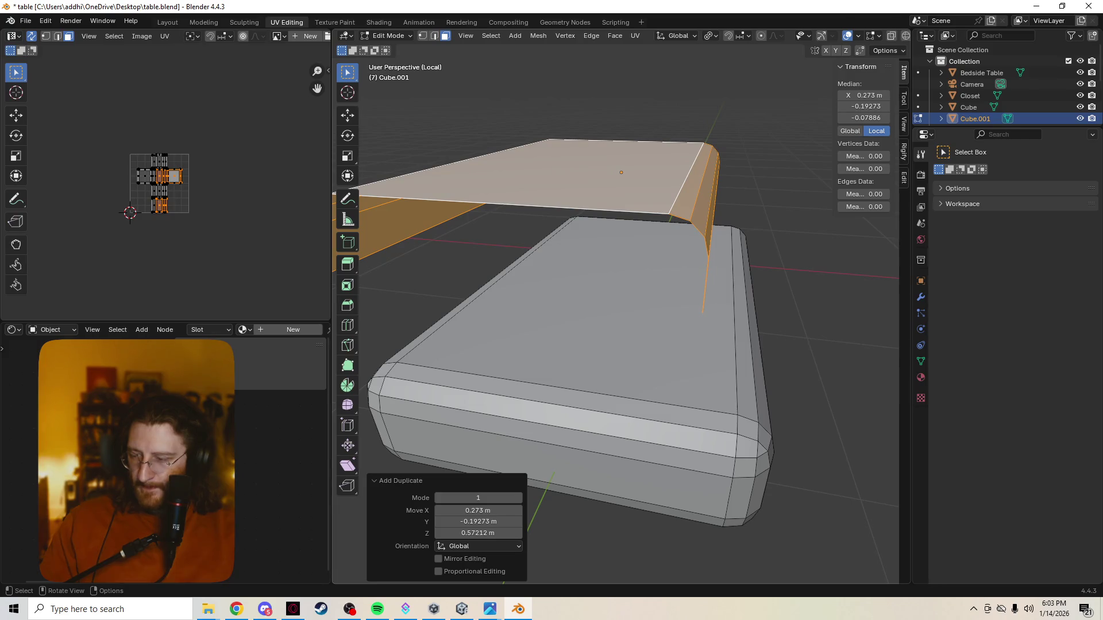
middle_drag(620, 345, 604, 328)
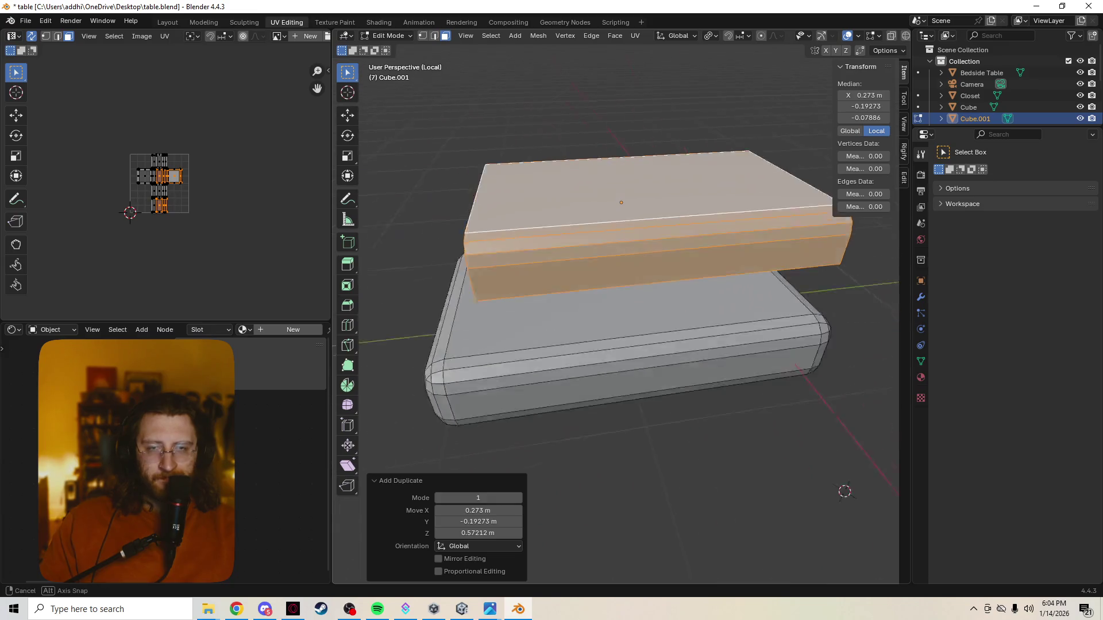
middle_drag(598, 524, 844, 490)
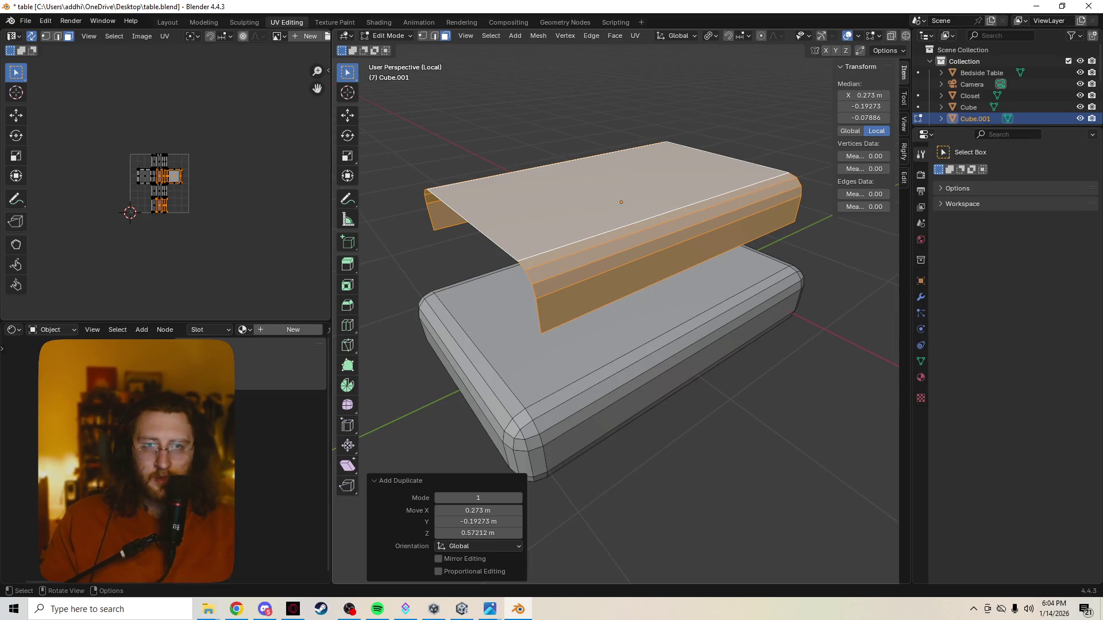
Look through the face, edit and select menus for a separate command without choosing anything
key(ctrl+f)
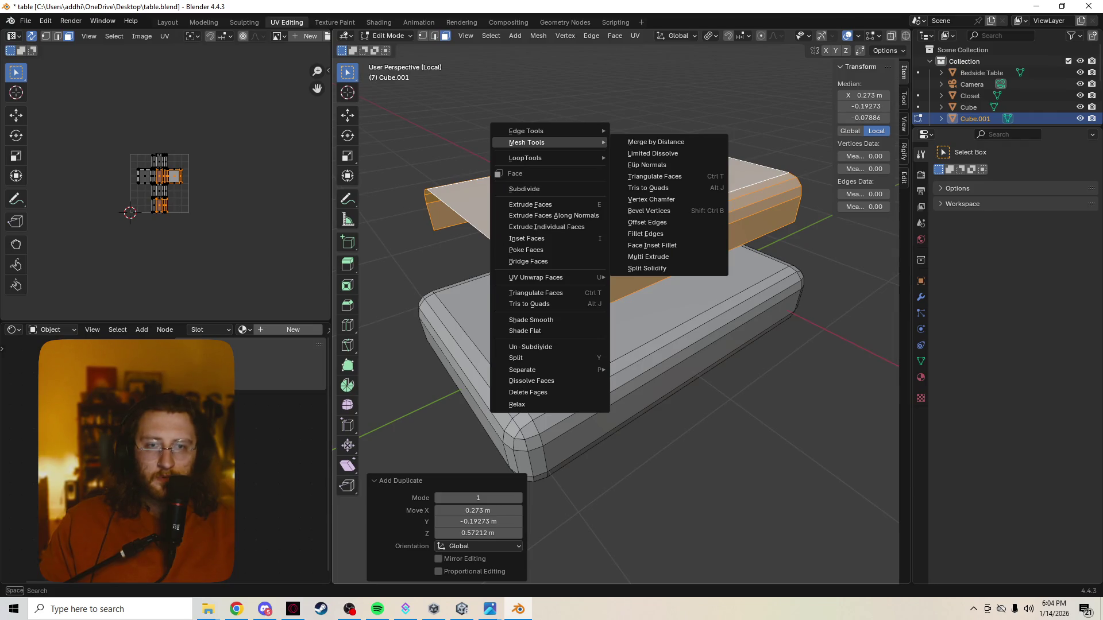
key(ctrl+f)
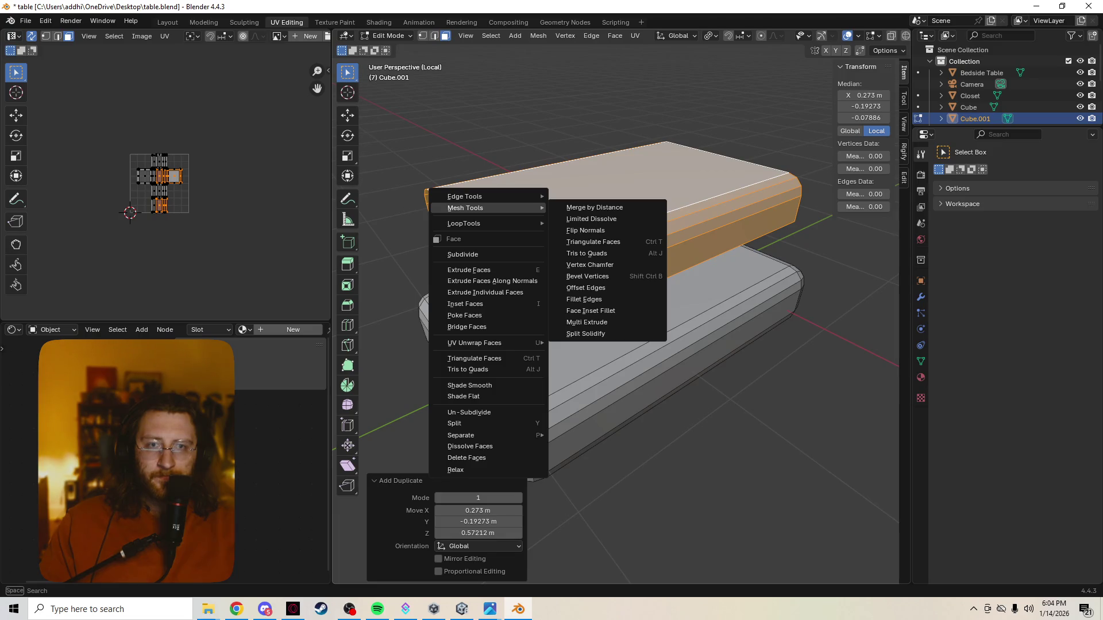
click(45, 20)
key(Escape)
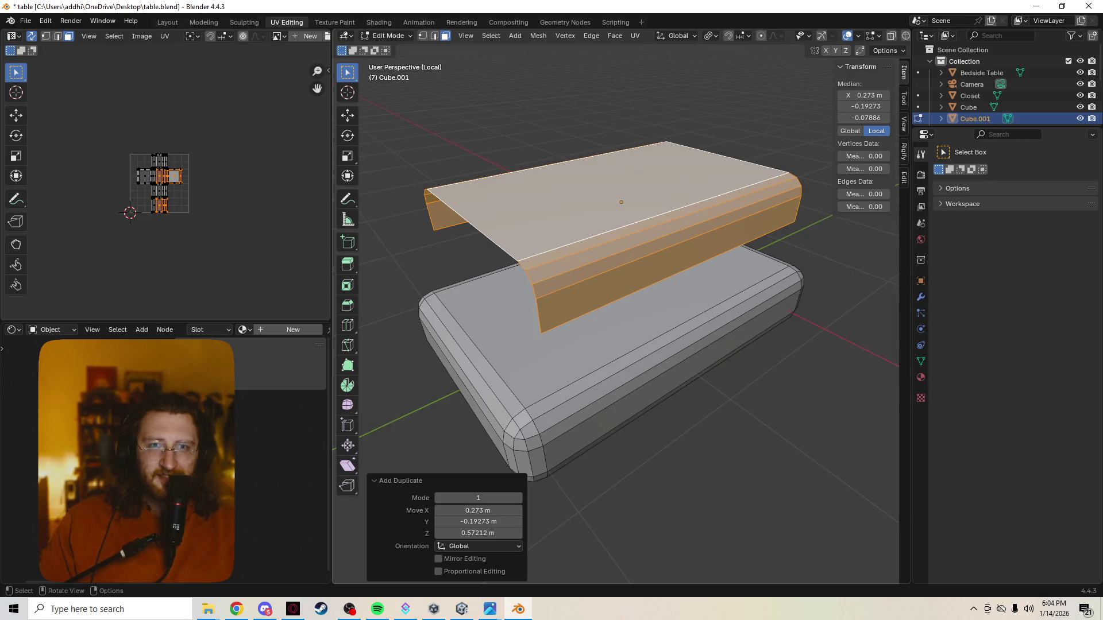
click(490, 36)
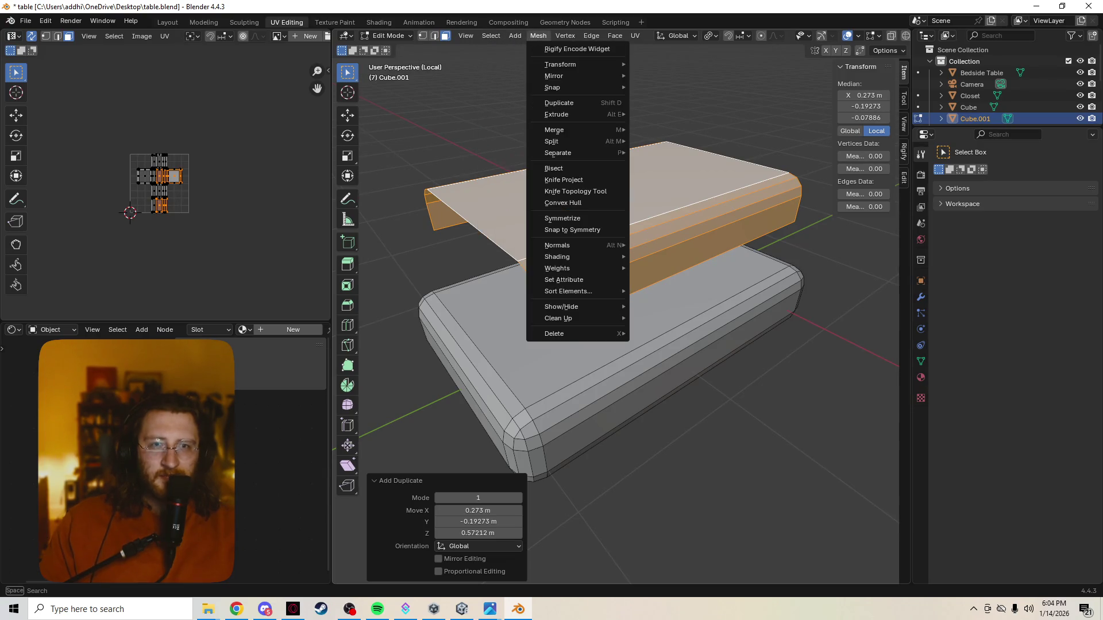
key(Escape)
key(Tab)
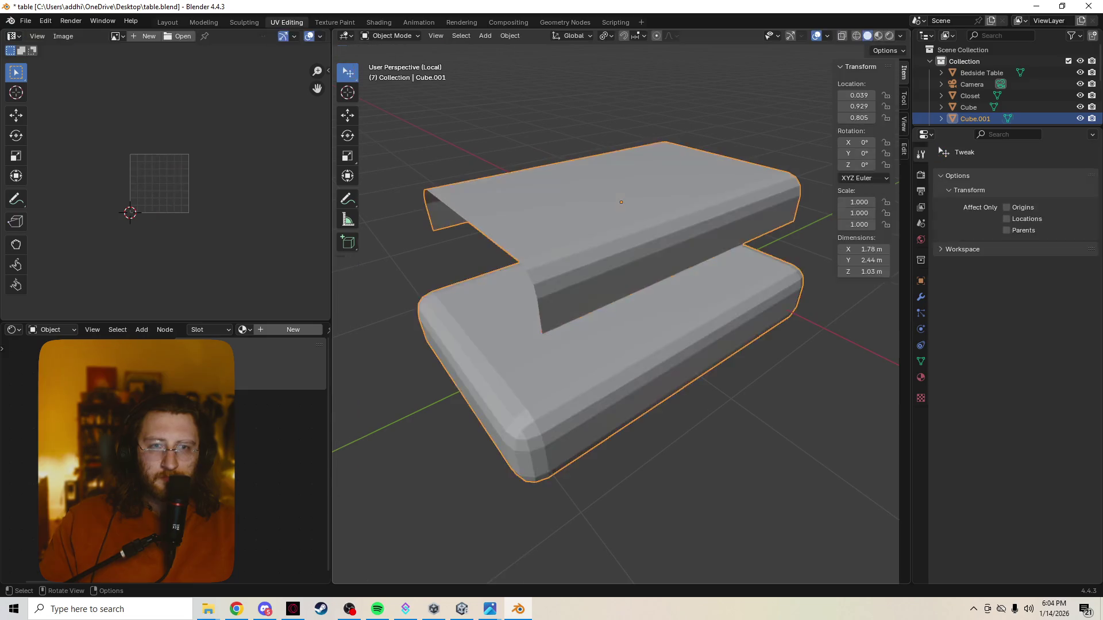
key(Tab)
Separate the selected top faces into their own blanket object and leave it resting over the mattress
right_click(525, 237)
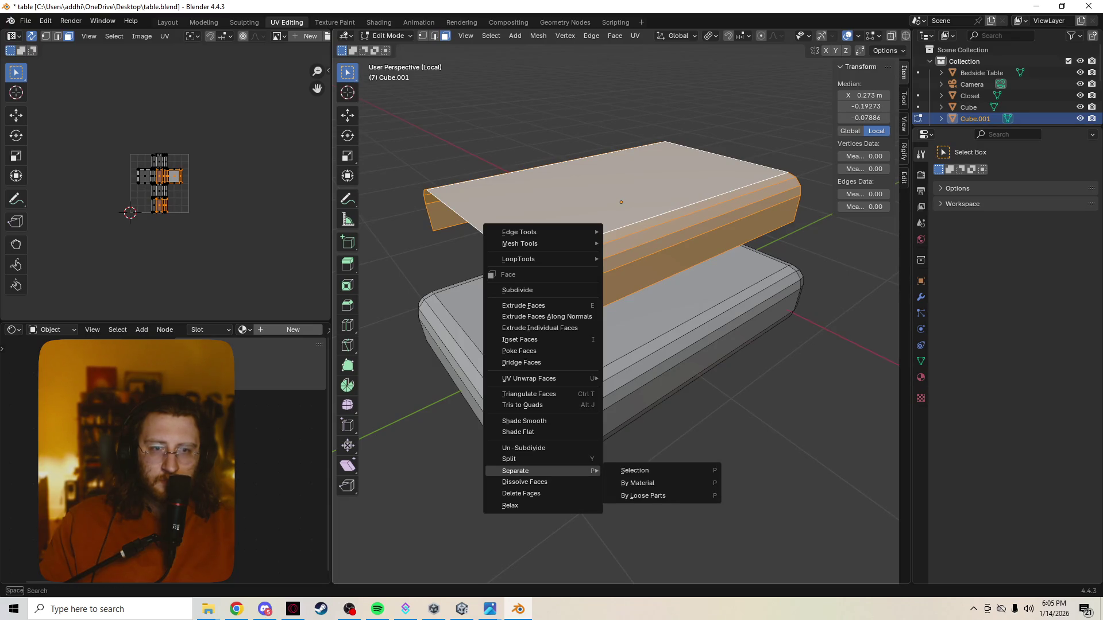
click(642, 471)
mouse_move(621, 345)
middle_down()
mouse_move(655, 327)
mouse_move(630, 319)
middle_up()
key(g)
key(Escape)
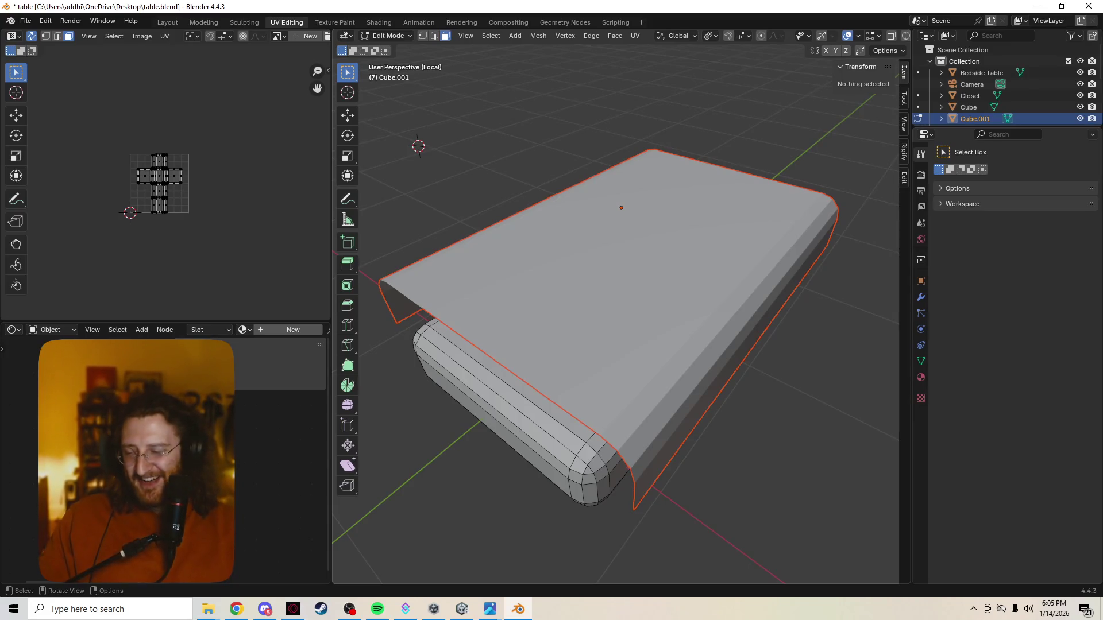
Select the whole sheet mesh and separate it by Selection into a new object
key(a)
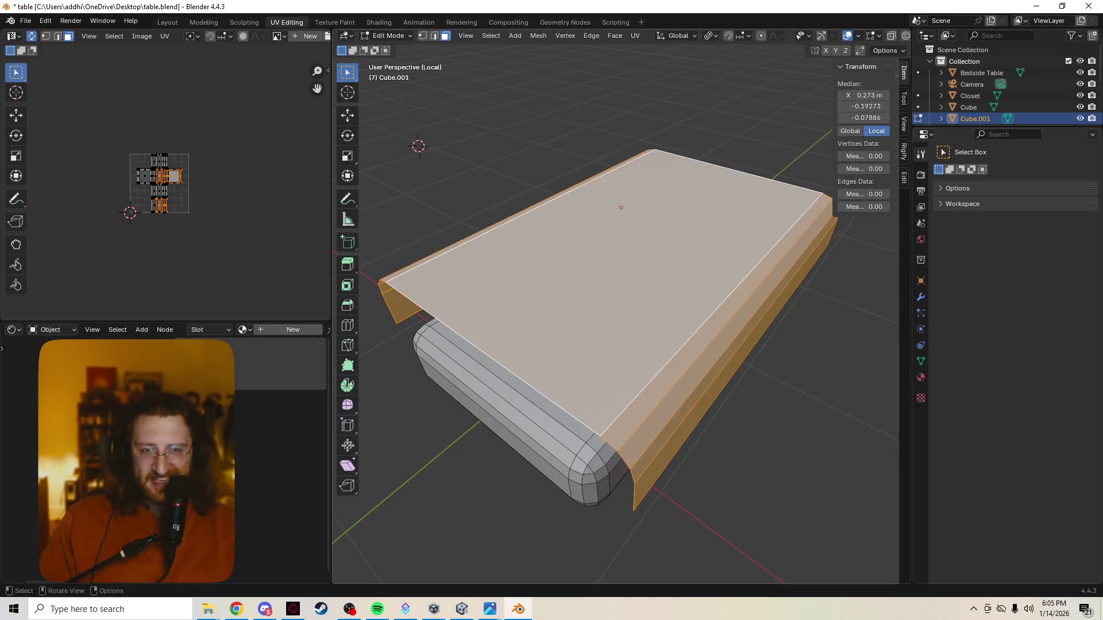
key(p)
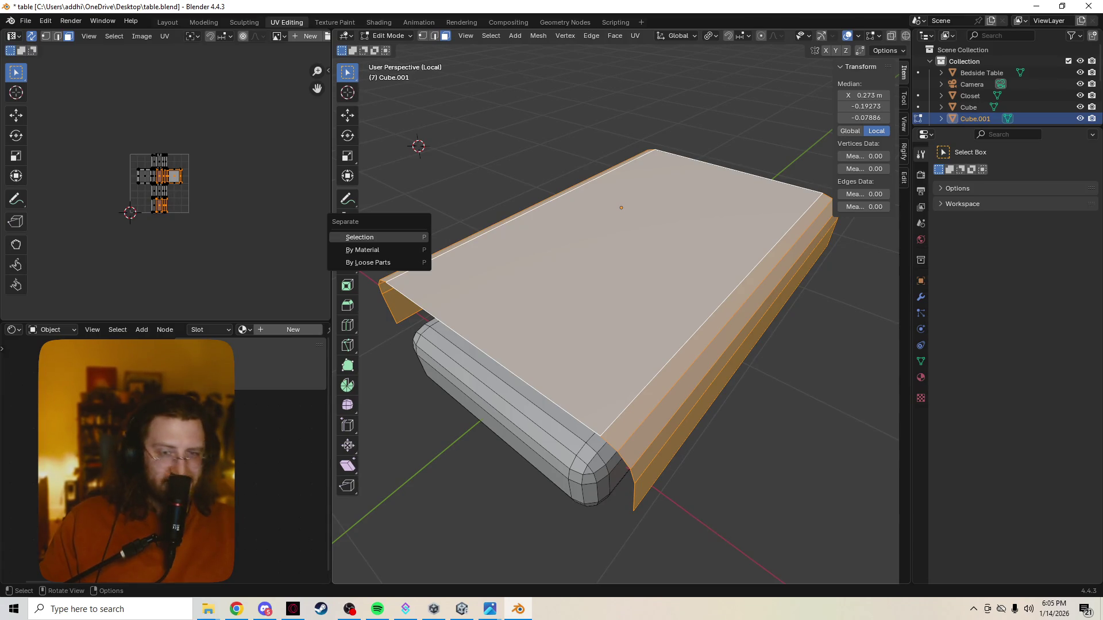
key(Return)
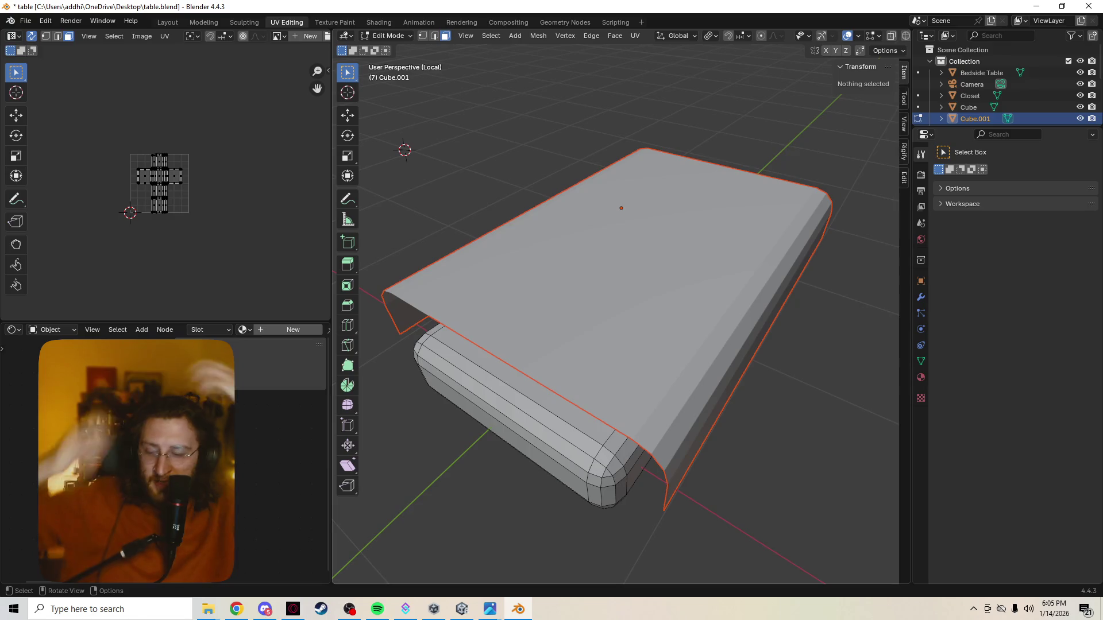
Exit Local View so the bed sits among the rest of the hotel furniture and orbit around the room
key(z)
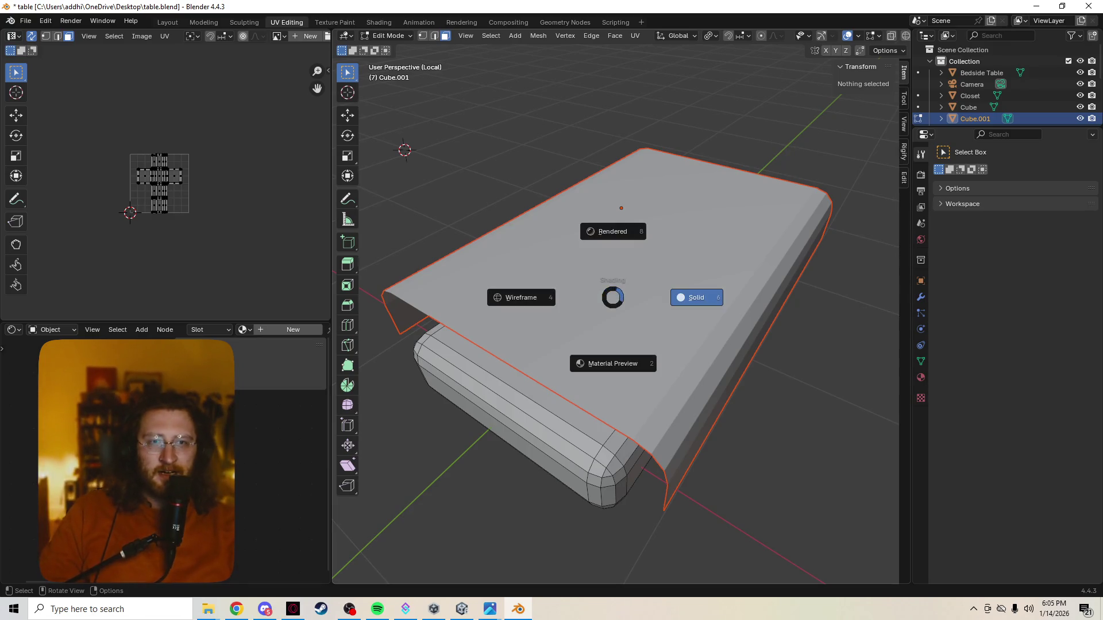
key(Escape)
key(KP_Divide)
middle_drag(616, 306, 655, 293)
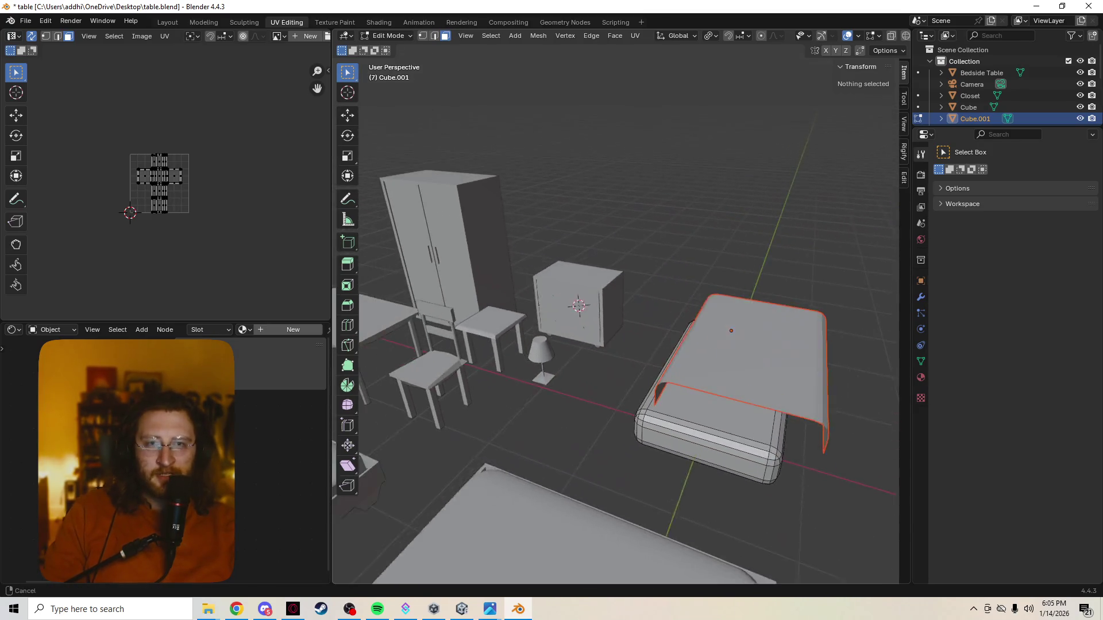
middle_drag(733, 348, 754, 349)
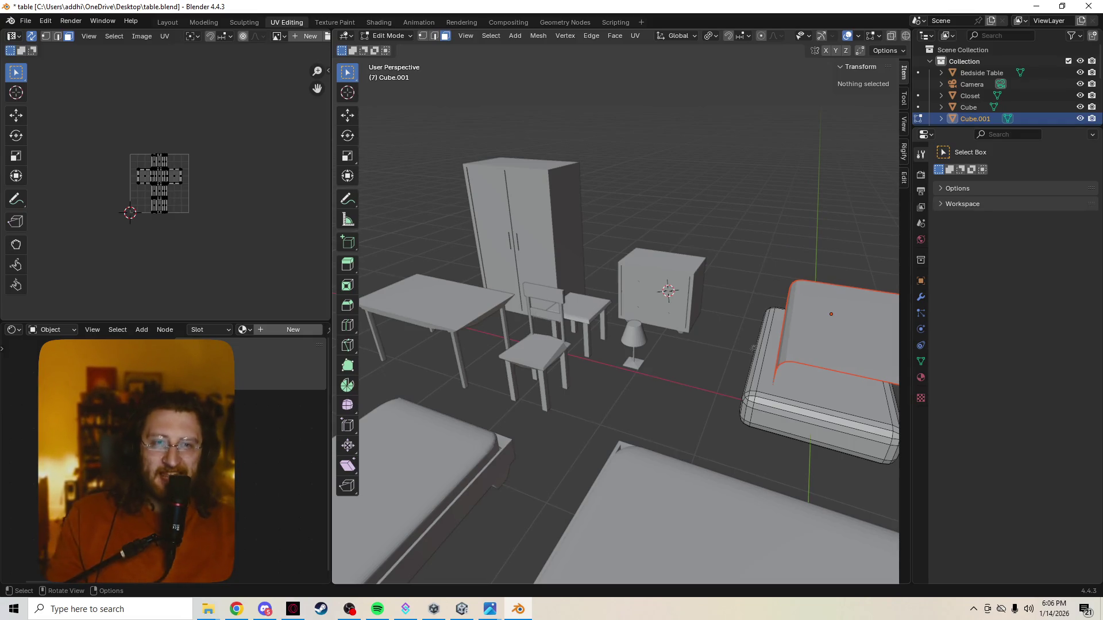
middle_drag(753, 346, 732, 342)
scroll(616, 328, up, 4)
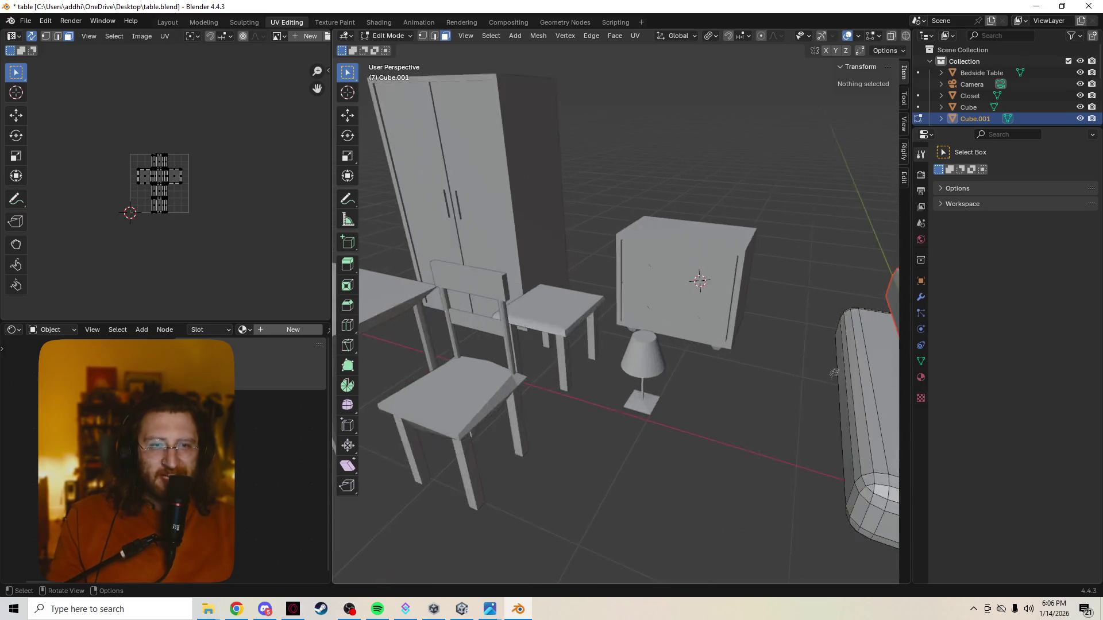
scroll(616, 327, up, 3)
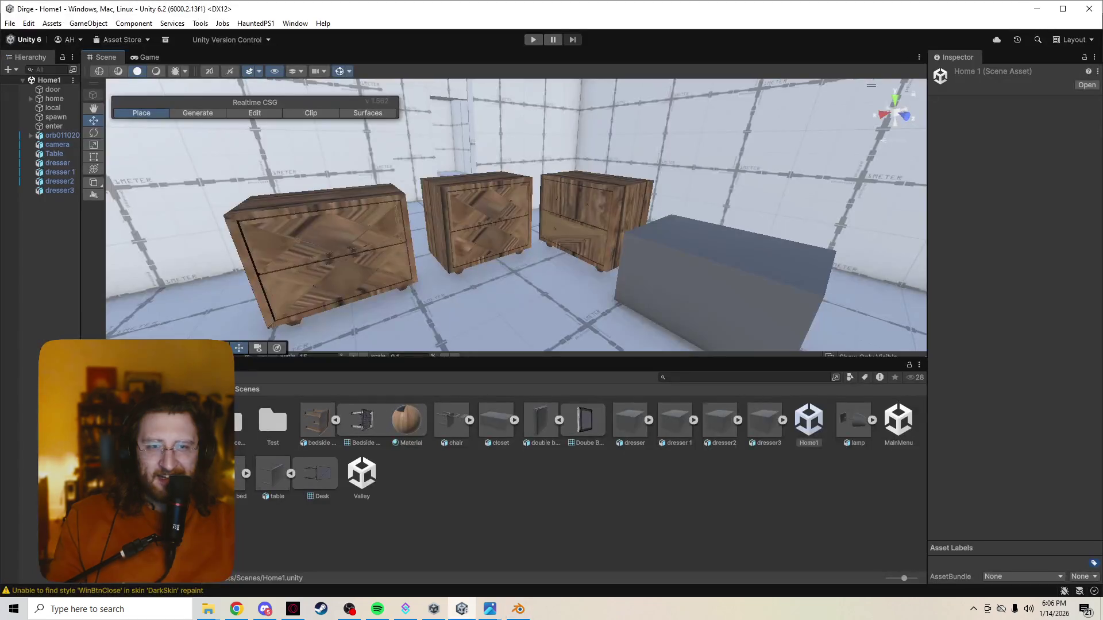
Fly the Unity scene camera to frame the three dressers, then return to Blender
right_drag(517, 216, 517, 216)
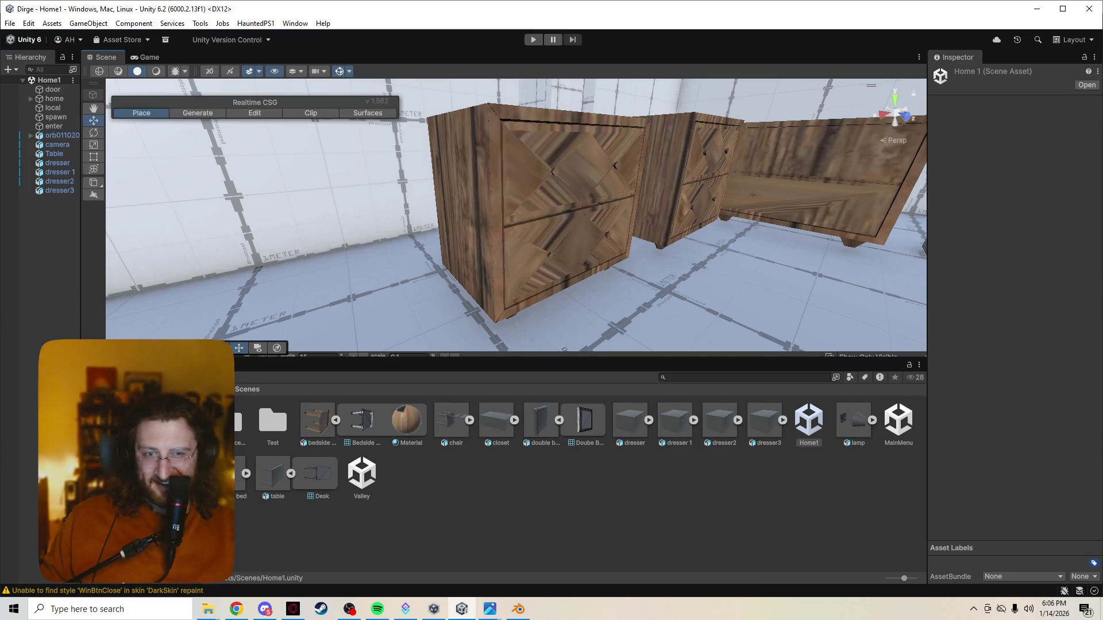
right_drag(517, 215, 504, 217)
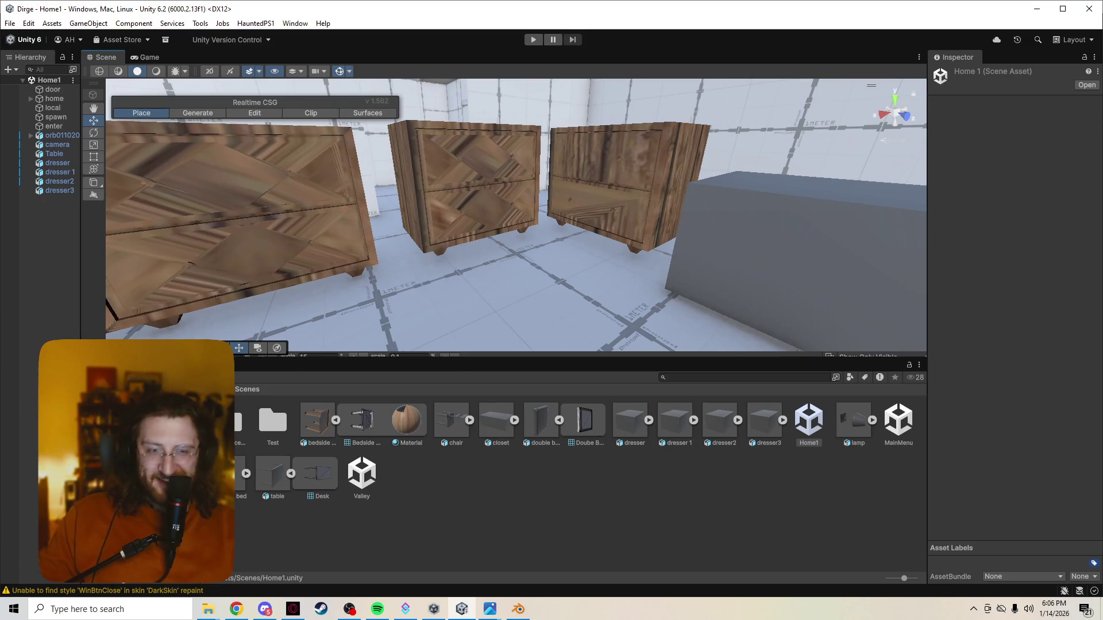
click(518, 609)
key(z)
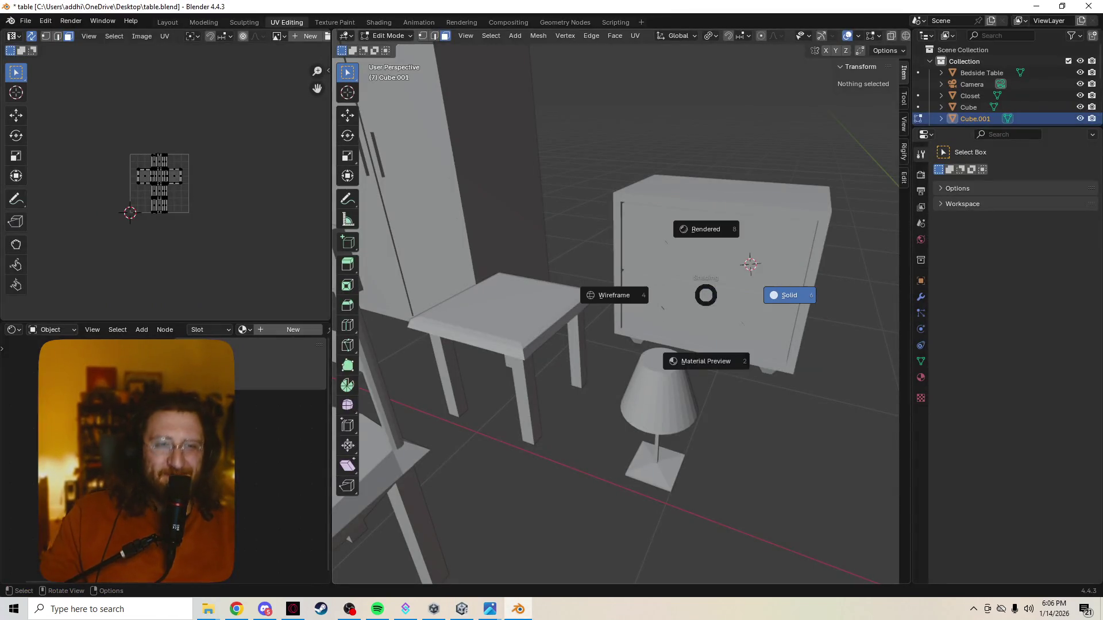
Switch the viewport to Material Preview and orbit around the wood-textured cabinet before going to Unity
click(705, 229)
middle_drag(705, 228, 603, 258)
scroll(603, 260, up, 3)
middle_drag(616, 328, 552, 345)
mouse_move(443, 417)
middle_down()
mouse_move(502, 329)
mouse_move(517, 324)
middle_up()
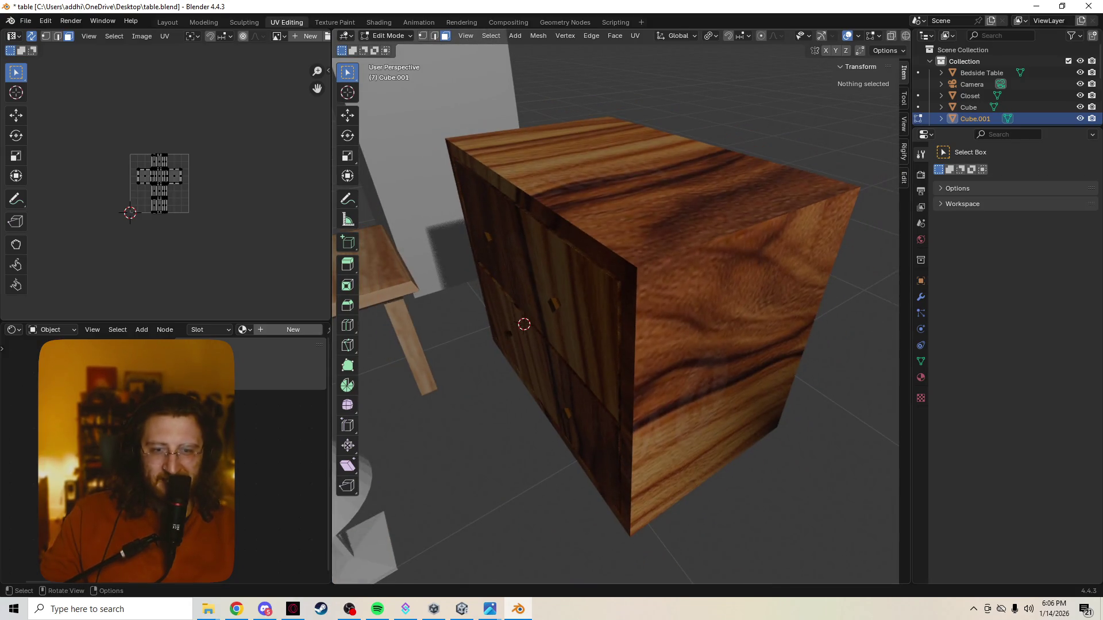
click(463, 609)
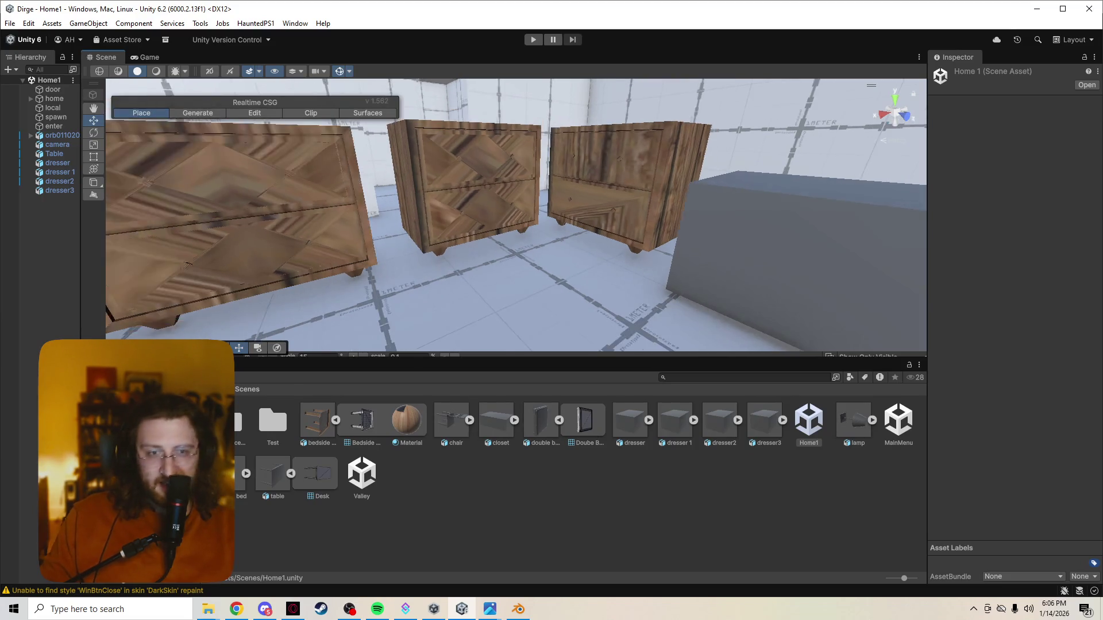
Fly the Unity Scene camera around the textured dressers, then return to Blender
right_drag(518, 215, 517, 216)
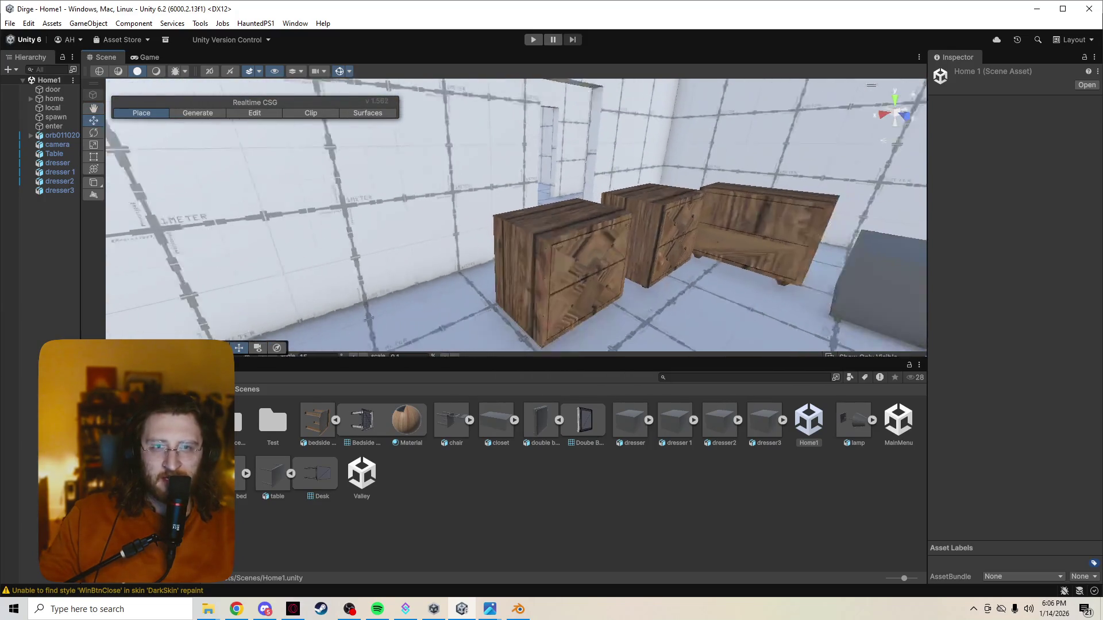
click(518, 609)
scroll(616, 310, down, 8)
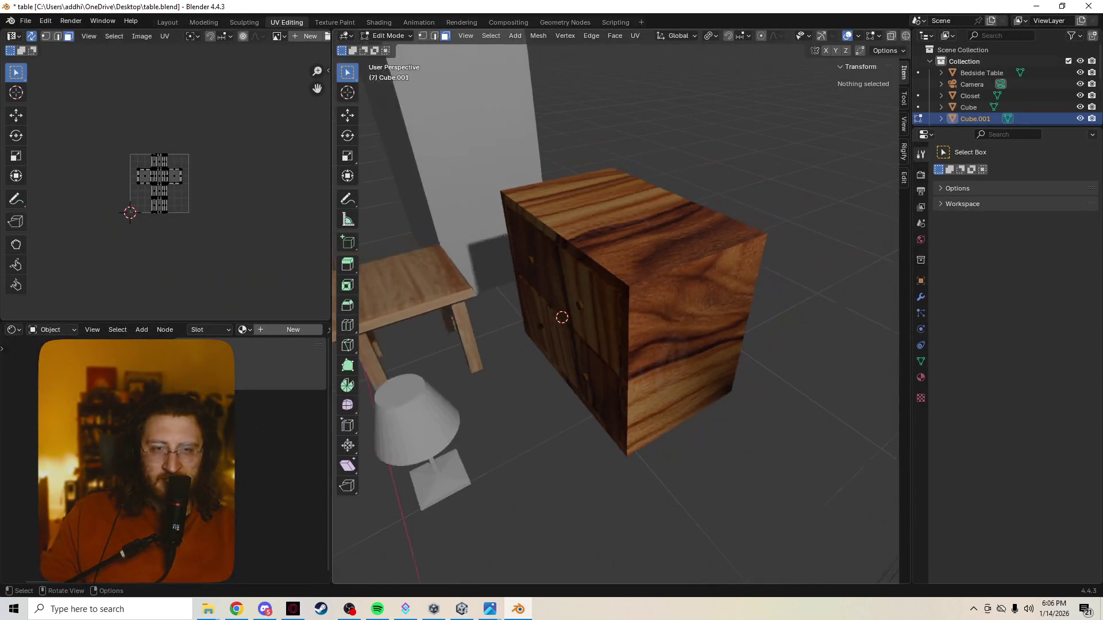
Return the viewport to Solid shading and select the dresser in Object Mode
mouse_move(616, 311)
middle_down()
mouse_move(656, 328)
mouse_move(655, 346)
middle_up()
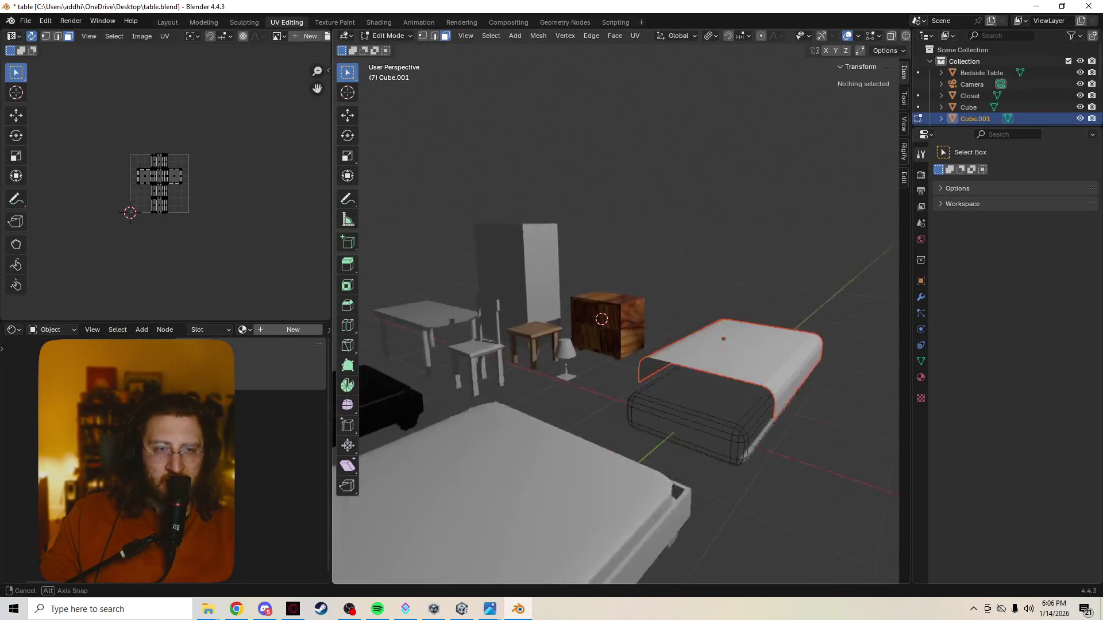
key(z)
click(721, 363)
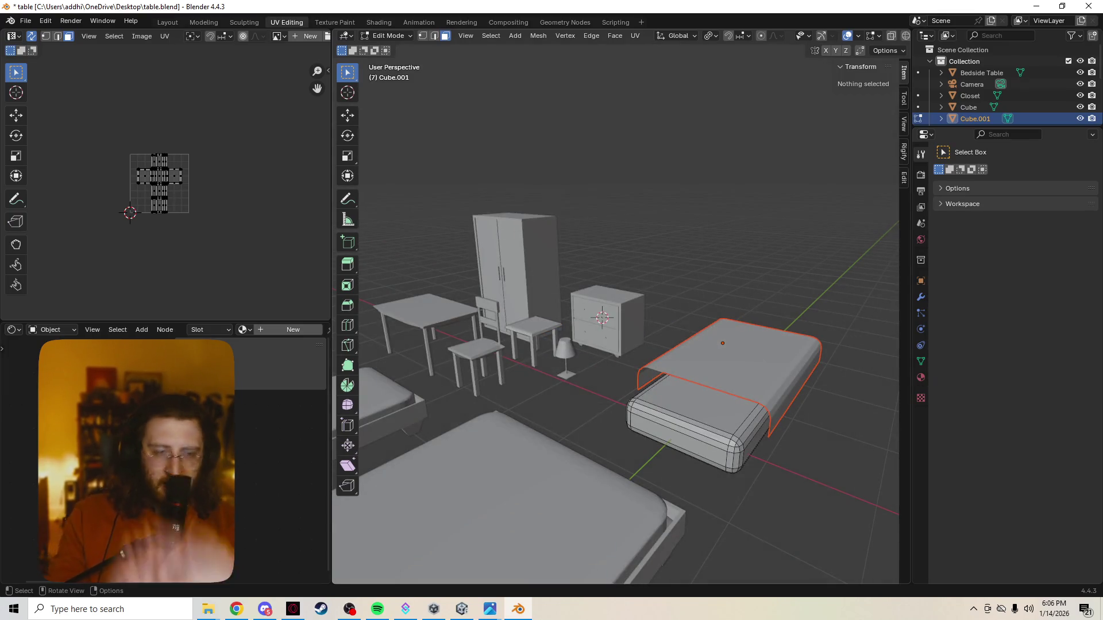
scroll(616, 319, up, 4)
mouse_move(617, 319)
middle_down()
mouse_move(638, 310)
mouse_move(621, 315)
mouse_move(560, 259)
middle_up()
scroll(616, 320, up, 5)
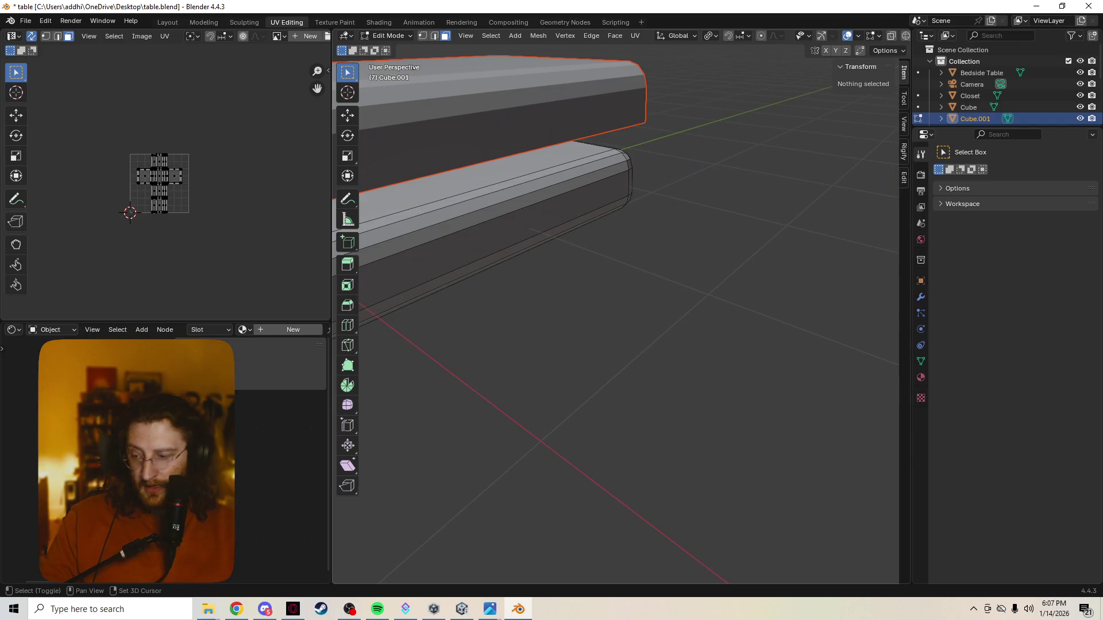
scroll(616, 319, down, 3)
middle_drag(617, 319, 603, 363)
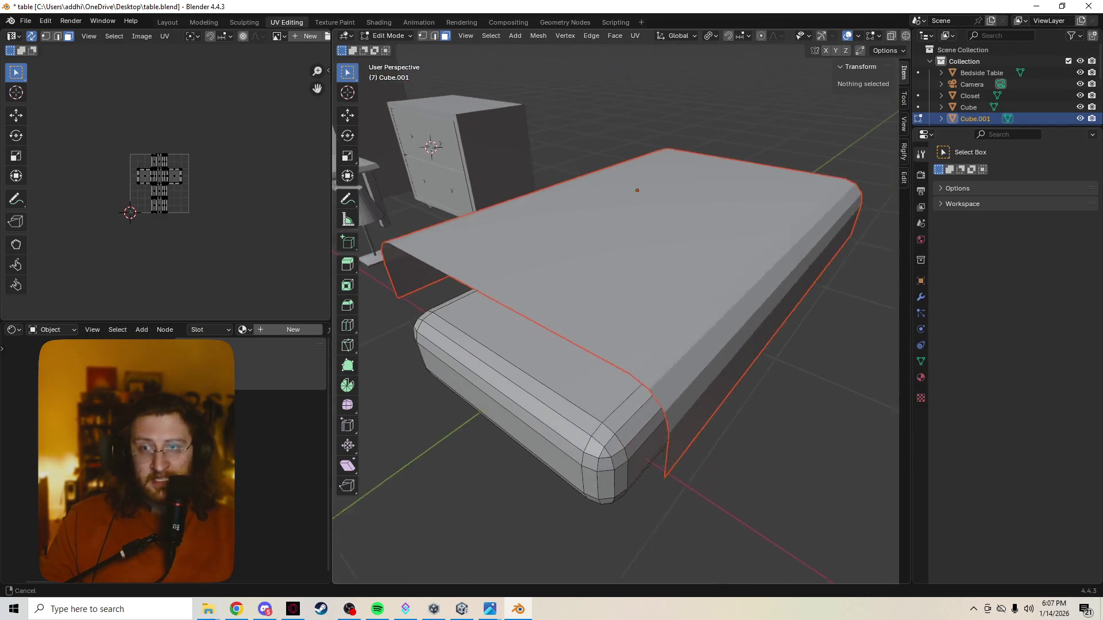
key(Tab)
click(465, 164)
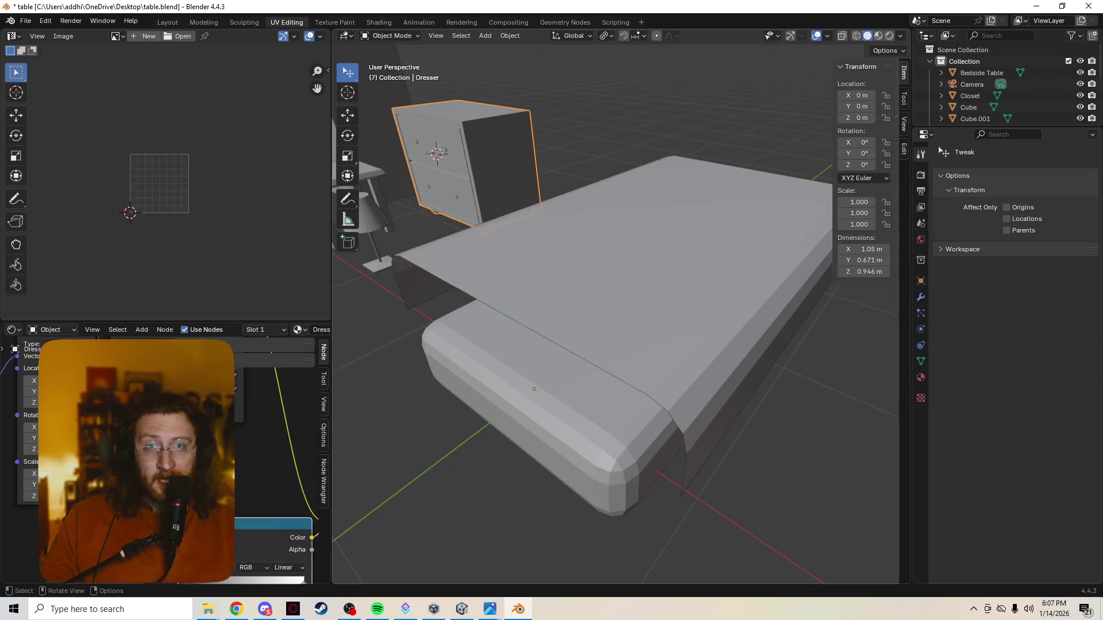
Change the side editor to the UV Editor and centre the dresser in view
click(14, 35)
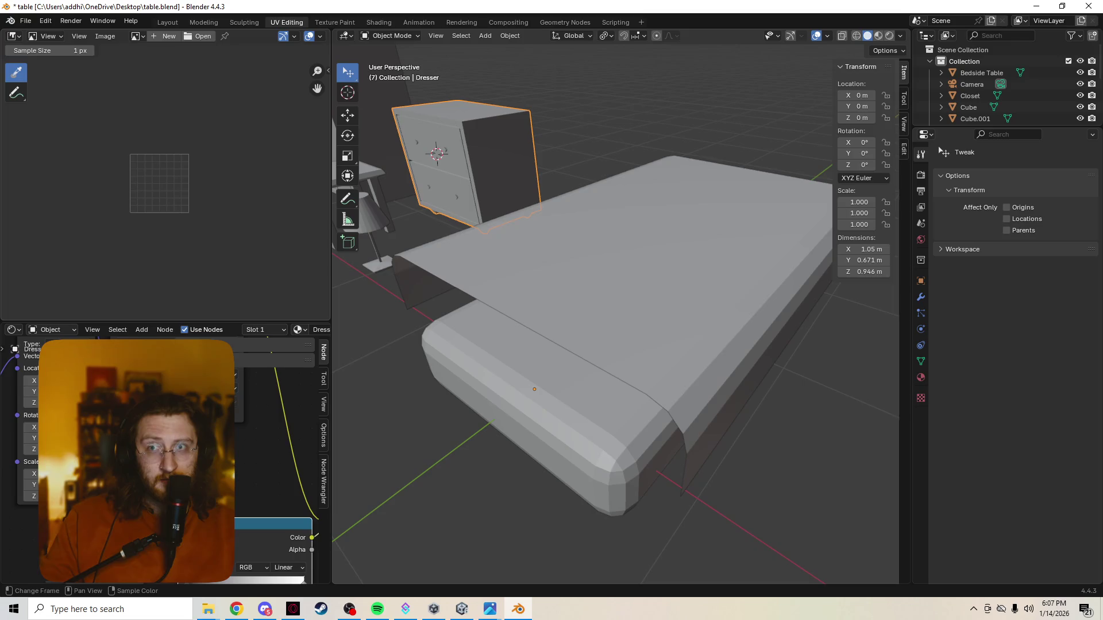
click(14, 36)
click(51, 92)
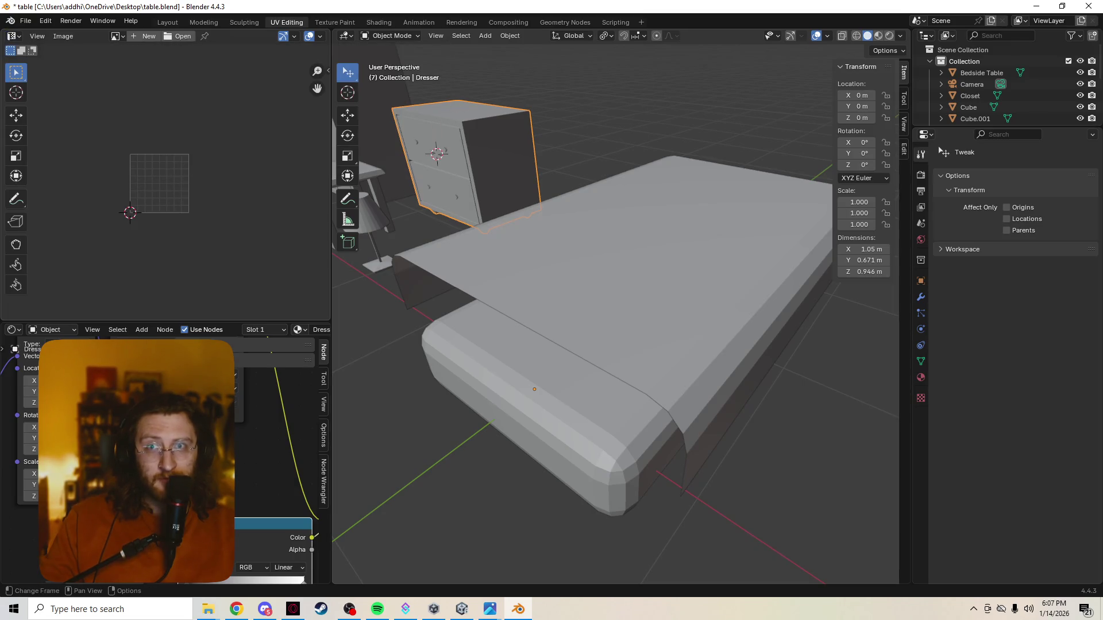
key(Tab)
key(Tab)
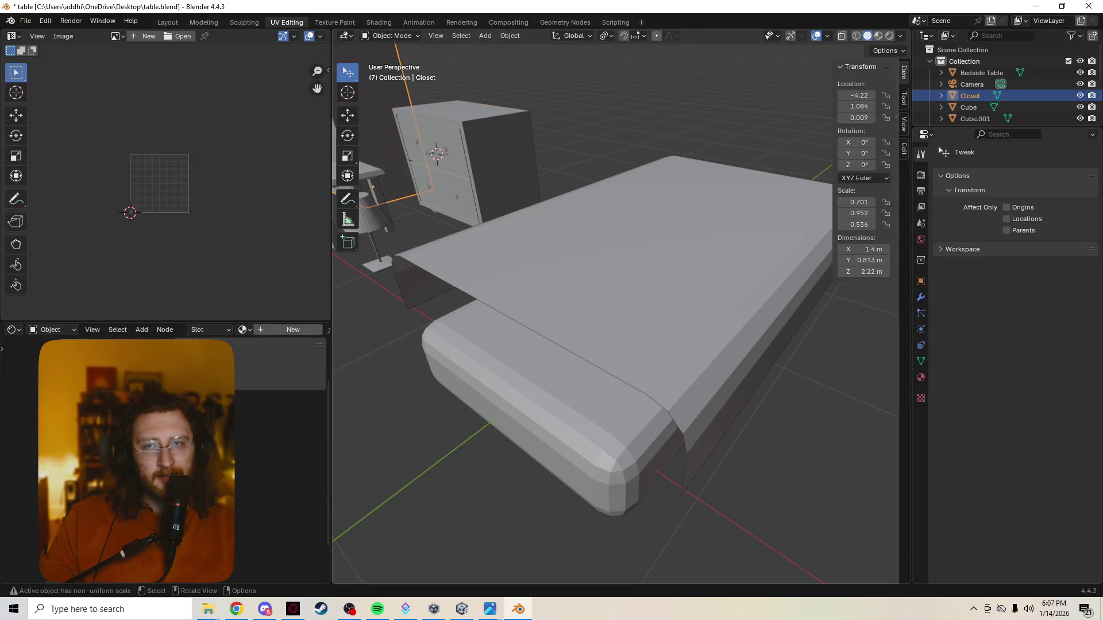
shift+middle_drag(595, 259, 687, 381)
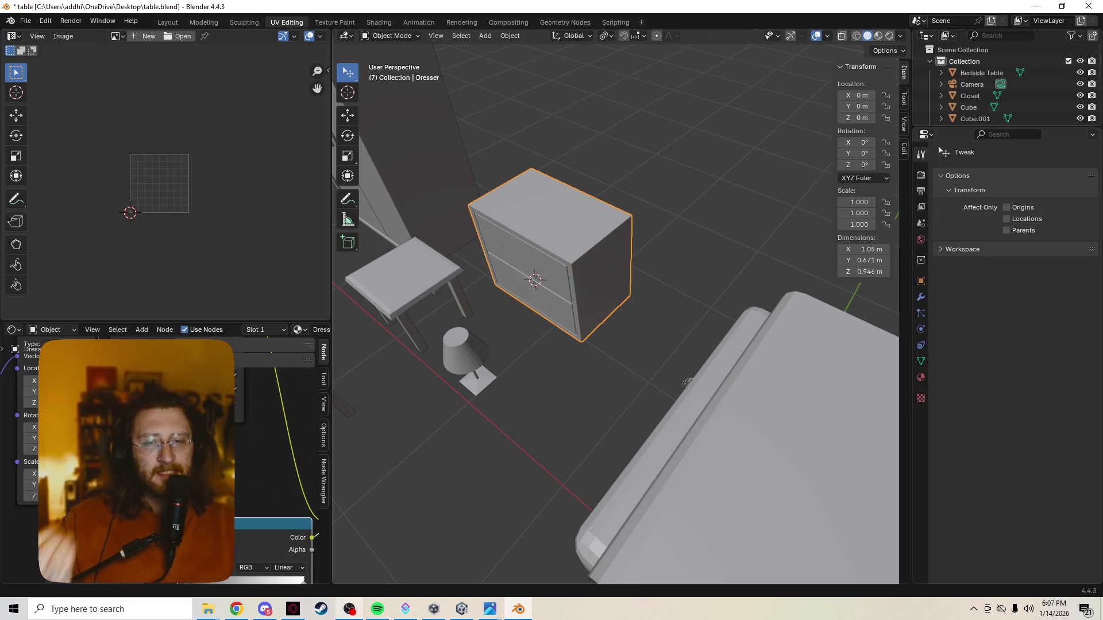
Switch to OBS Studio and open the shared bed-with-sheet Streamable link from chat
click(349, 609)
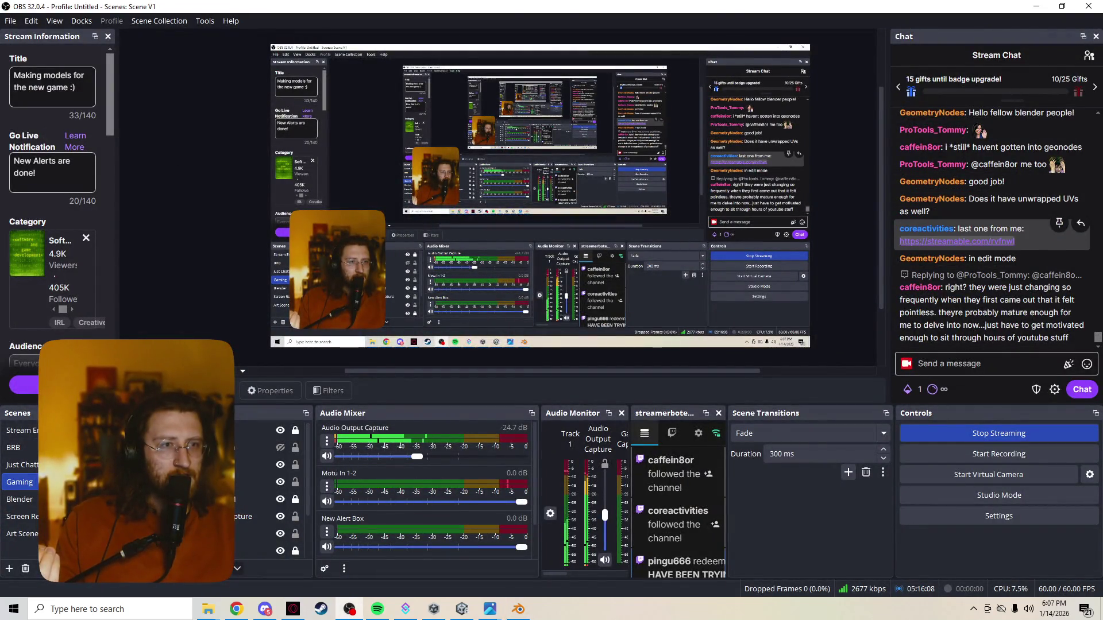
click(956, 242)
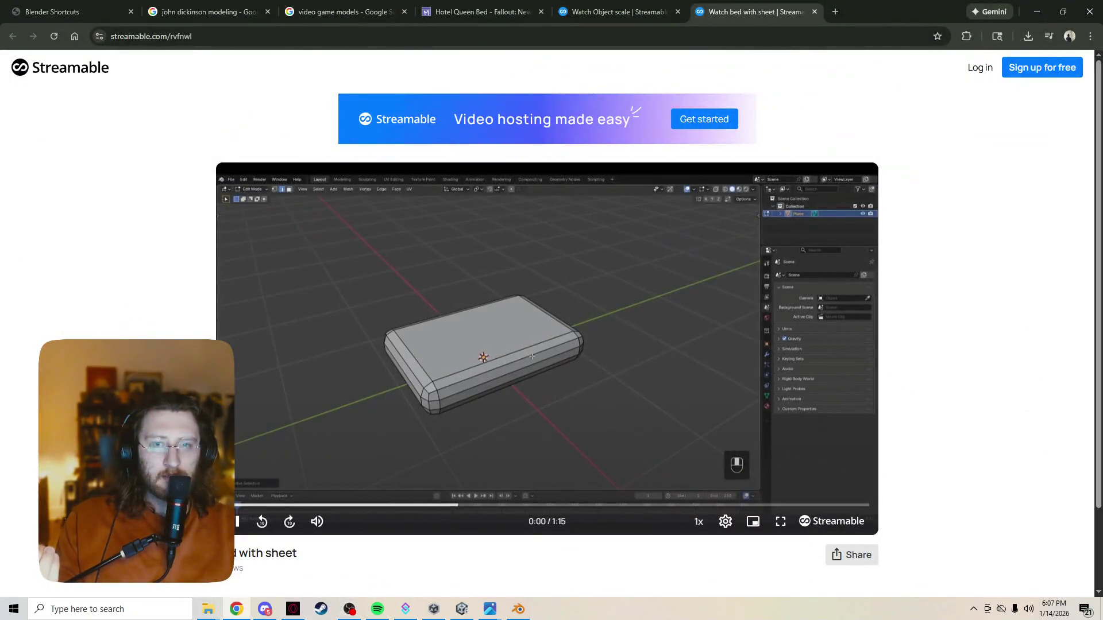
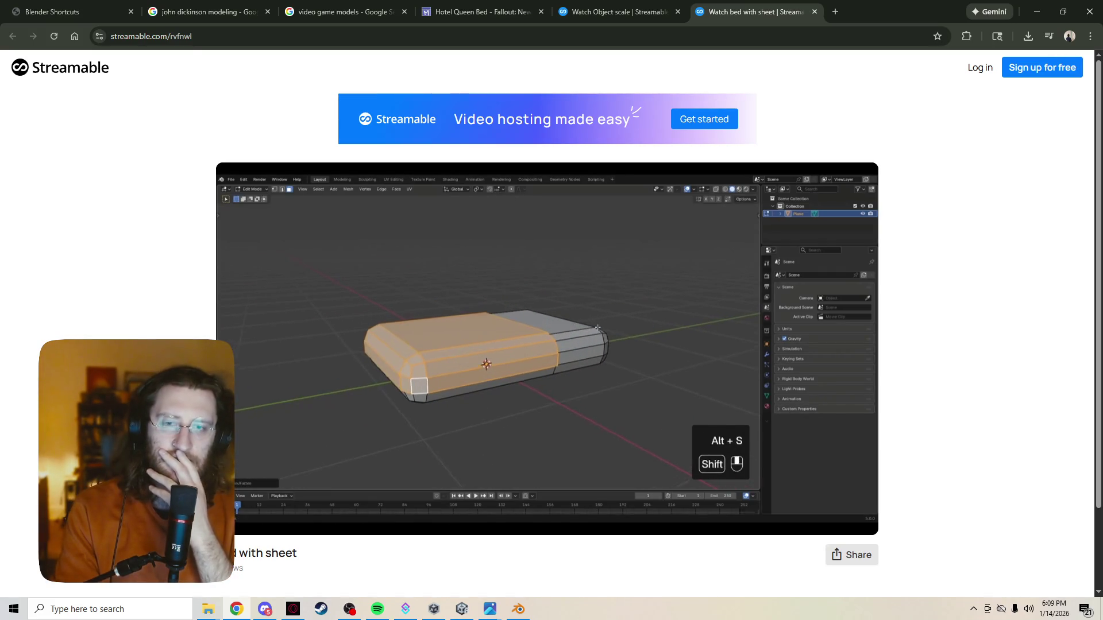
Pause the bed-with-sheet reference video at 0:16 and switch back to Blender
click(483, 354)
key(alt+Tab)
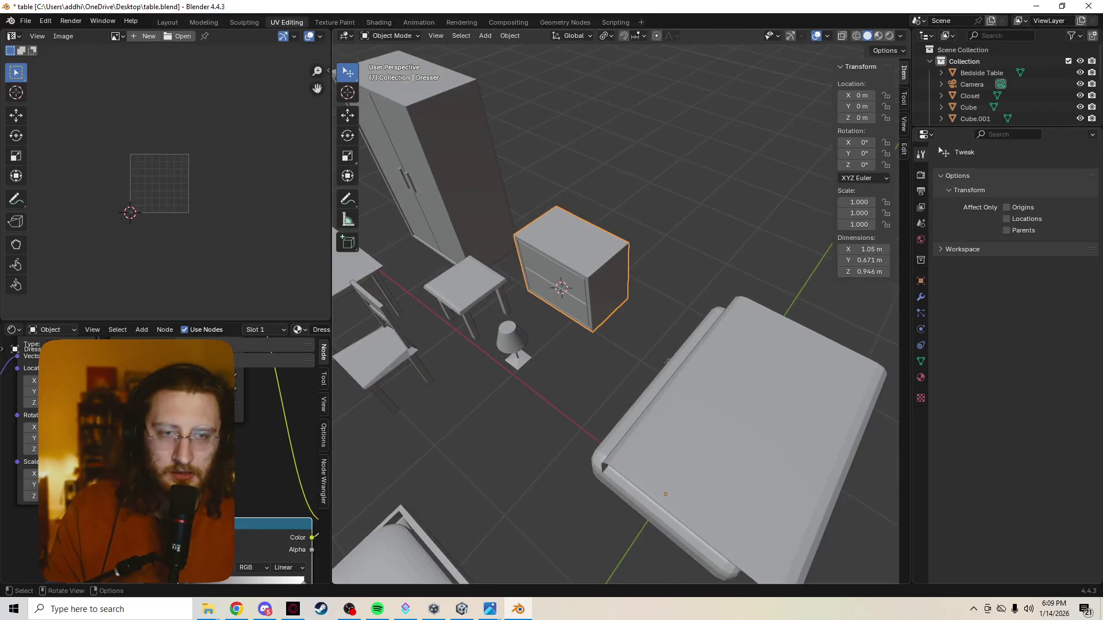
Inspect the bed mesh Cube.001 in Edit Mode, selecting all of it and then deselecting
middle_drag(687, 382, 603, 379)
click(440, 199)
key(Tab)
key(alt+q)
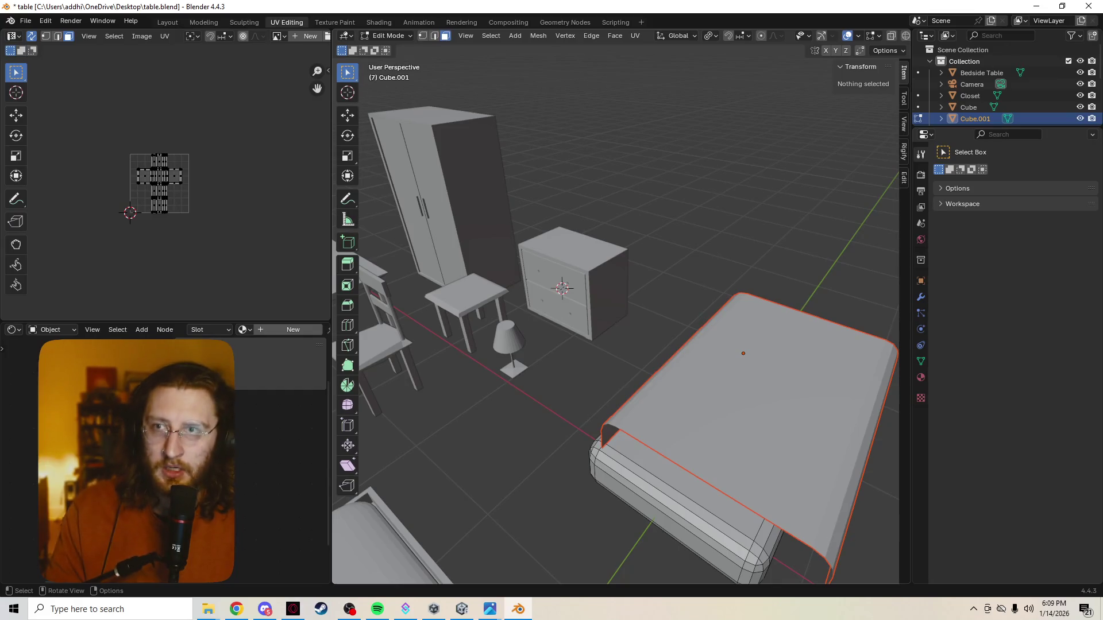
key(Tab)
key(Tab)
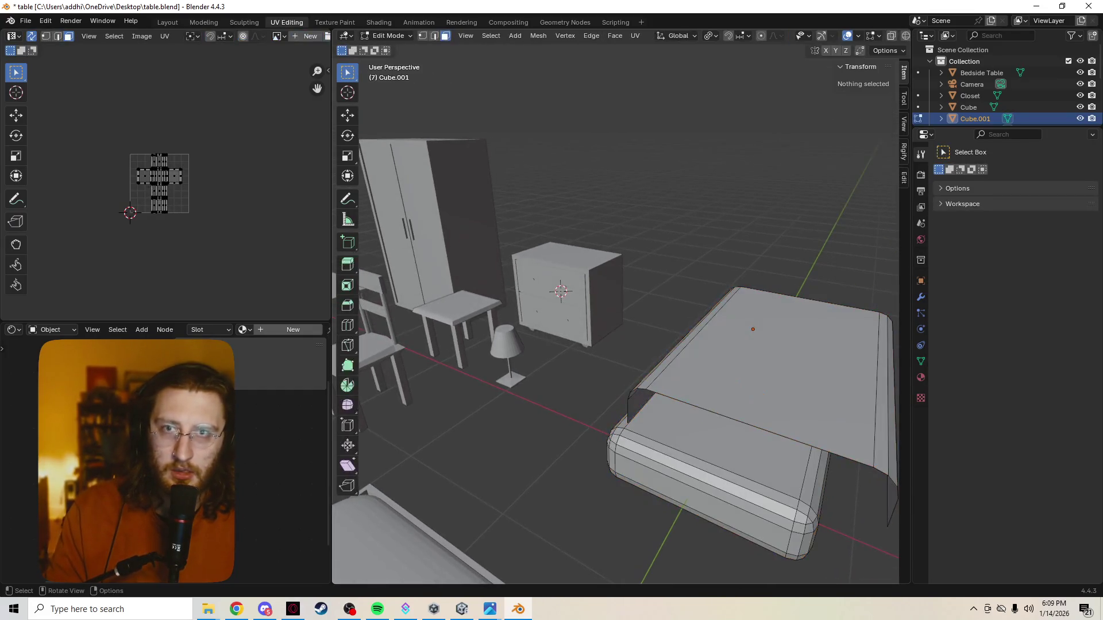
click(707, 479)
key(a)
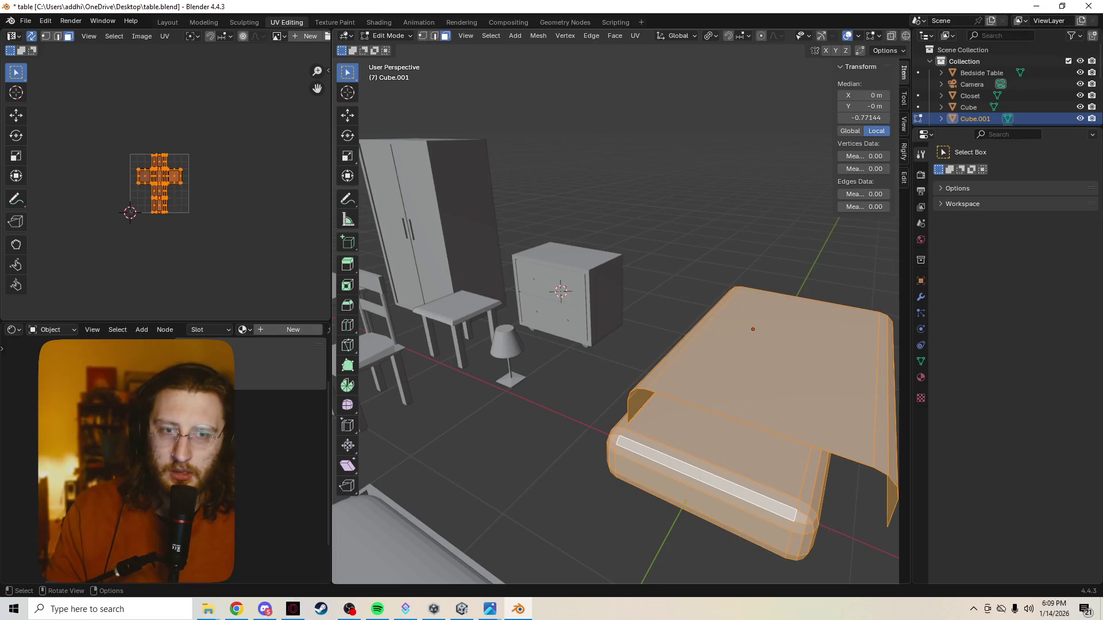
key(alt+a)
Return to Object Mode and switch mesh editing over to the Dresser to show its UV layout
key(Tab)
click(564, 302)
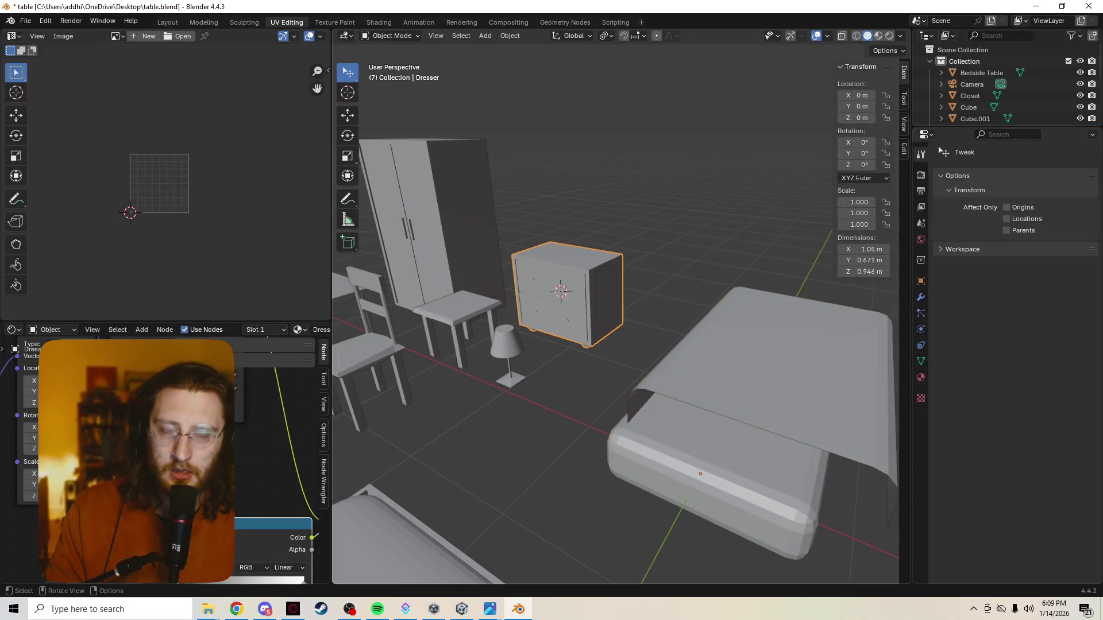
click(733, 388)
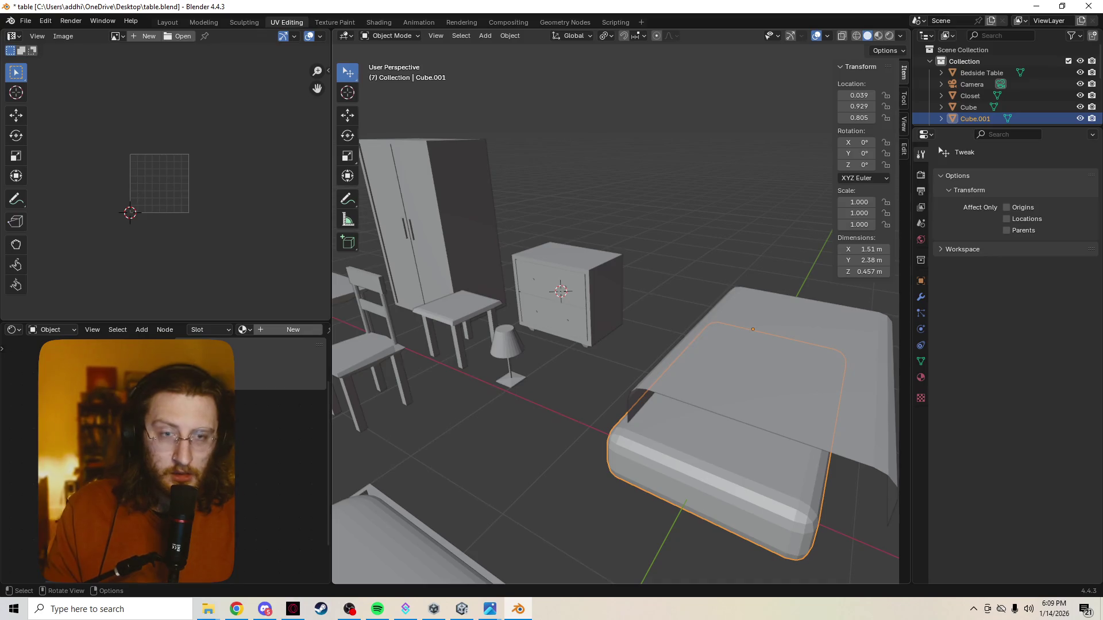
key(Tab)
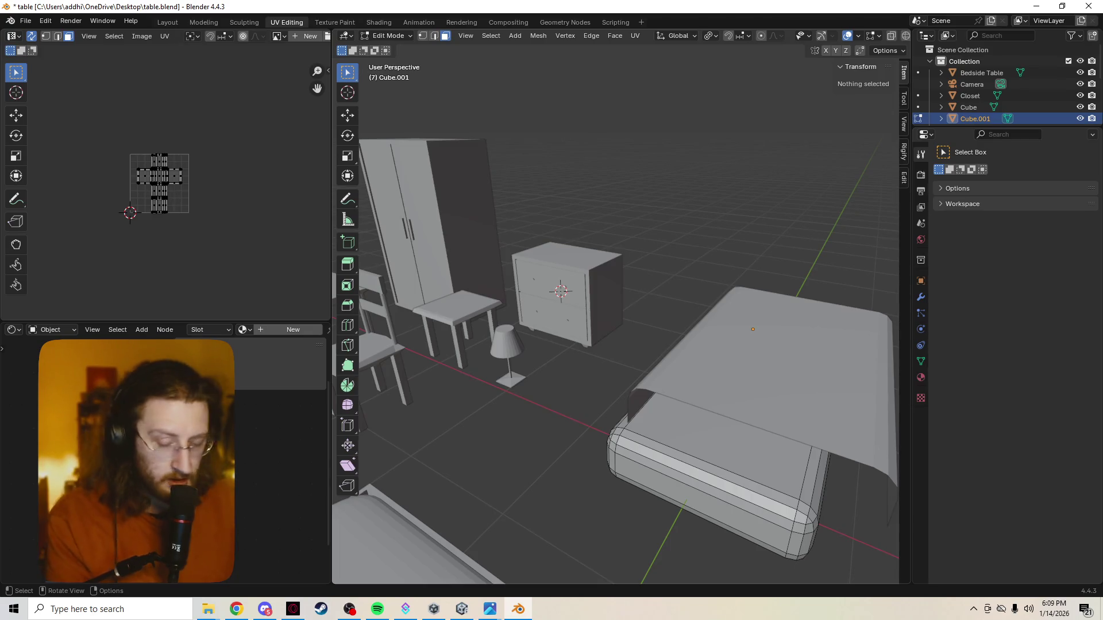
key(alt)
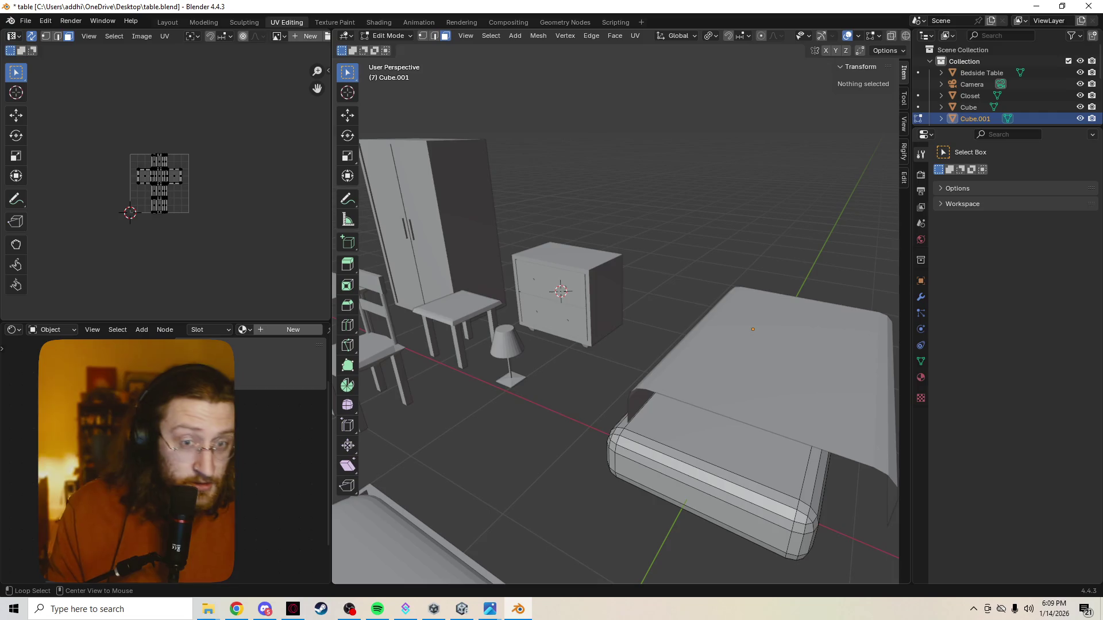
key(alt+q)
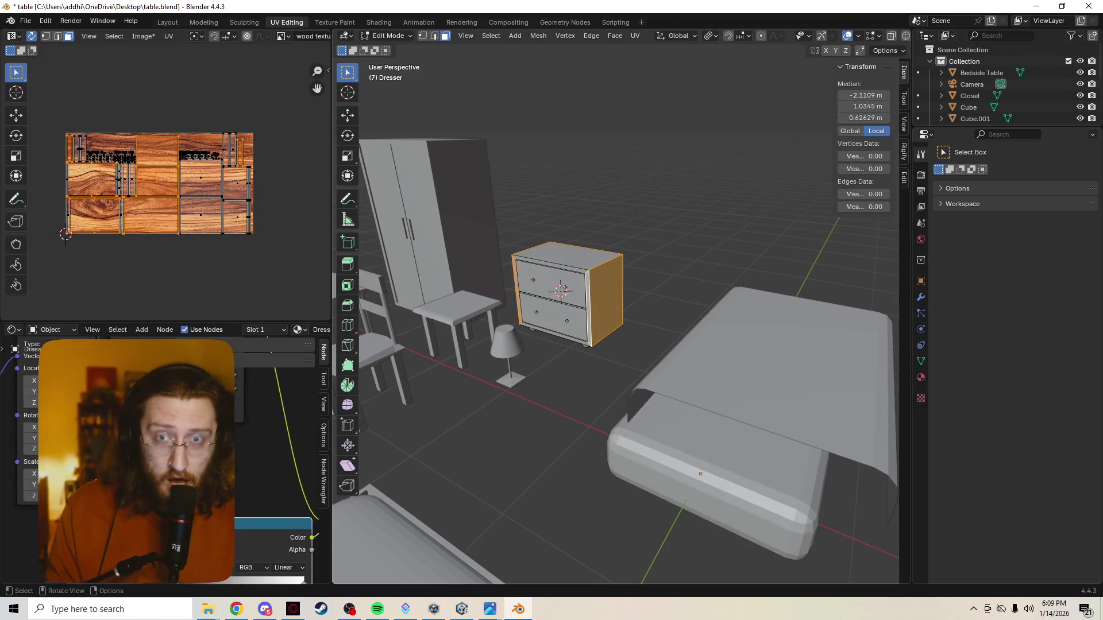
scroll(746, 462, up, 1)
scroll(746, 462, up, 1)
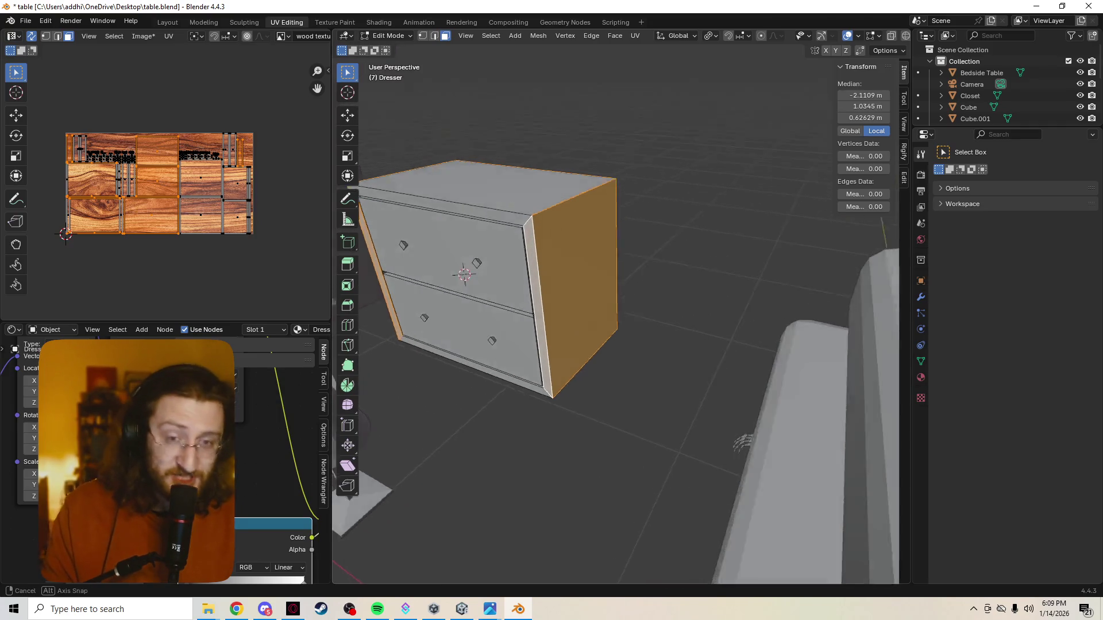
shift+middle_drag(746, 461, 830, 470)
scroll(830, 470, up, 1)
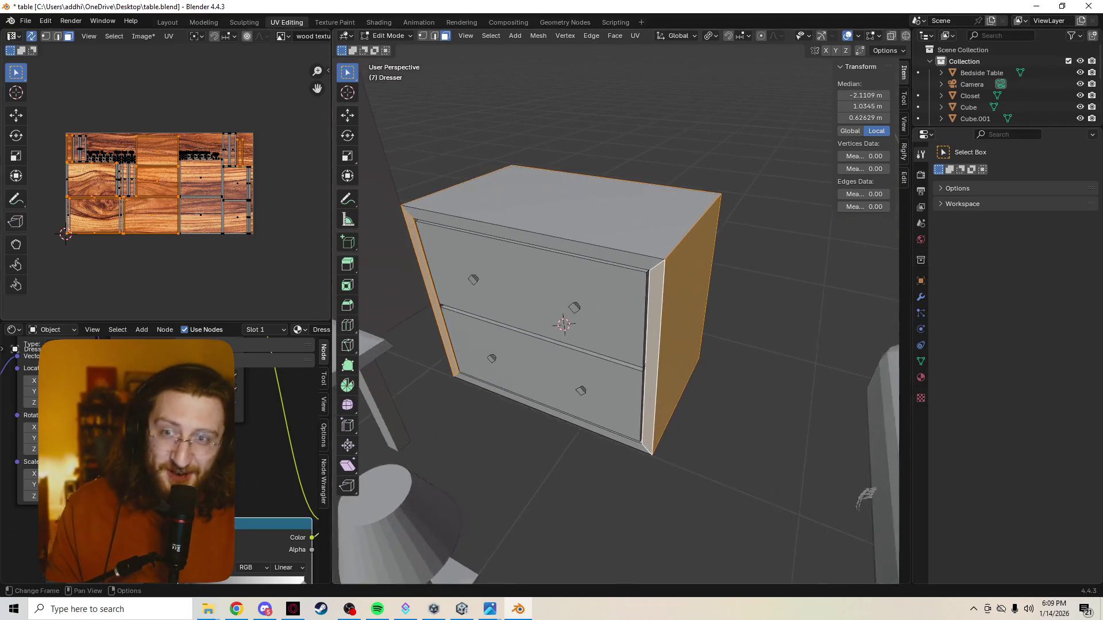
scroll(160, 183, up, 1)
scroll(159, 183, up, 1)
scroll(160, 183, down, 2)
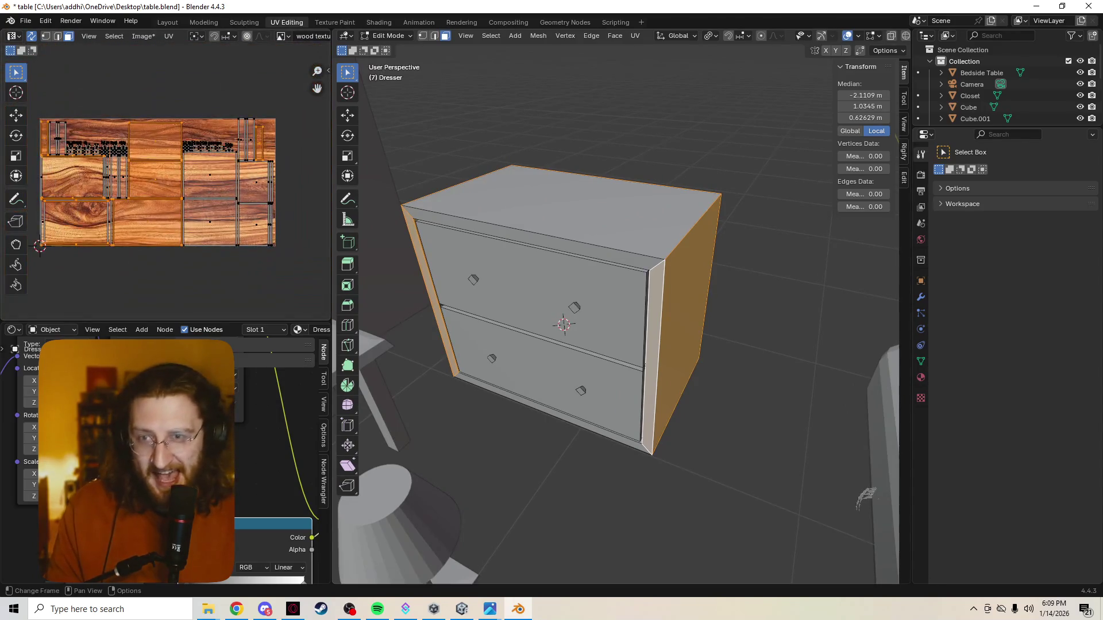
scroll(173, 190, up, 1)
middle_drag(864, 497, 758, 457)
scroll(616, 328, down, 3)
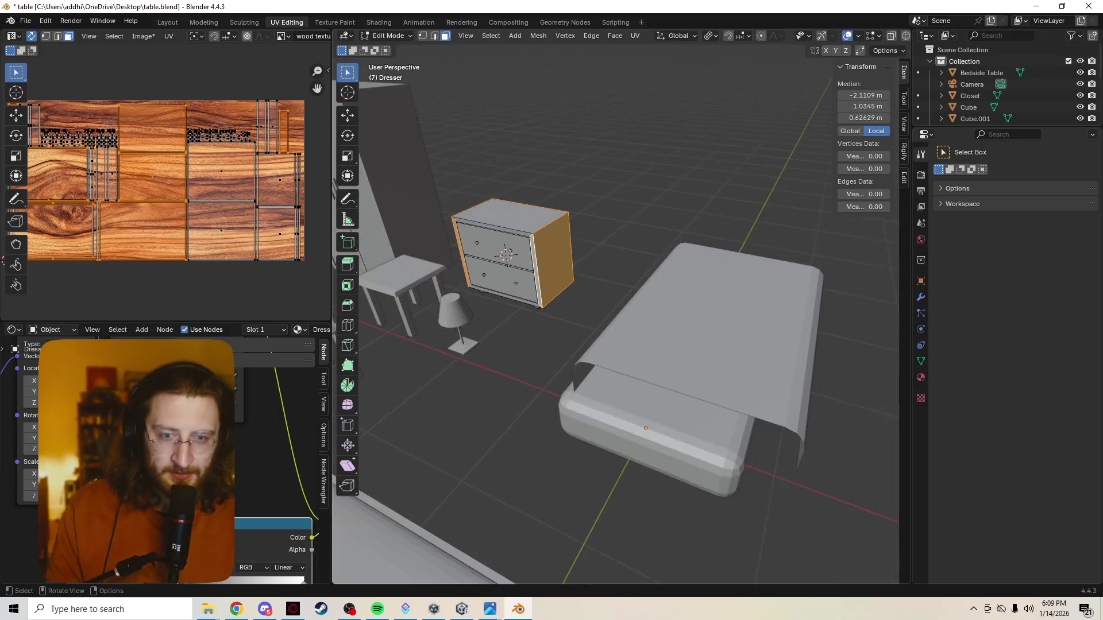
key(Tab)
Edit the bed mesh Cube.001, select the blanket part and hide it to isolate the mattress
click(689, 310)
key(Tab)
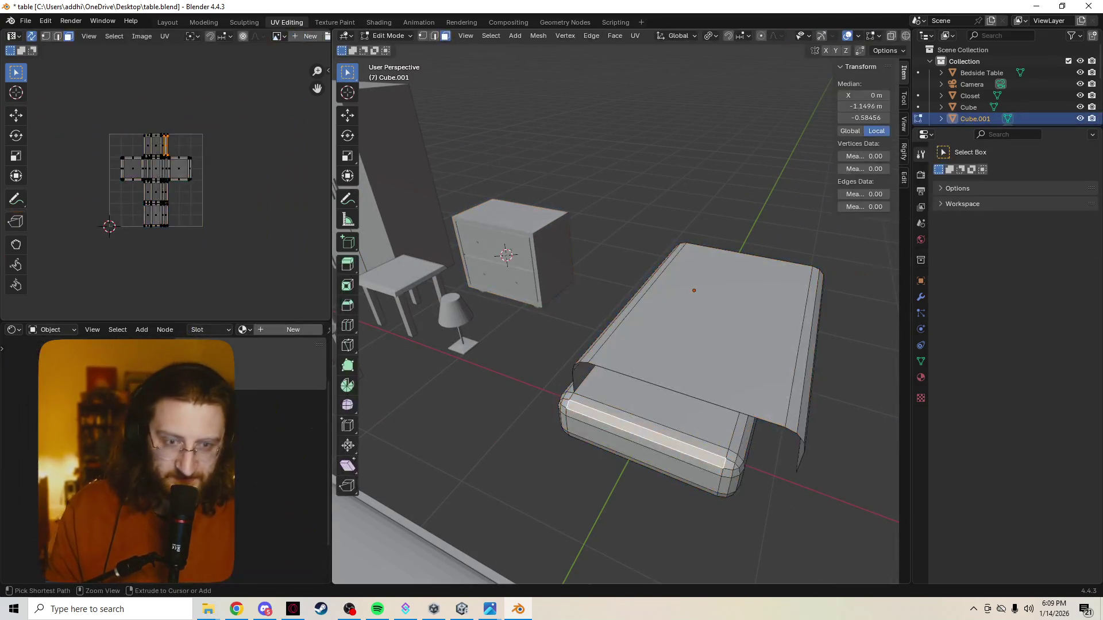
key(ctrl+z)
key(ctrl+z)
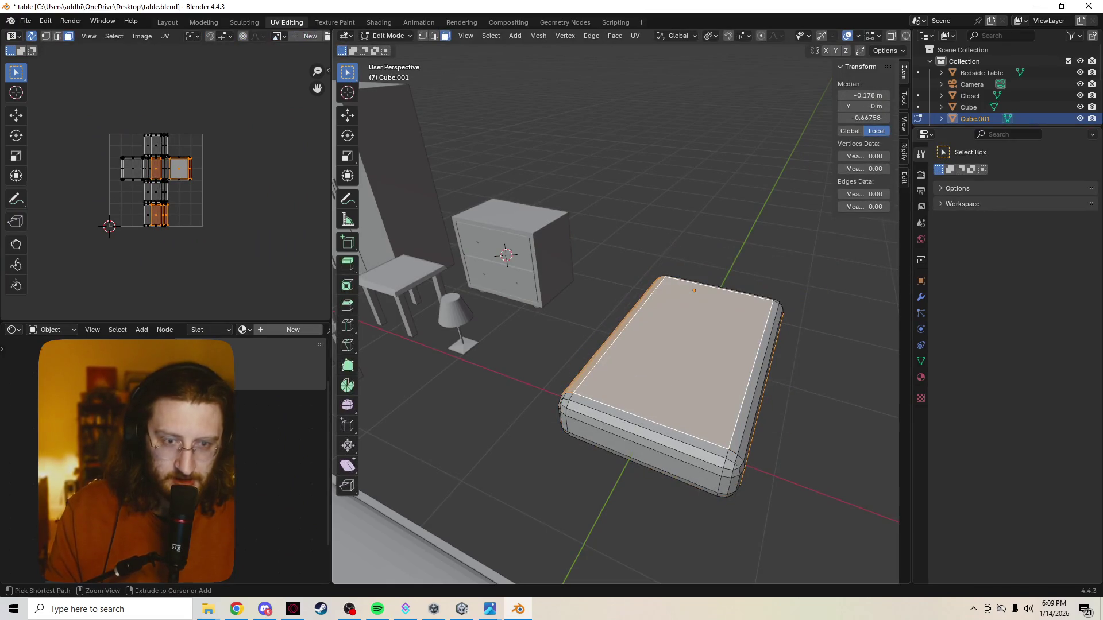
key(ctrl+z)
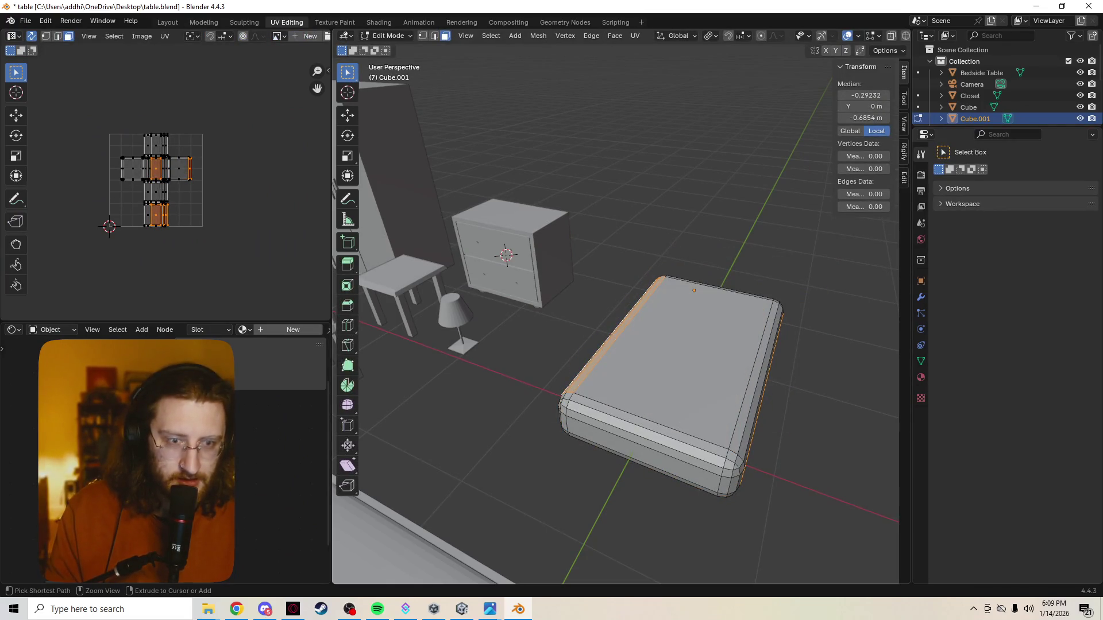
Start a loop cut on the mattress from above and cancel it
mouse_move(616, 345)
middle_down()
mouse_move(595, 327)
mouse_move(638, 336)
mouse_move(620, 379)
middle_up()
key(ctrl+z)
click(347, 325)
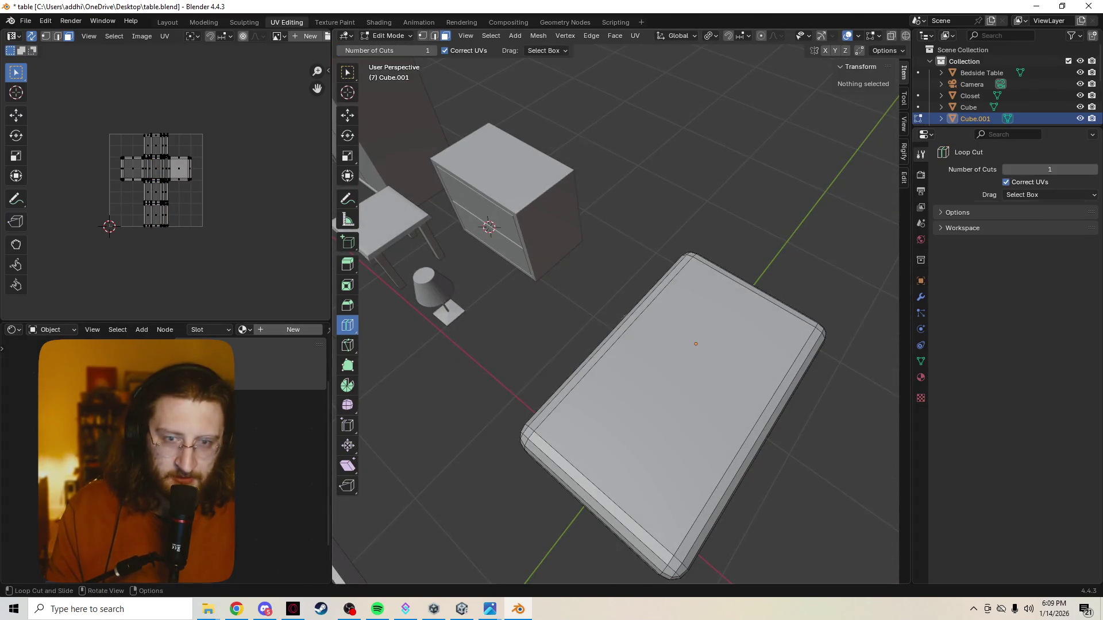
key(ctrl+r)
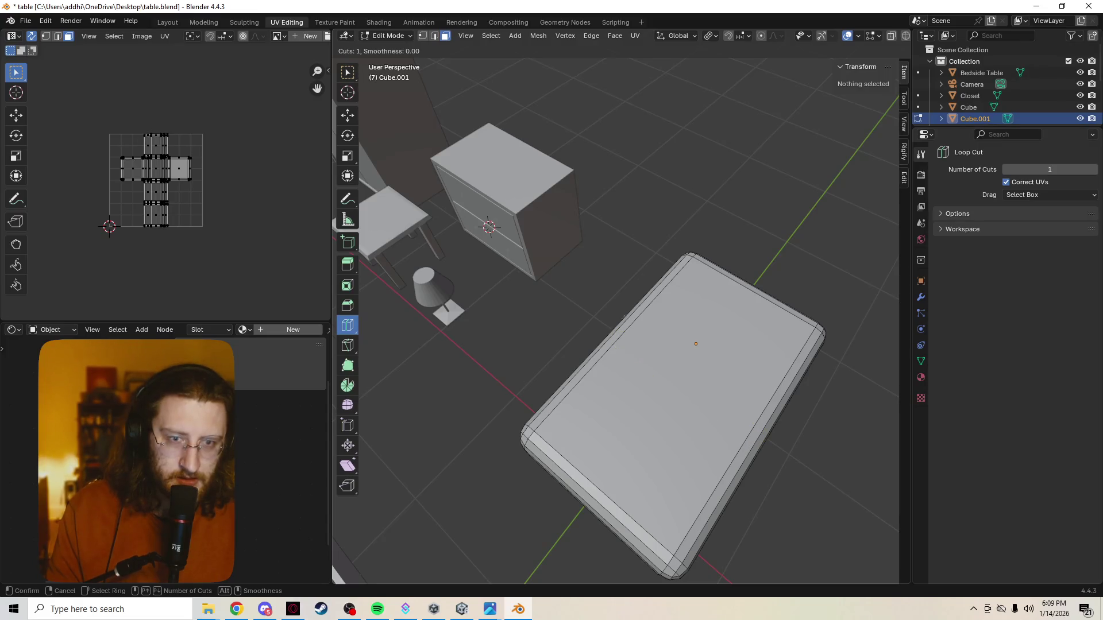
key(Escape)
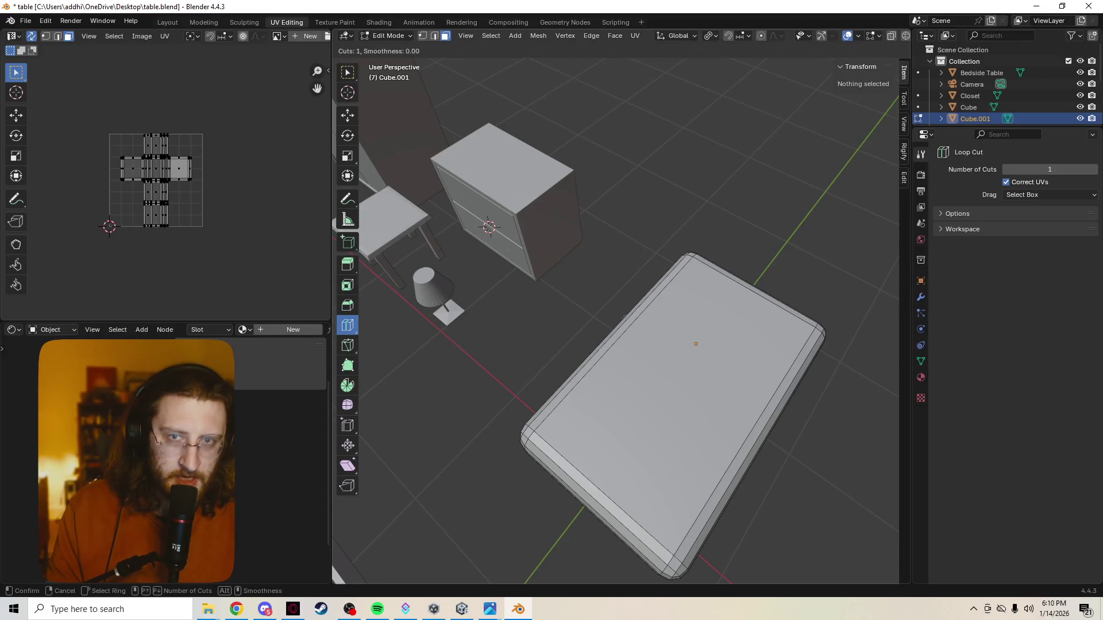
middle_drag(624, 317, 623, 259)
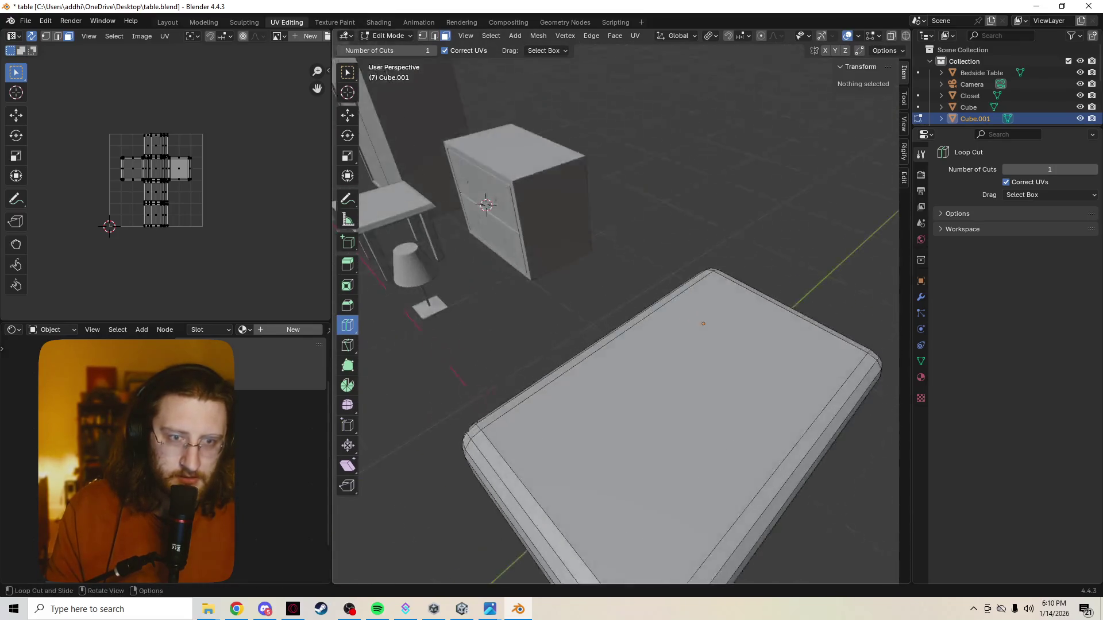
middle_drag(645, 190, 685, 320)
Cut one lengthwise edge loop across the mattress and slide it slightly off-centre
key(Tab)
key(Tab)
key(Tab)
key(Tab)
key(ctrl+r)
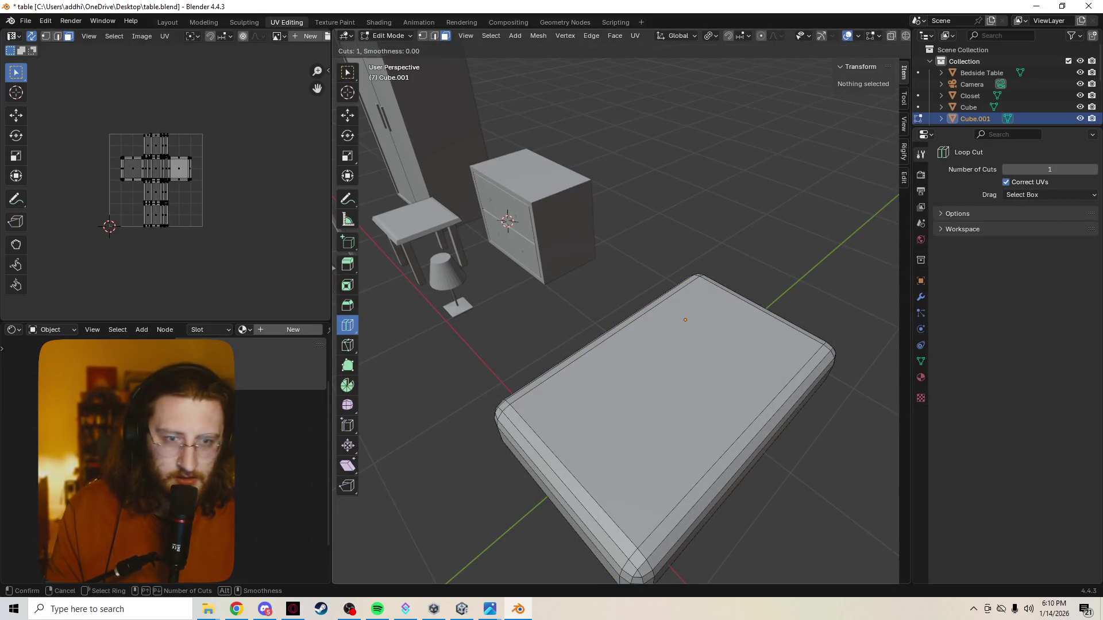
click(638, 321)
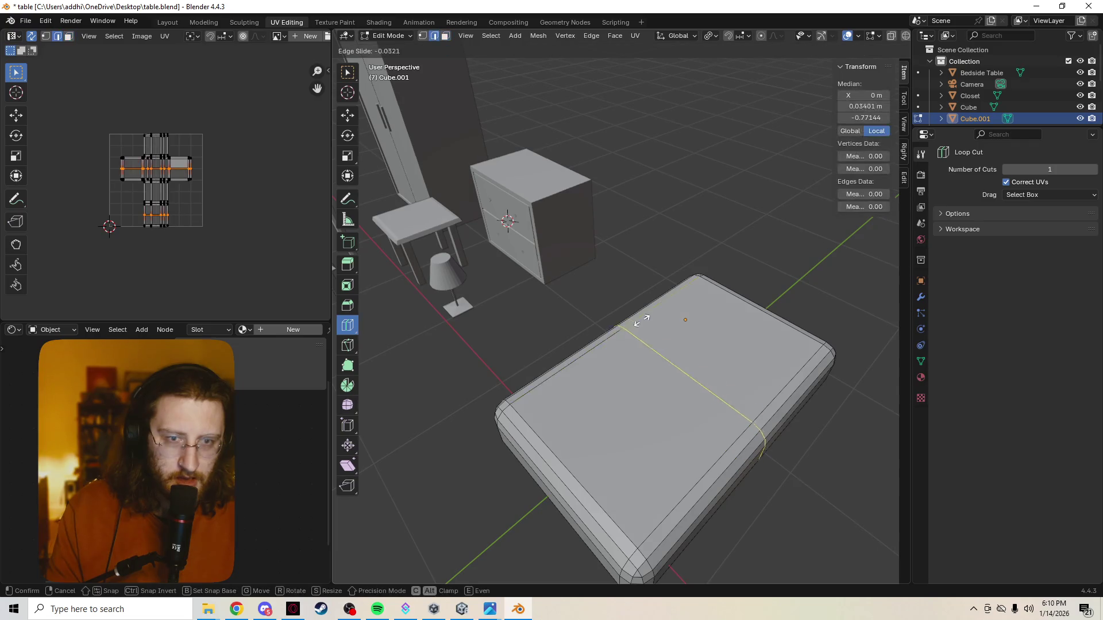
click(675, 324)
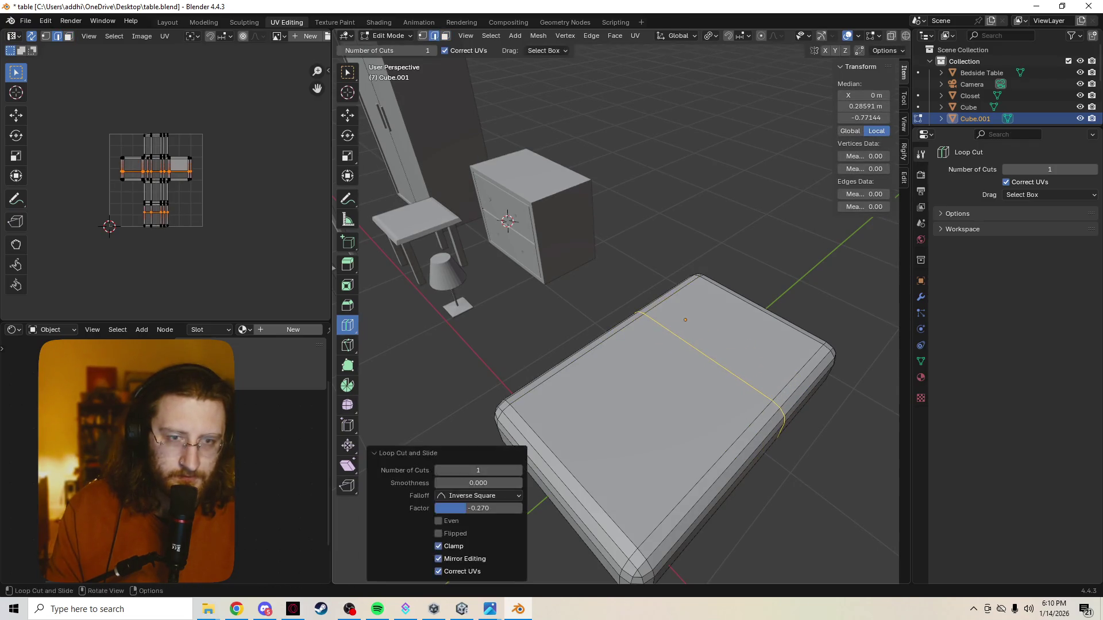
middle_drag(603, 302, 638, 293)
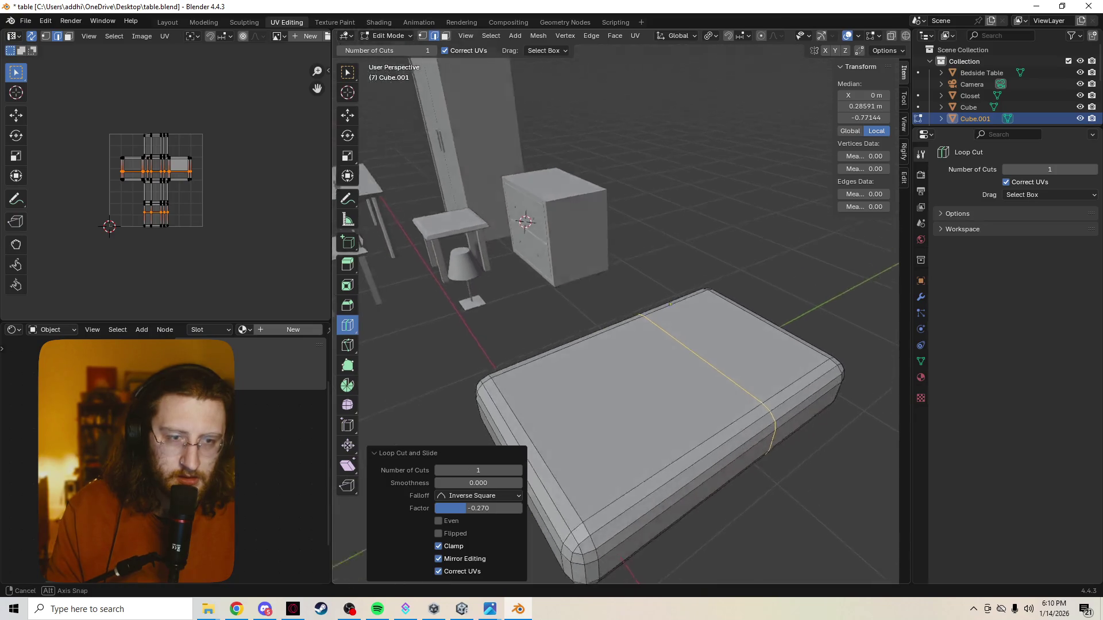
key(w)
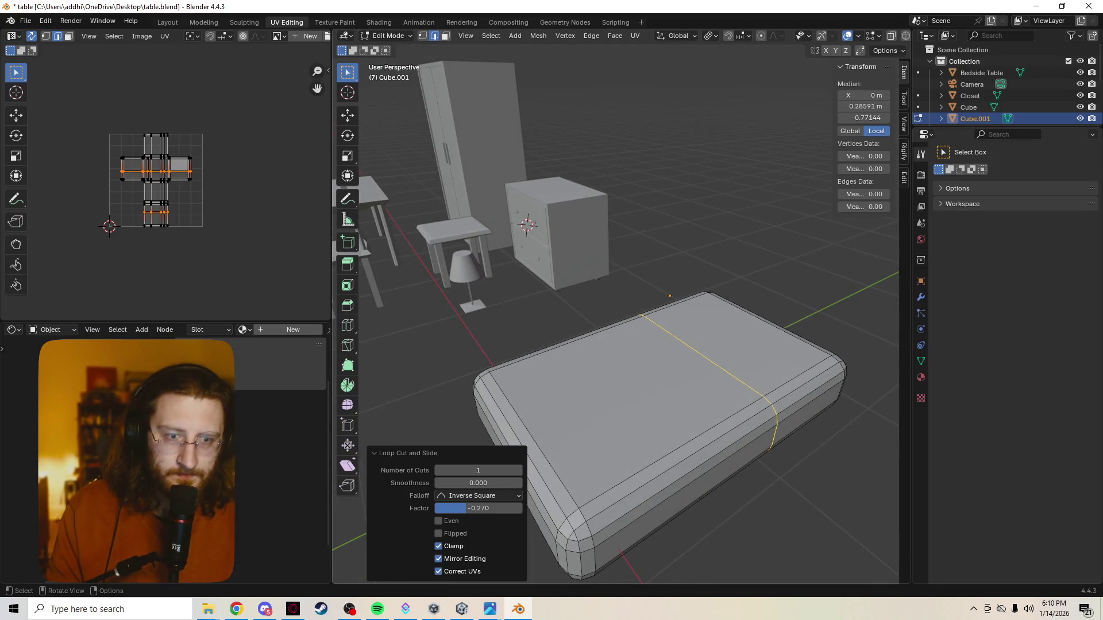
Pick individual end and long side faces of the mattress, refining the selection
drag(564, 372, 715, 476)
middle_drag(716, 476, 750, 465)
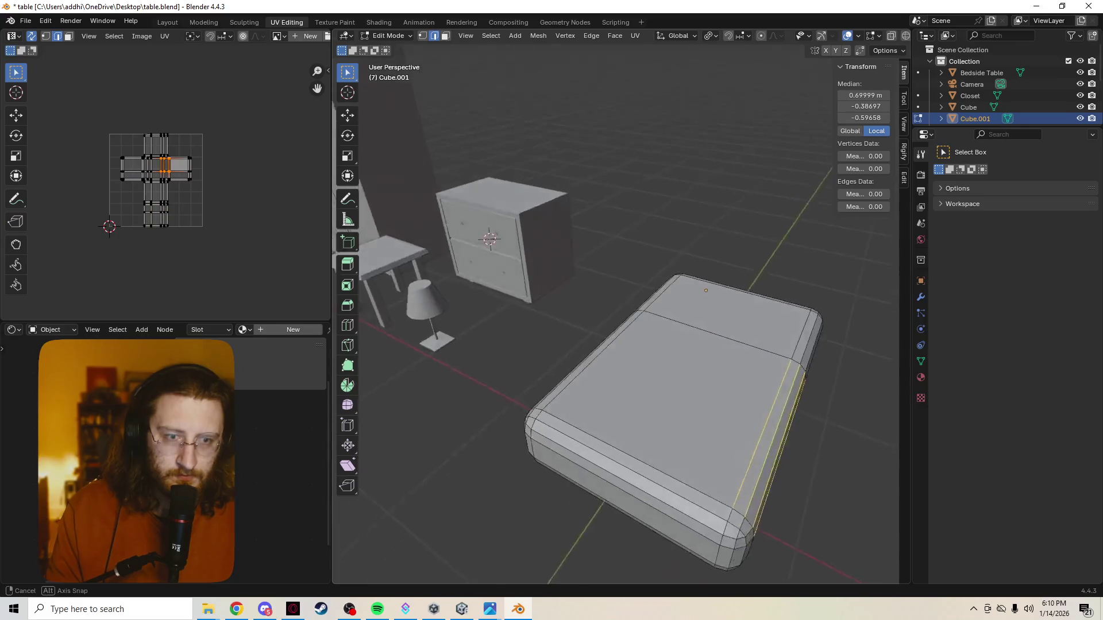
key(alt+a)
middle_drag(620, 345, 655, 336)
click(603, 440)
middle_drag(603, 440, 637, 413)
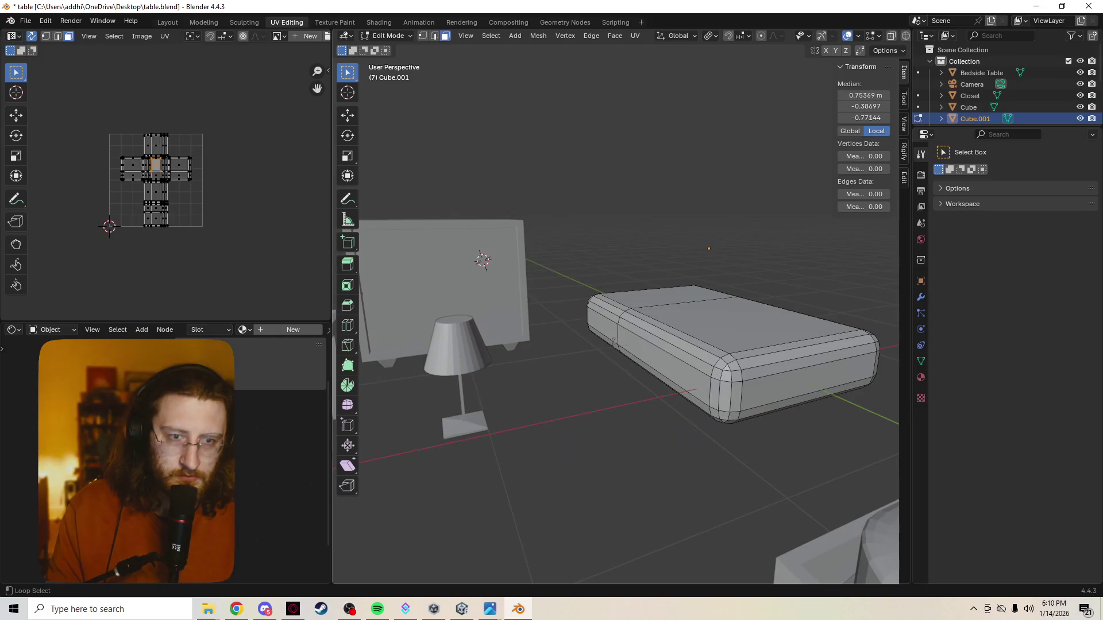
alt+click(614, 342)
click(613, 342)
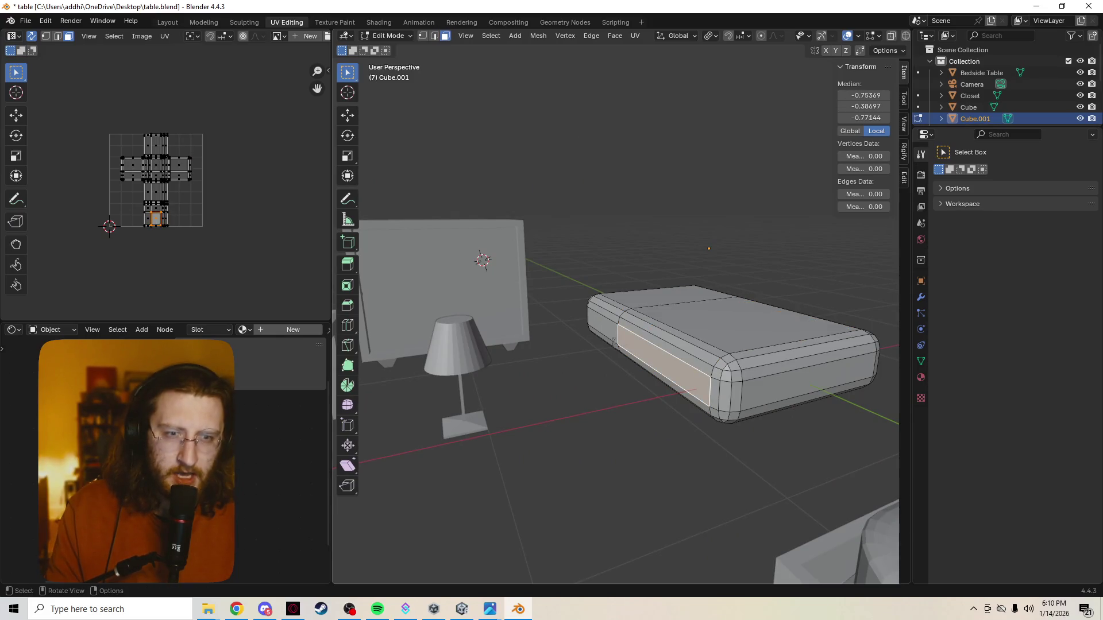
middle_drag(614, 342, 569, 363)
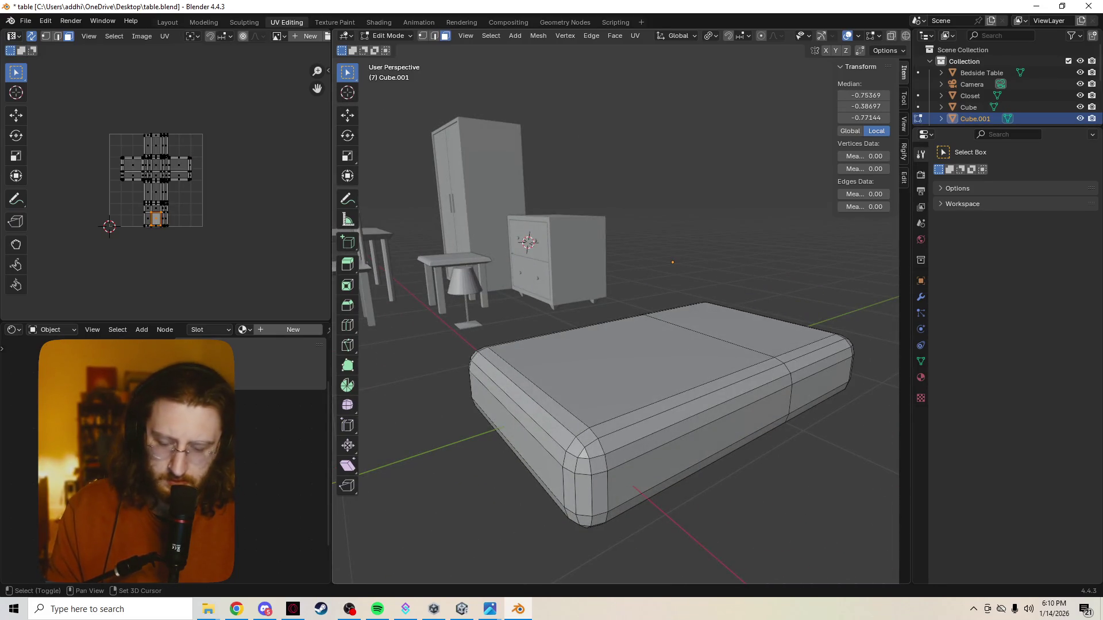
ctrl+shift+click(698, 448)
click(698, 448)
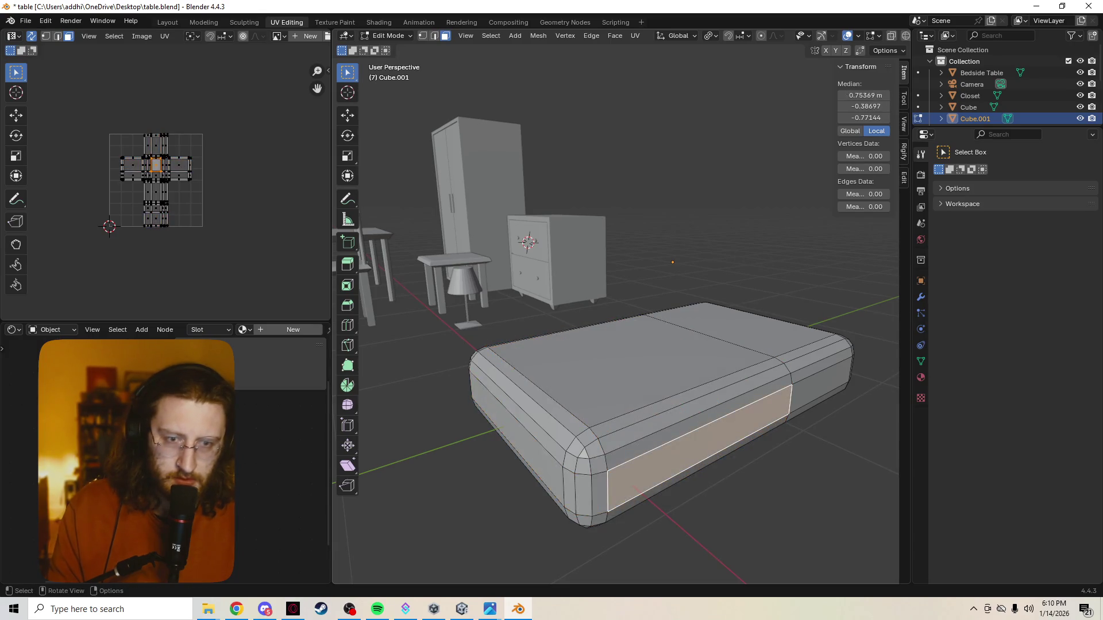
Extend the selection along the side and fill-select the mattress top with its left bevel faces
middle_drag(603, 344, 672, 362)
ctrl+click(673, 380)
mouse_move(603, 344)
middle_down()
mouse_move(620, 413)
mouse_move(613, 333)
middle_up()
click(625, 426)
ctrl+click(614, 332)
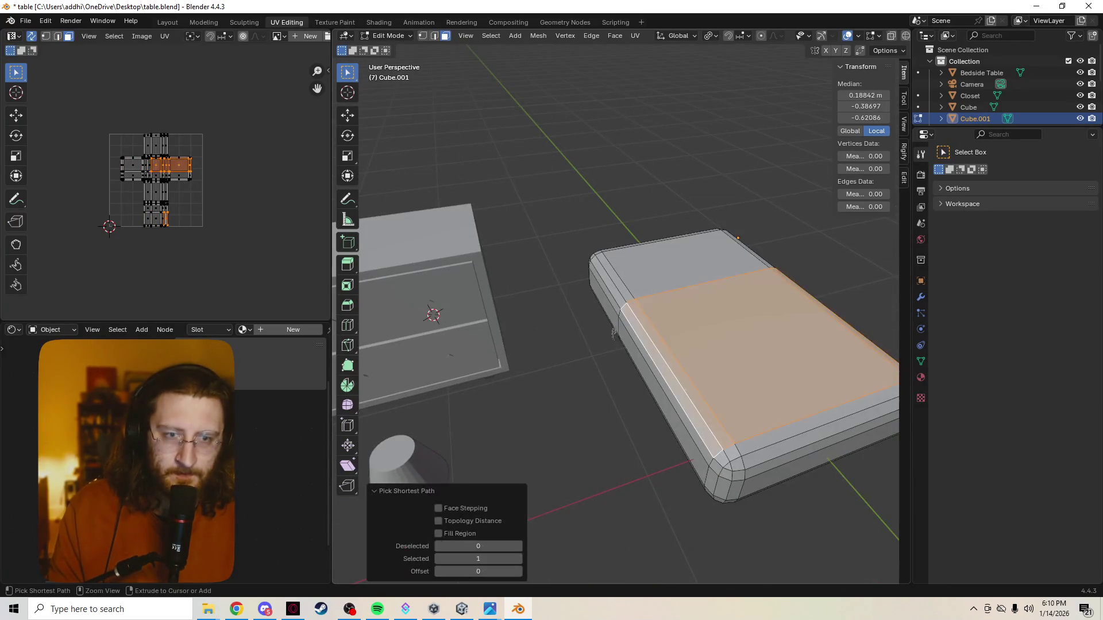
shift+click(614, 332)
mouse_move(614, 332)
middle_down()
mouse_move(638, 310)
mouse_move(727, 387)
middle_up()
Switch to front orthographic view, isolate the mattress in Local View and box-select its upper faces
key(z)
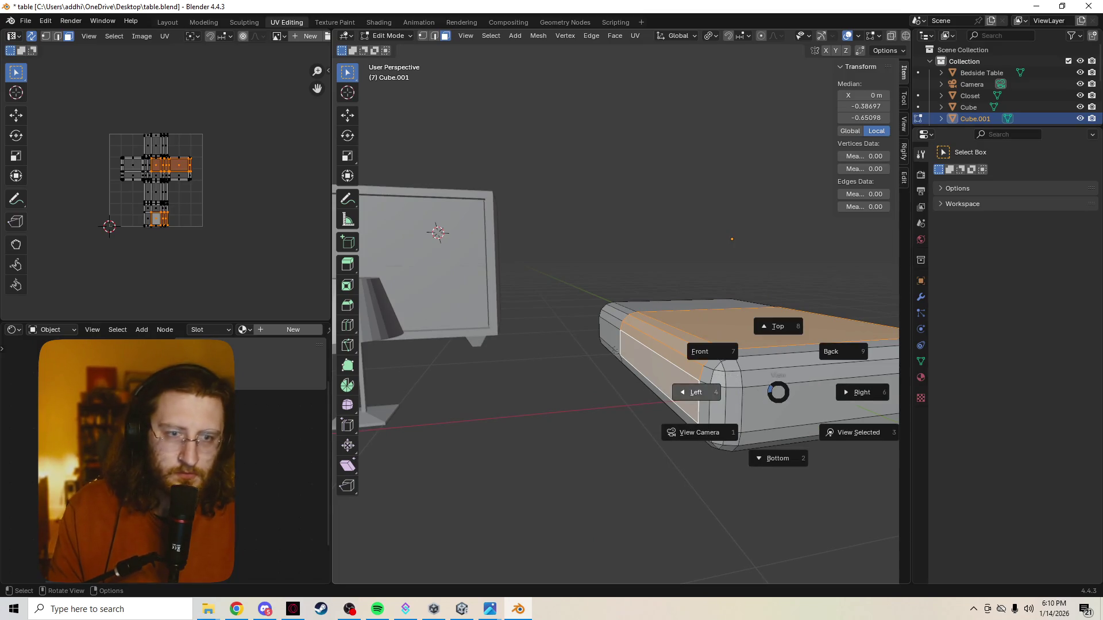
click(714, 349)
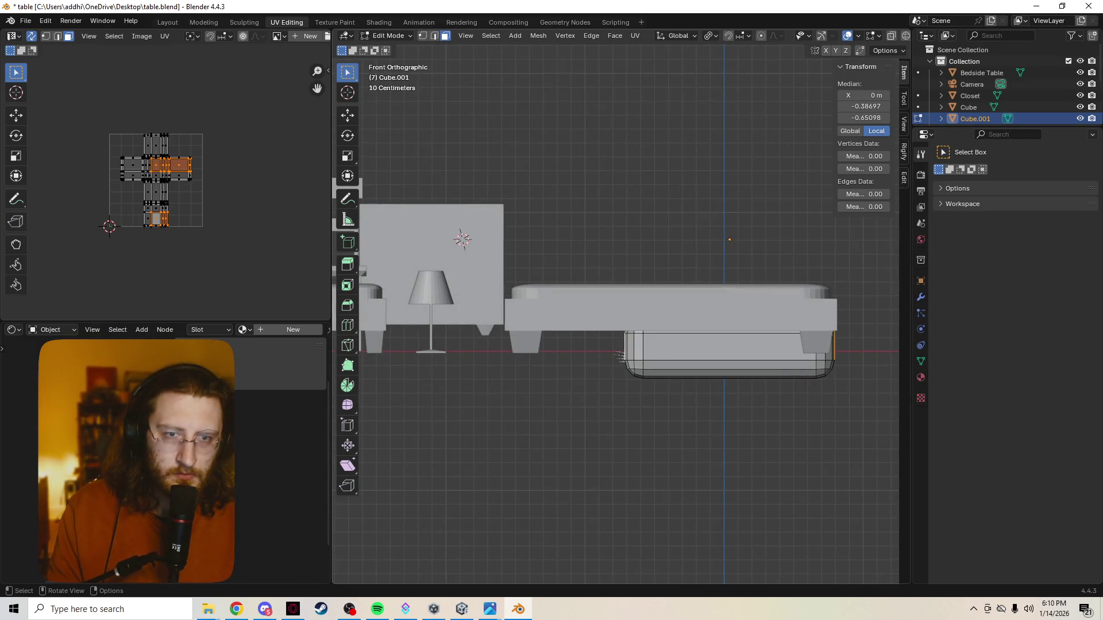
key(KP_Divide)
drag(496, 304, 568, 309)
drag(743, 309, 743, 309)
middle_drag(743, 309, 644, 392)
Add the corner and top-edge bevel faces, leaving the headboard-end strip out, then return to Object Mode
shift+click(644, 393)
shift+click(616, 315)
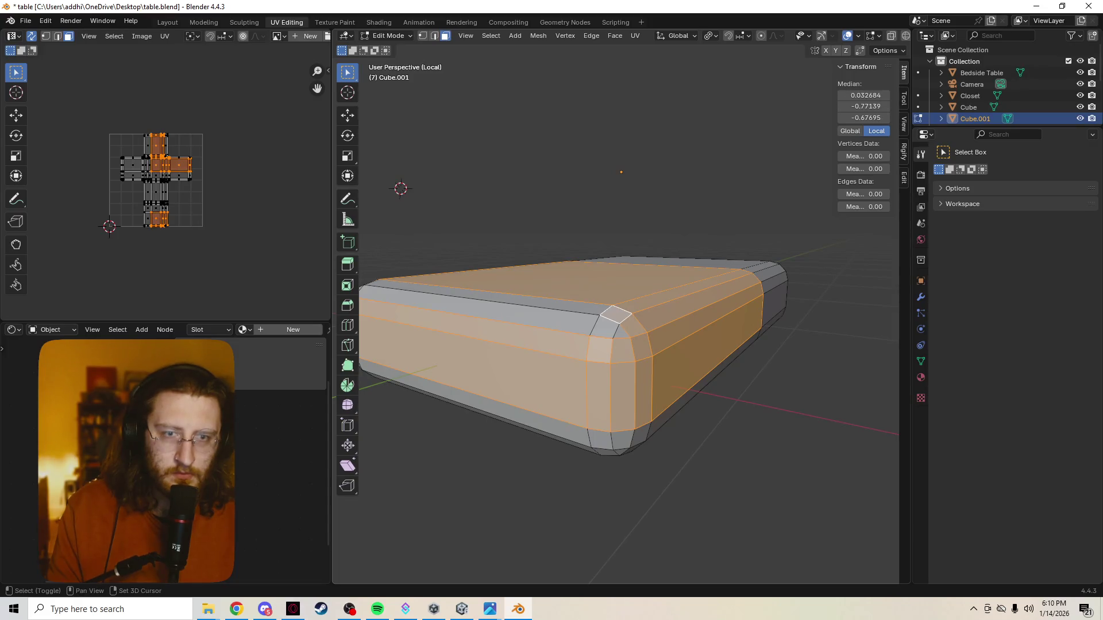
shift+click(478, 308)
shift+click(478, 309)
shift+click(478, 308)
middle_drag(478, 309, 551, 319)
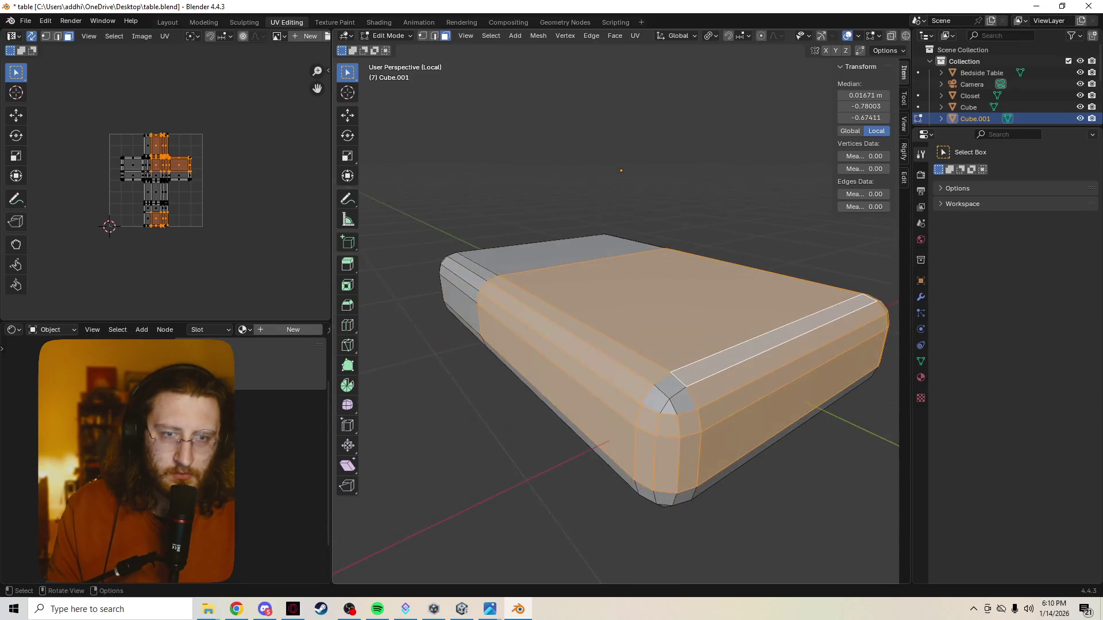
shift+click(681, 400)
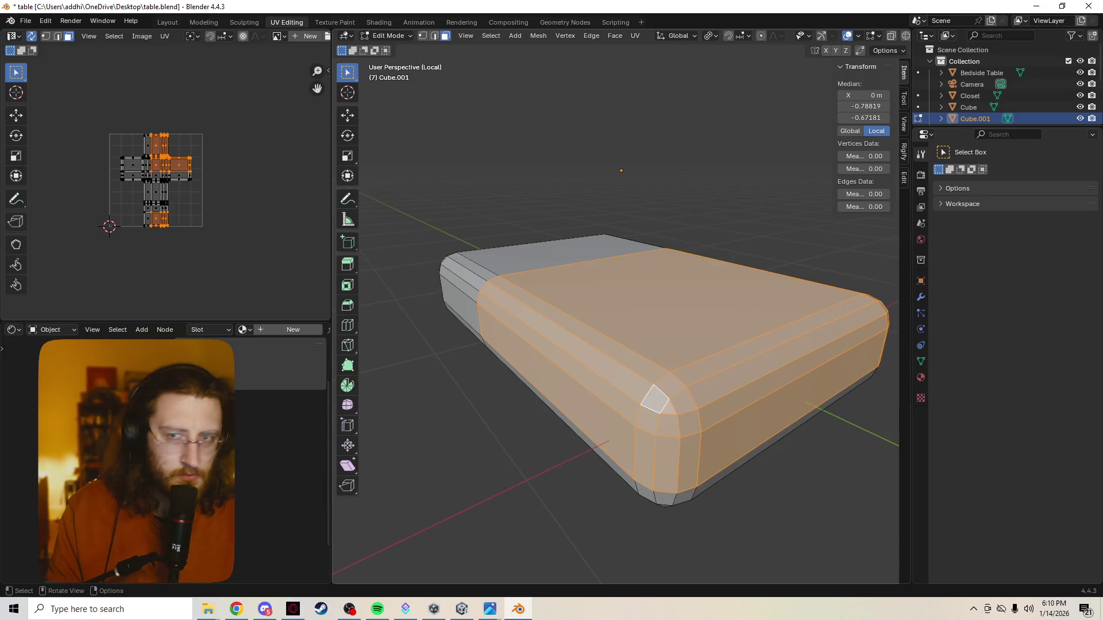
key(Tab)
Apply the mattress's scale after dismissing the add menu
right_click(612, 300)
key(Escape)
key(shift+a)
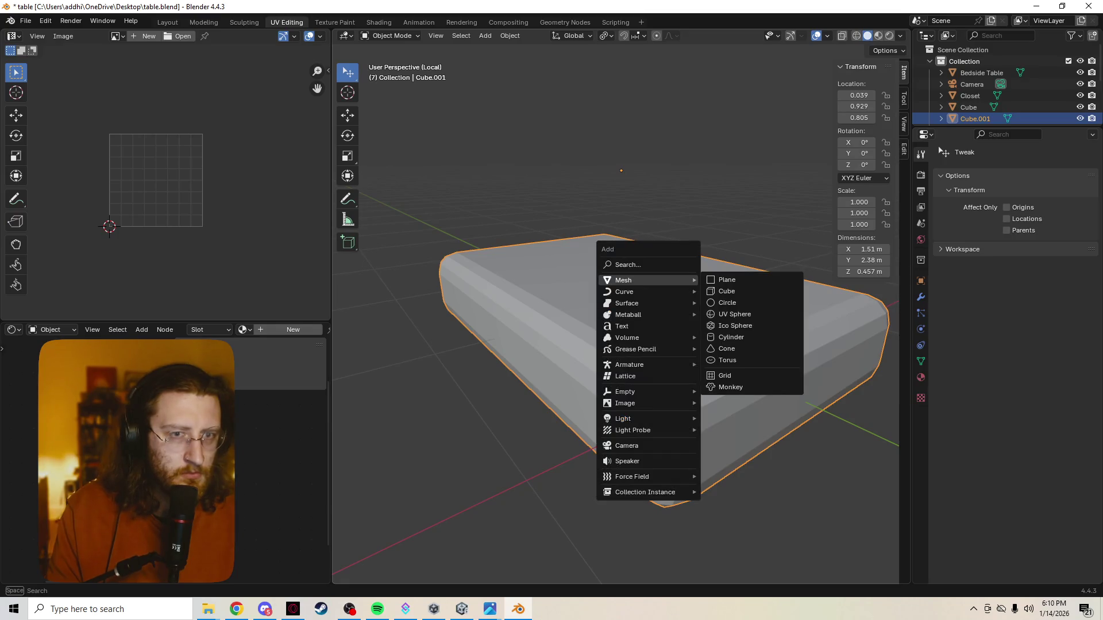
key(Escape)
key(ctrl+a)
click(633, 256)
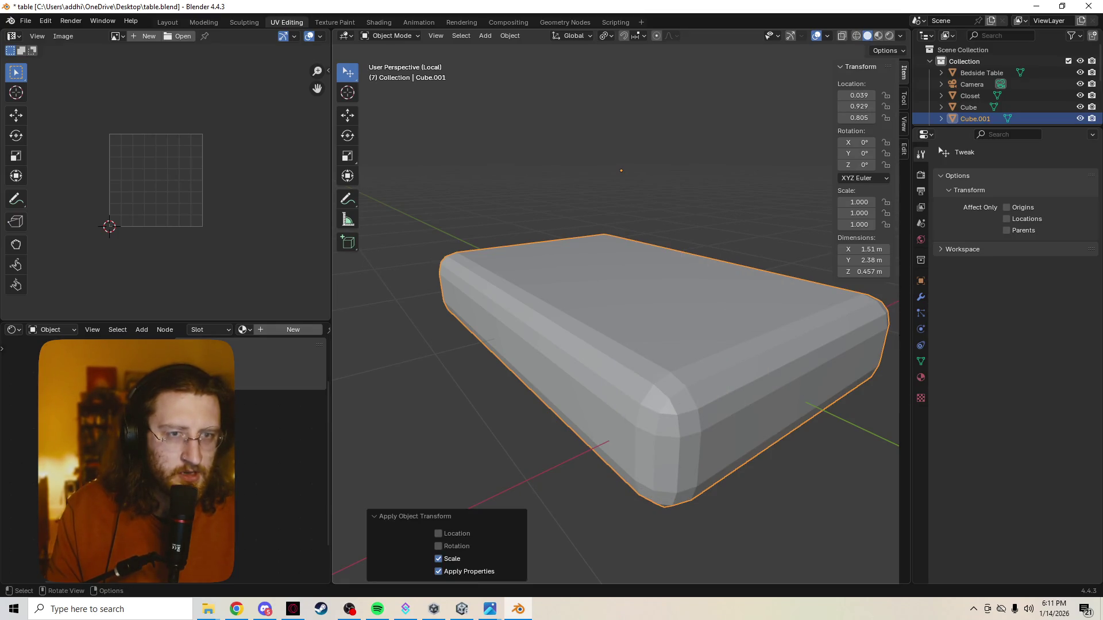
Back in Edit Mode, enlarge the selected top faces slightly
key(Tab)
key(s)
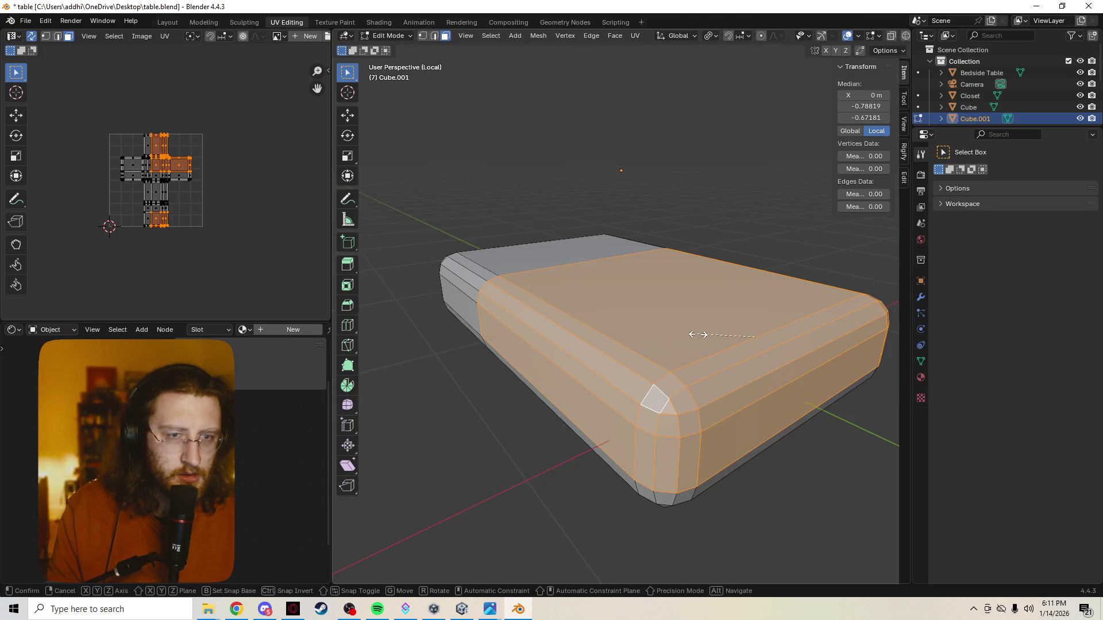
click(698, 338)
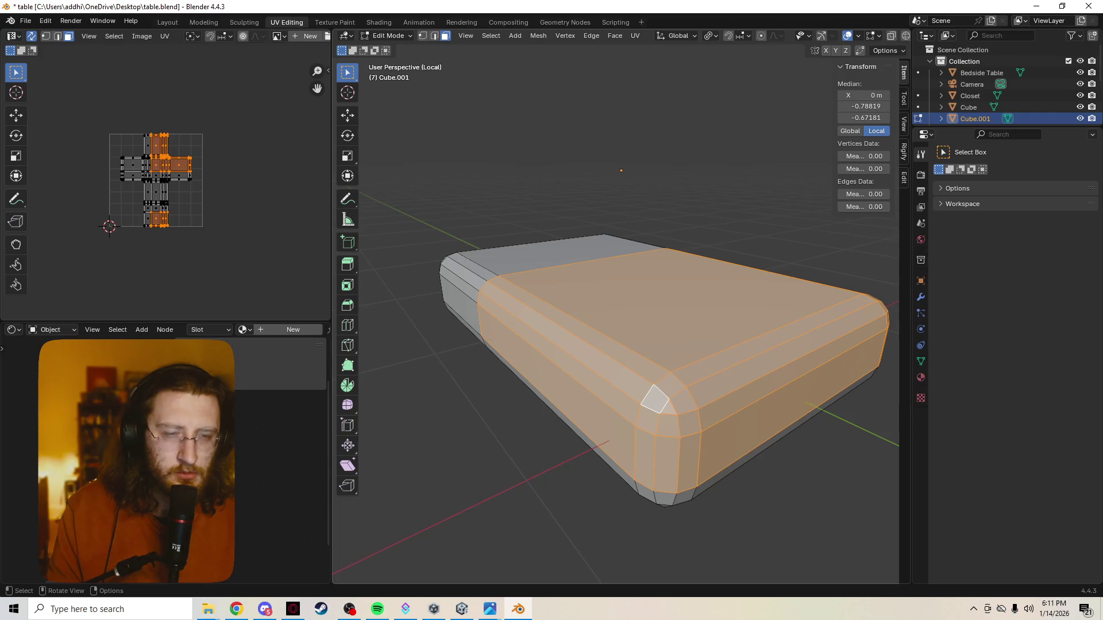
Duplicate the top faces in place, scale the copy slightly larger and raise it about 0.34 m as the blanket layer
key(shift+d)
right_click(689, 335)
key(s)
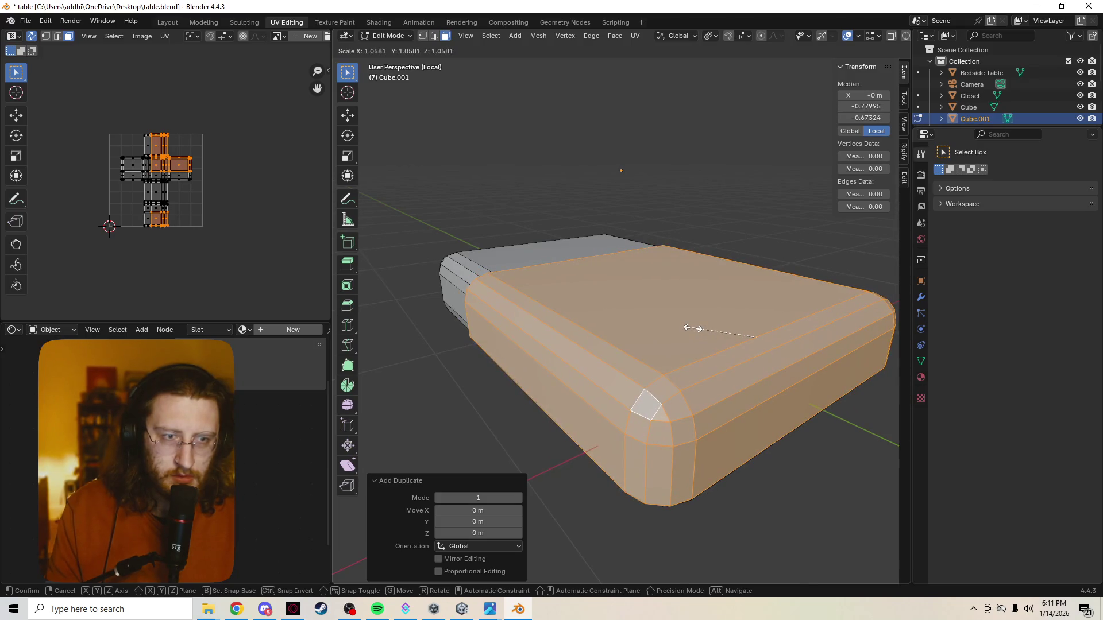
click(693, 327)
key(g)
key(z)
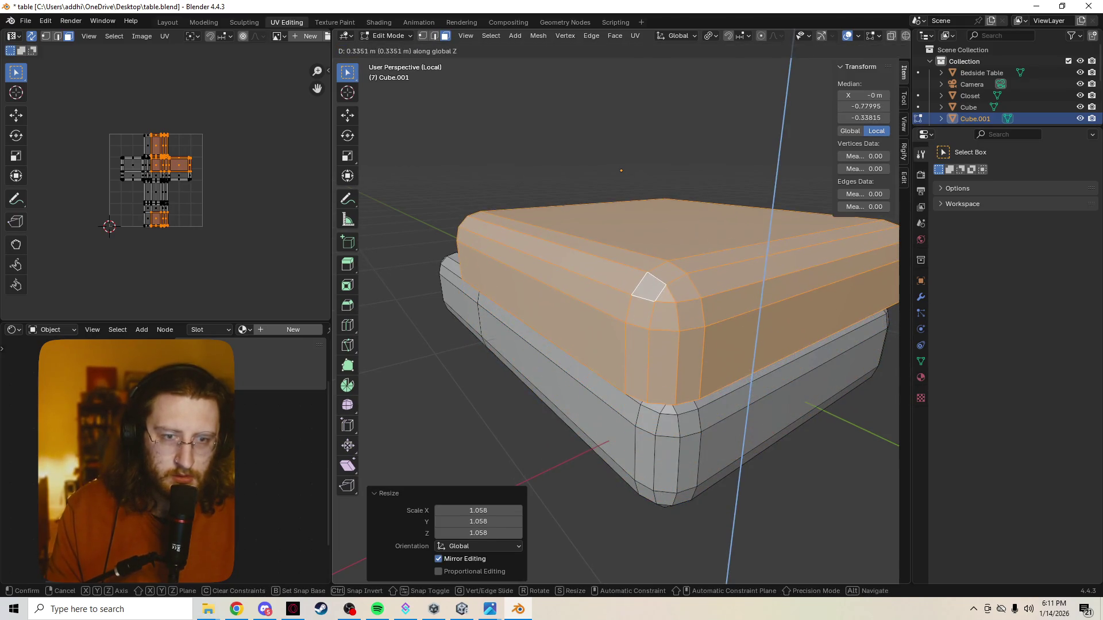
key(Return)
mouse_move(620, 310)
middle_down()
mouse_move(534, 285)
mouse_move(466, 285)
mouse_move(603, 327)
middle_up()
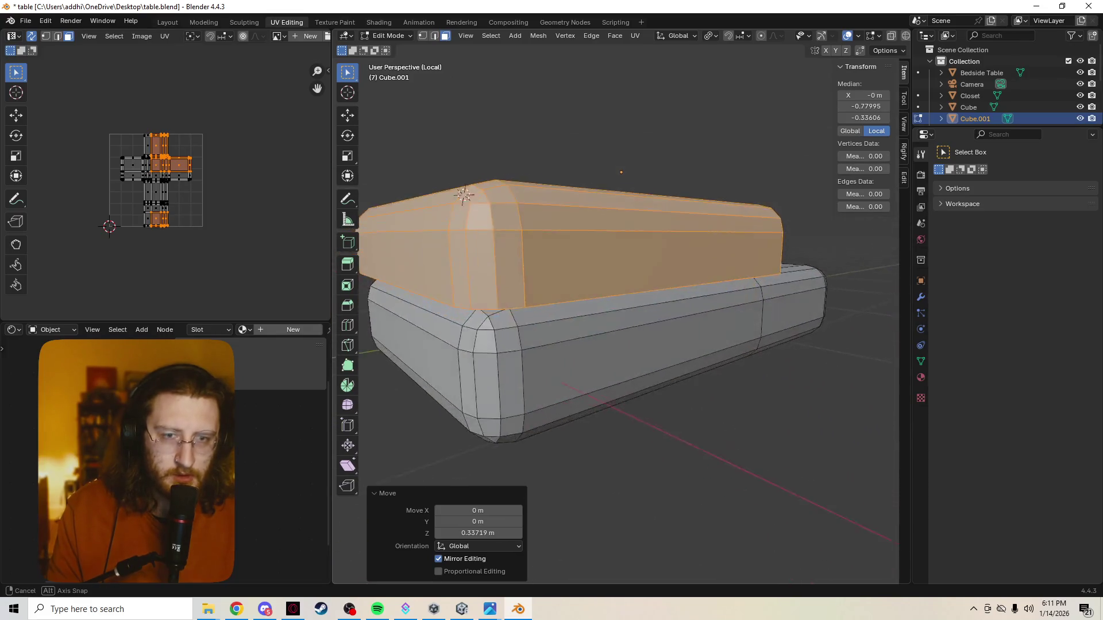
click(664, 346)
Select the lower slab's faces and drop to Object Mode
mouse_move(664, 345)
middle_down()
mouse_move(638, 336)
mouse_move(672, 325)
mouse_move(604, 319)
middle_up()
shift+click(672, 326)
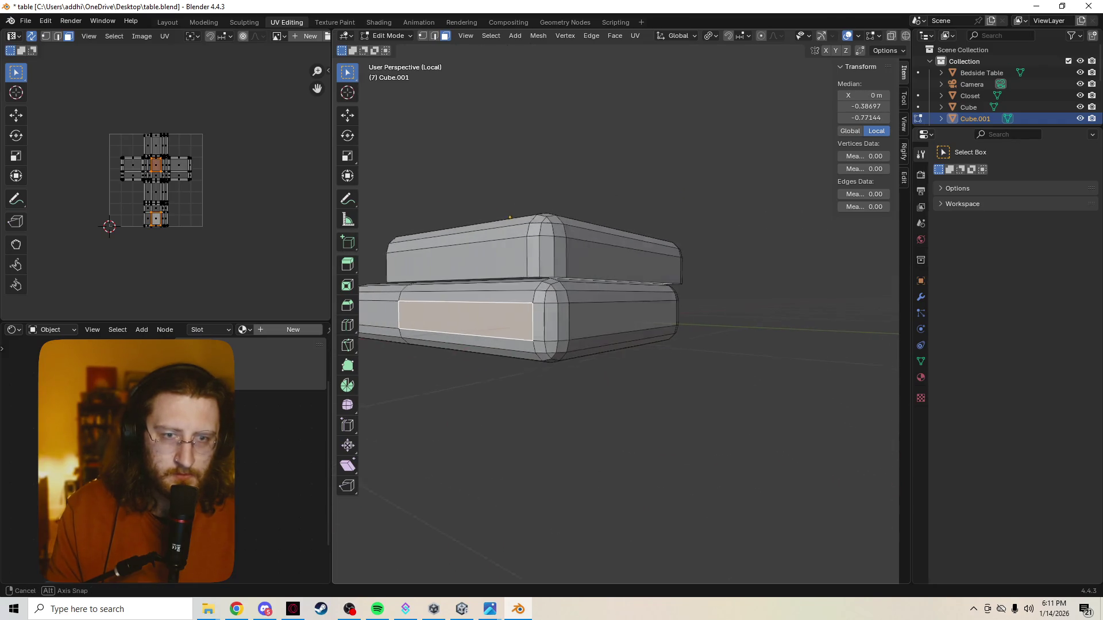
mouse_move(642, 290)
mouse_down()
mouse_move(516, 319)
mouse_move(689, 319)
mouse_up()
mouse_move(690, 320)
middle_down()
mouse_move(655, 310)
mouse_move(587, 259)
middle_up()
key(Tab)
key(Tab)
Select the whole upper blanket slab with L and separate it into its own object
key(alt+a)
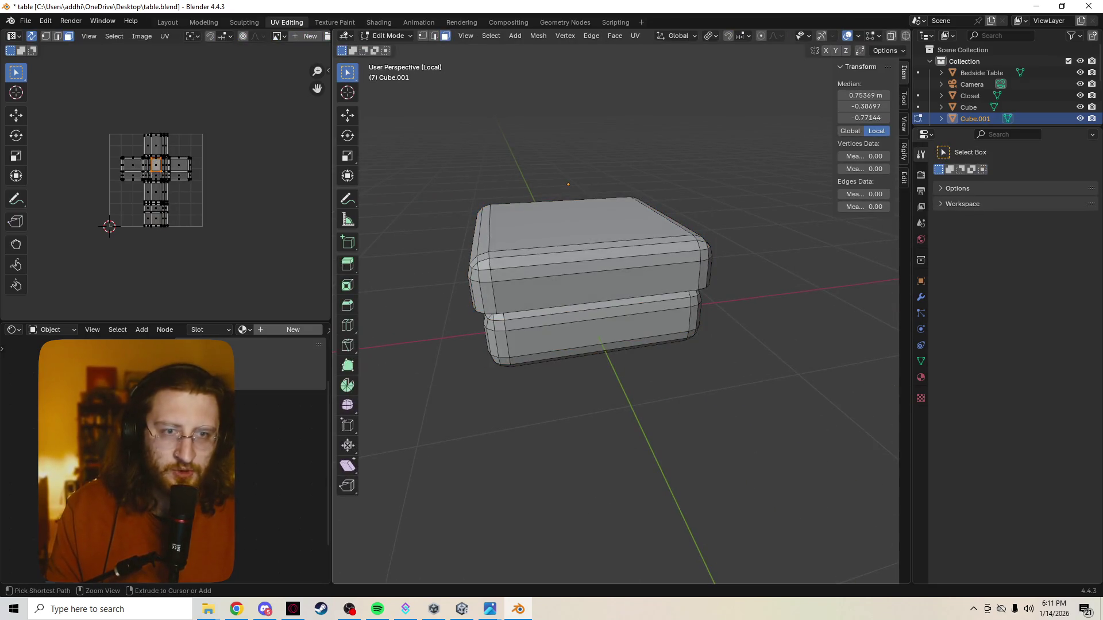
key(l)
middle_drag(475, 268, 484, 239)
key(p)
click(608, 263)
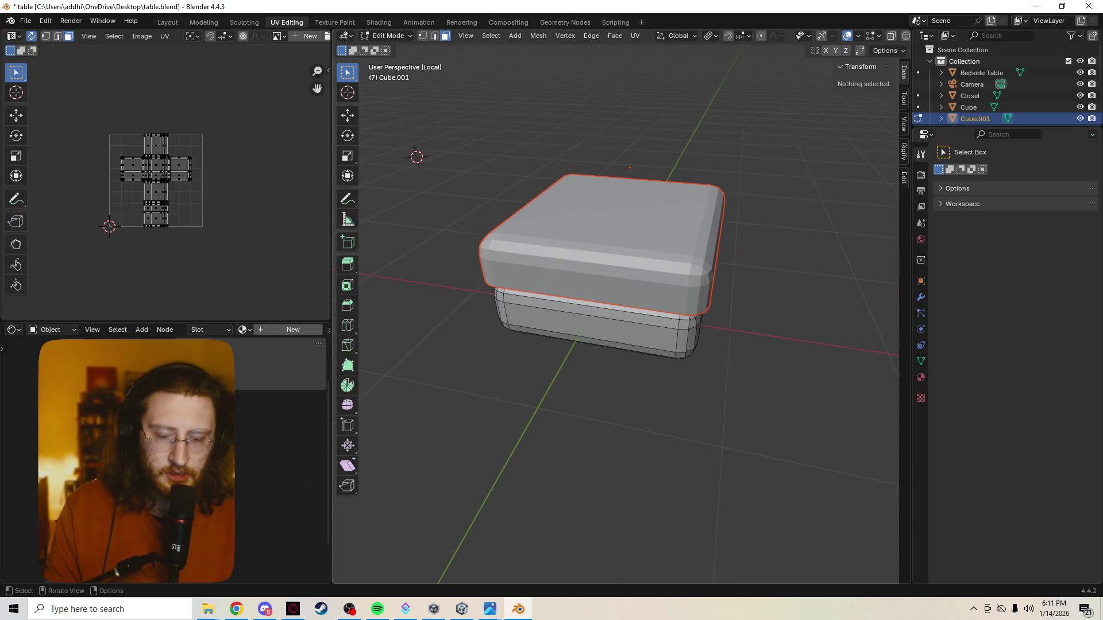
Return to Object Mode and leave Local View to show the full scene
key(z)
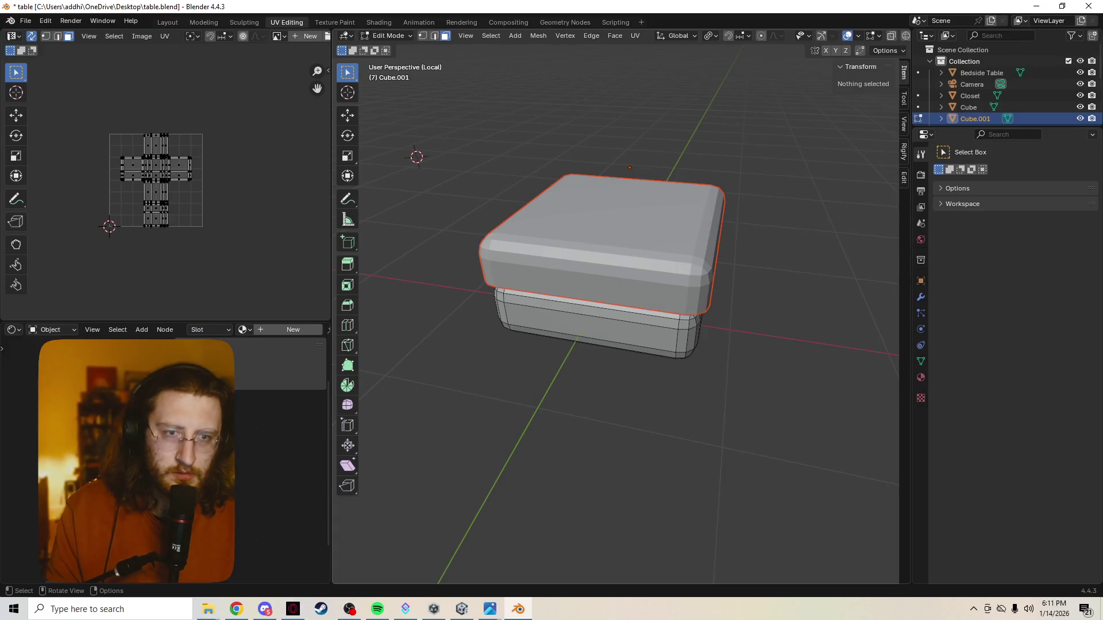
key(Tab)
key(KP_Divide)
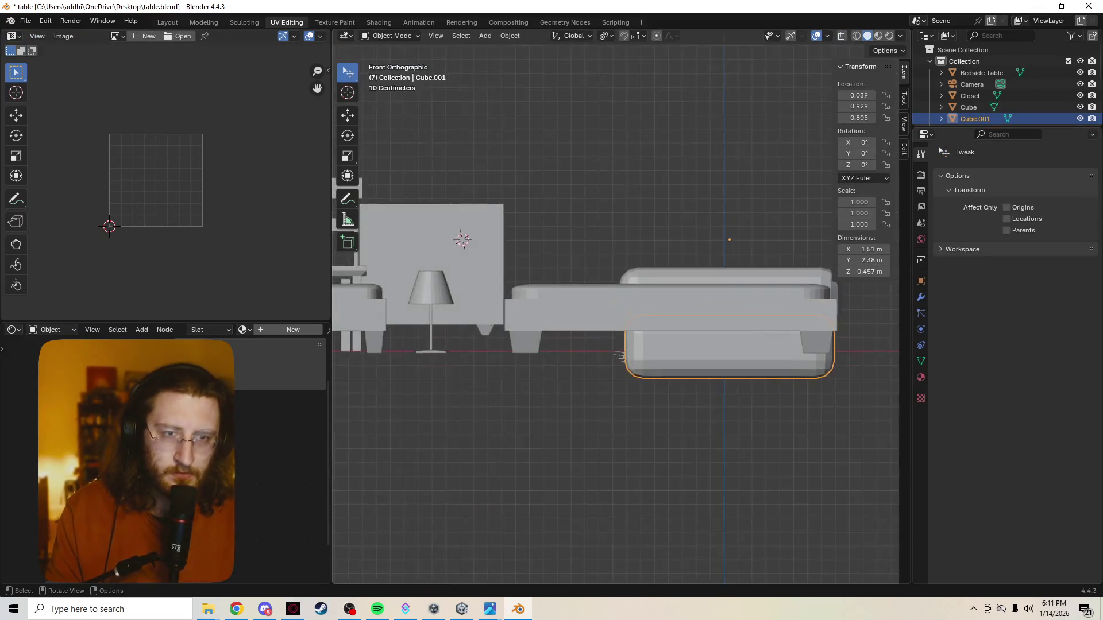
Isolate Cube.001, enter Edit Mode and try a side-face and loop selection before clearing it
key(KP_Divide)
middle_drag(621, 356, 603, 285)
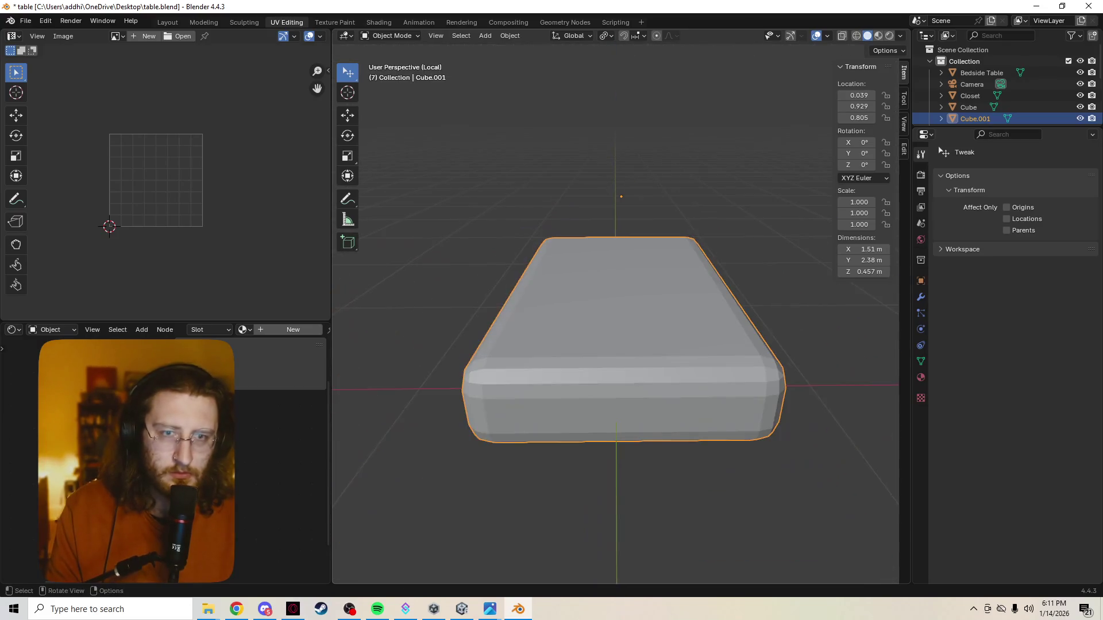
key(Tab)
middle_drag(617, 345, 656, 336)
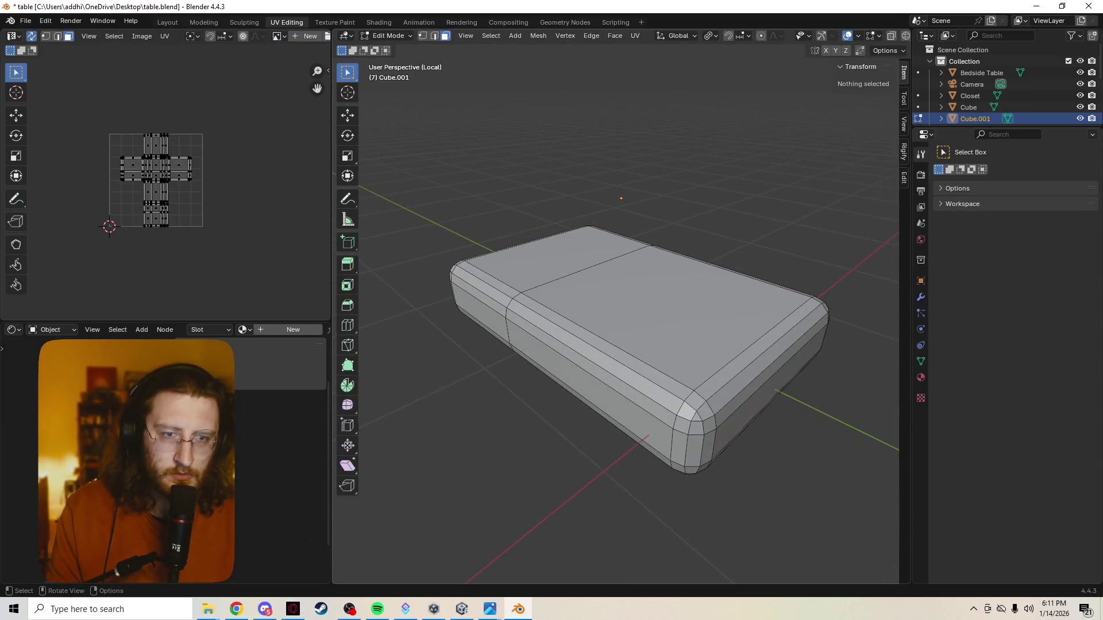
click(596, 371)
shift+click(595, 414)
middle_drag(595, 413, 517, 405)
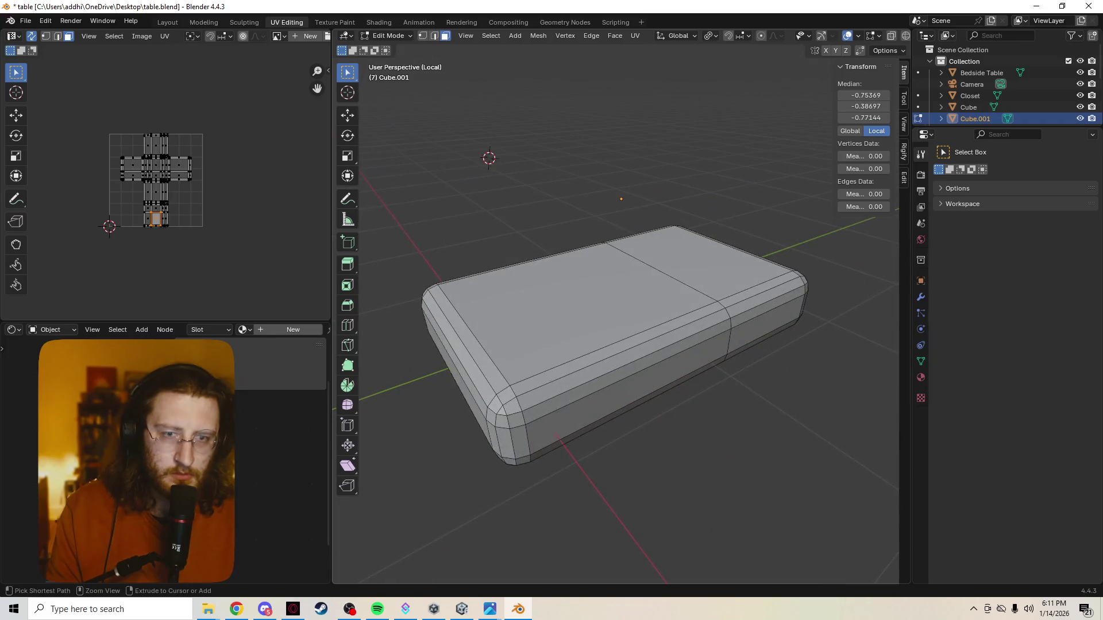
alt+click(626, 371)
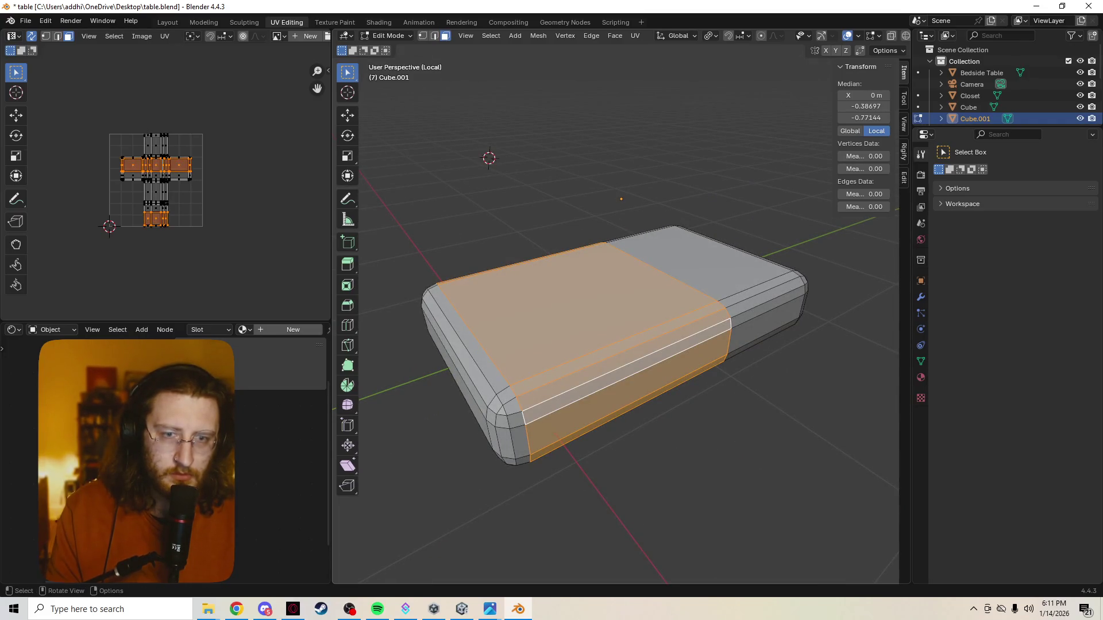
key(alt+a)
Select the right half's top, front, end and rounded corner faces and bring up the delete options
middle_drag(616, 345, 587, 362)
ctrl+click(663, 357)
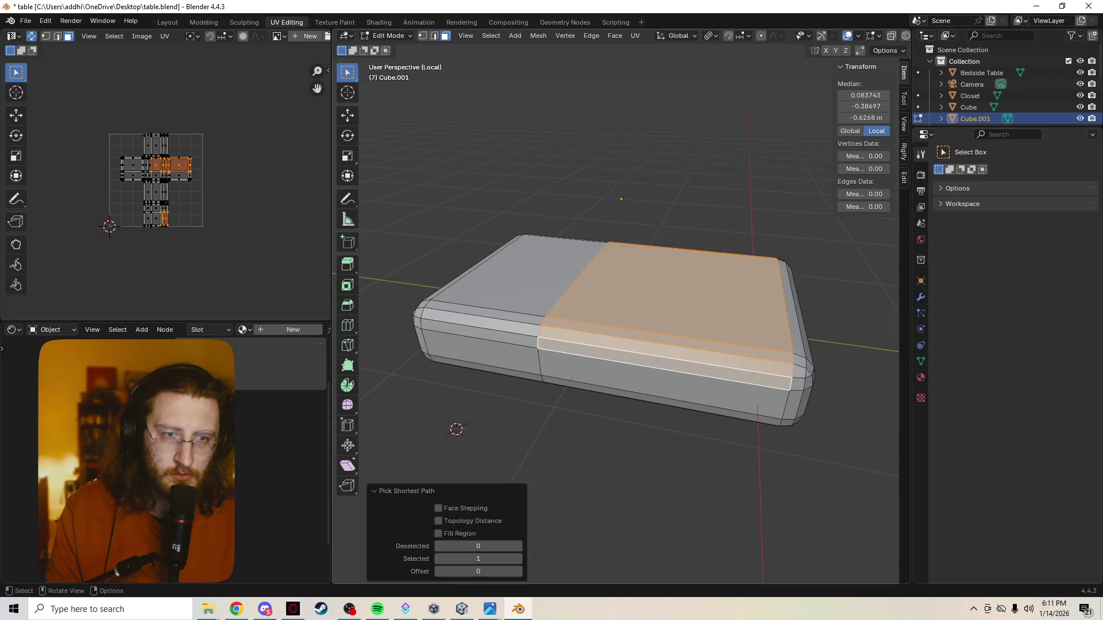
shift+click(655, 379)
middle_drag(656, 379, 629, 362)
shift+click(776, 353)
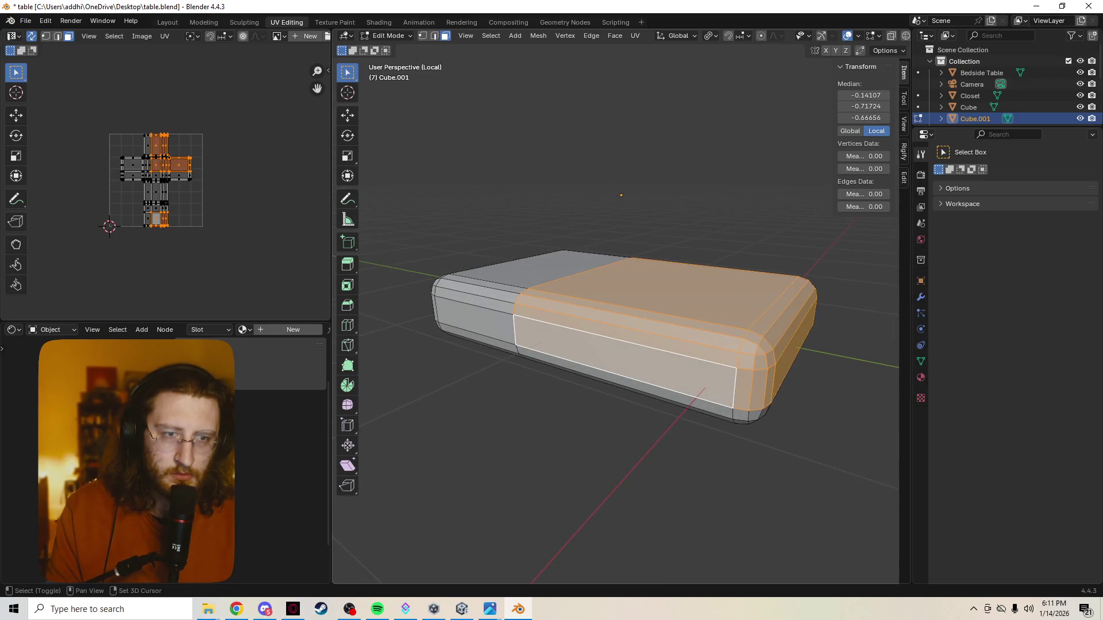
middle_drag(776, 354, 621, 259)
shift+click(638, 293)
key(x)
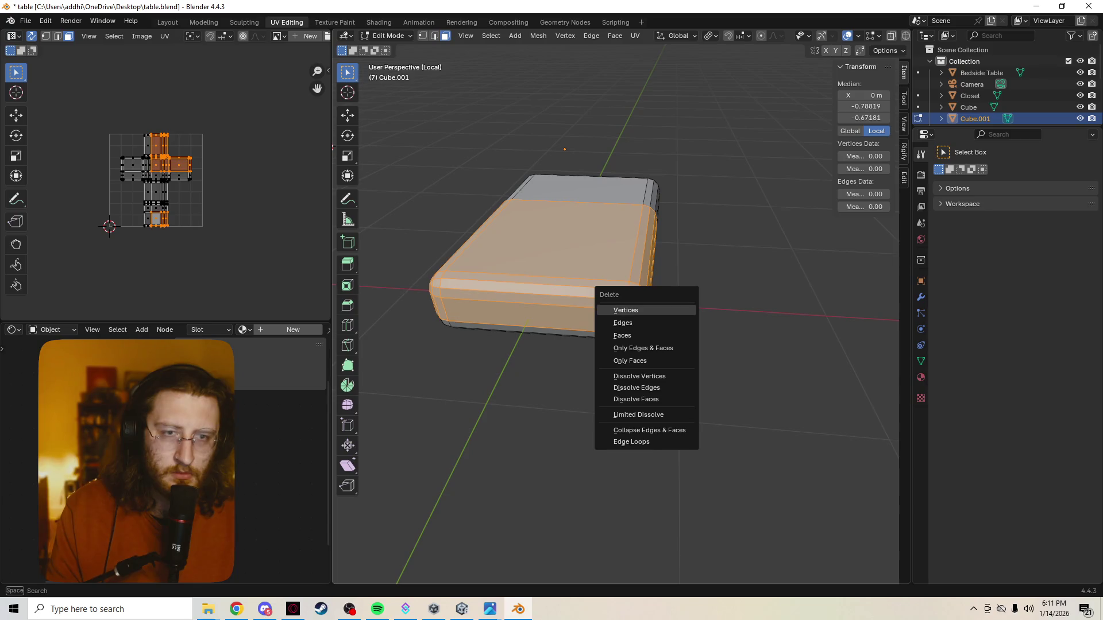
Delete the selected end faces, undoing and redoing the deletion as Faces
click(623, 335)
middle_drag(523, 295, 518, 302)
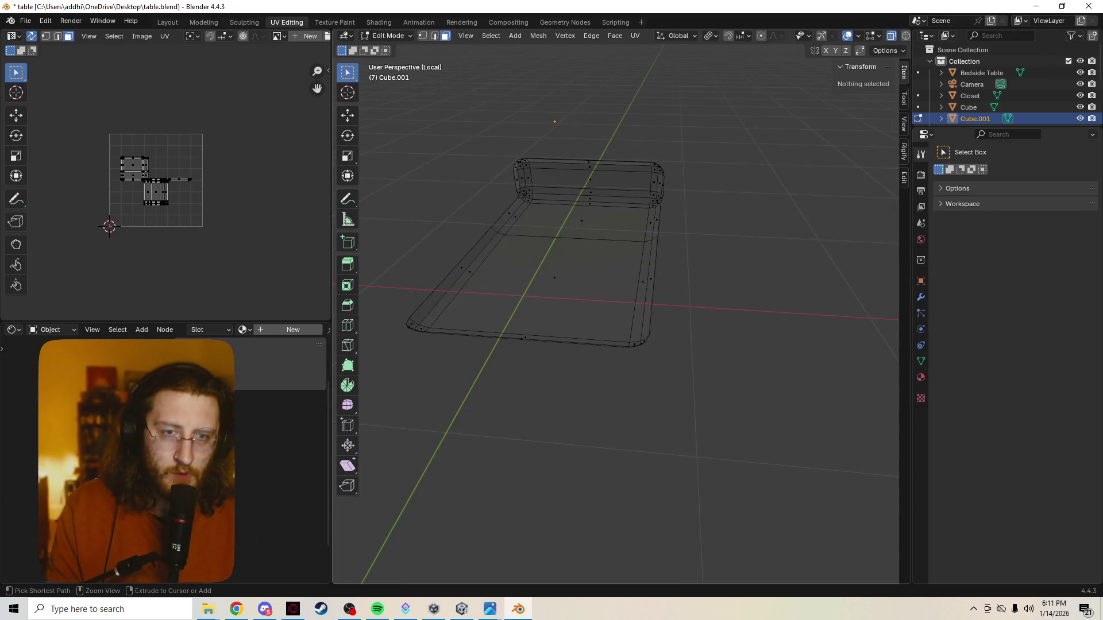
key(ctrl+z)
key(ctrl+z)
key(ctrl+shift+z)
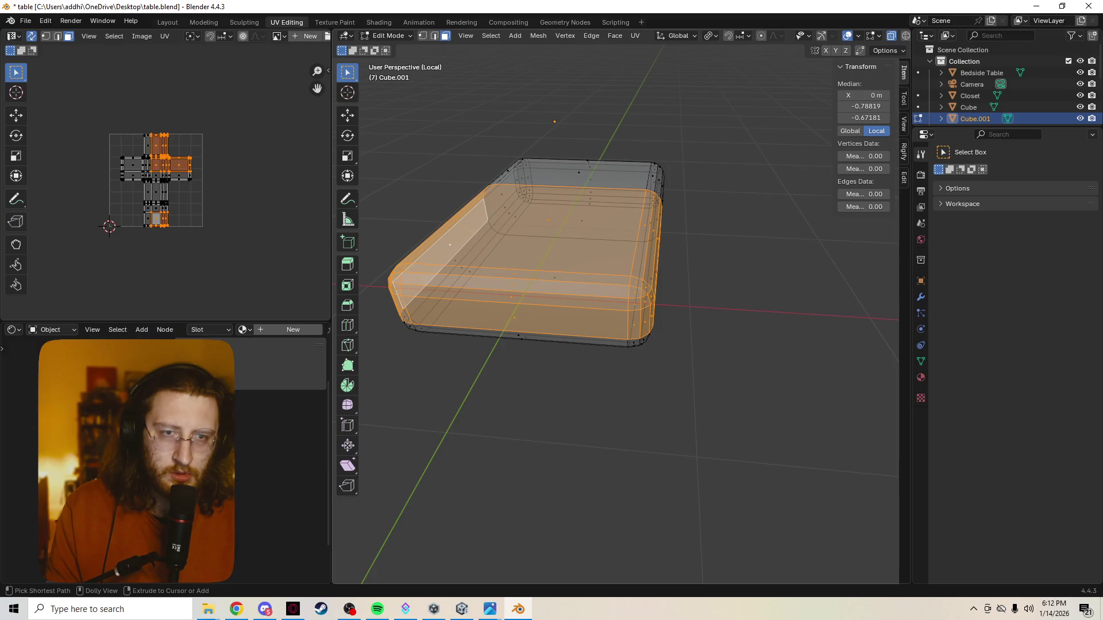
key(x)
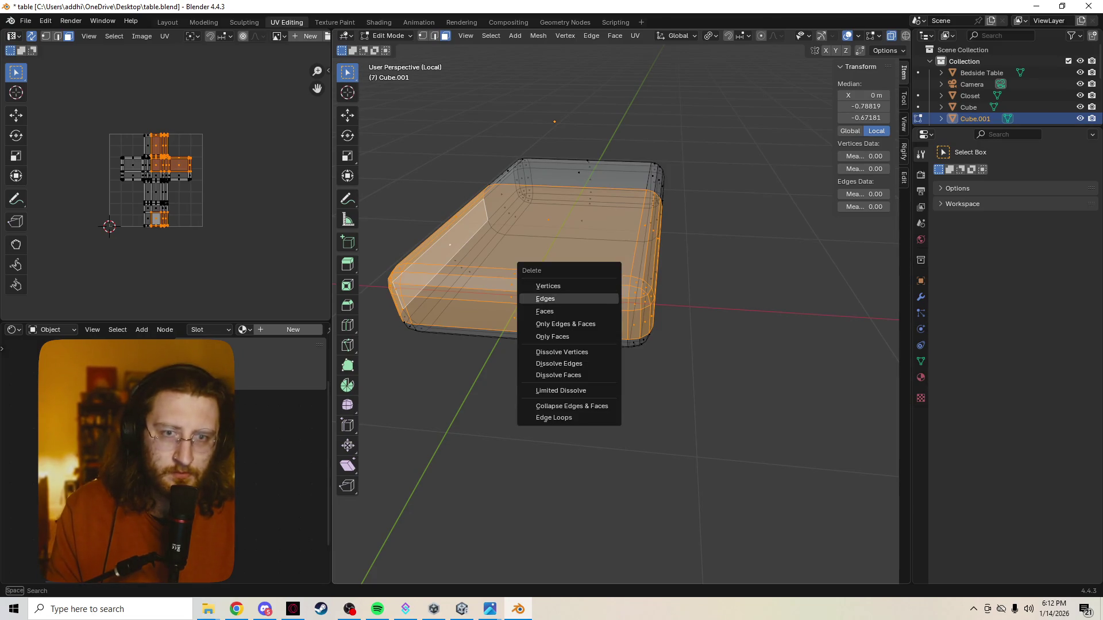
click(545, 311)
Inspect the open shell, return to Object Mode and exit Local View
mouse_move(545, 310)
middle_down()
mouse_move(603, 259)
mouse_move(701, 238)
mouse_move(651, 286)
middle_up()
key(Tab)
key(KP_Divide)
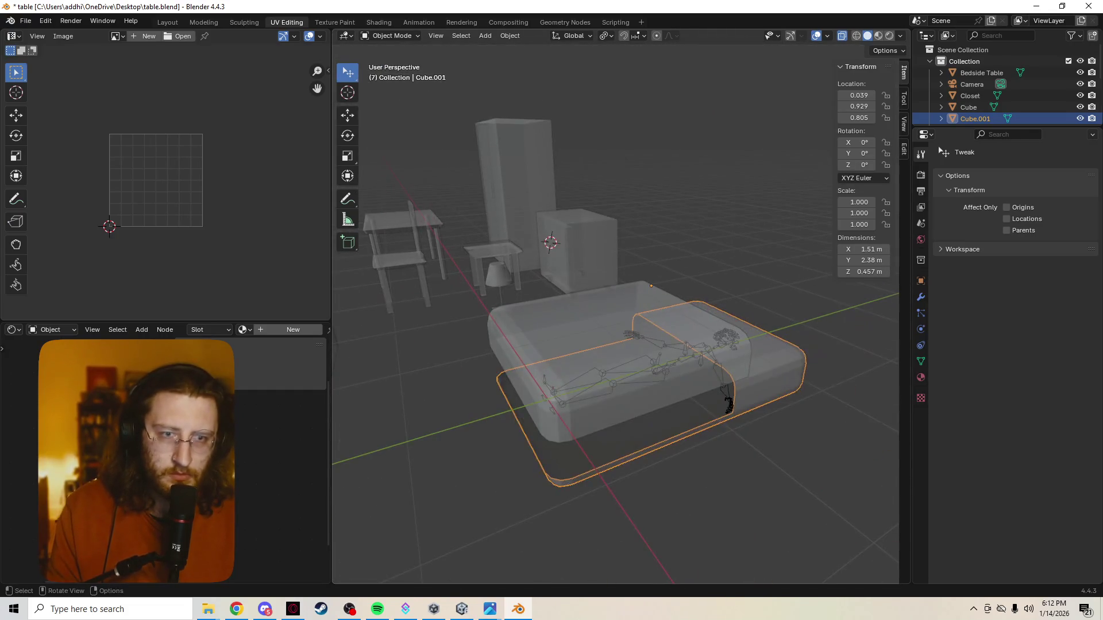
Move the metarig skeleton up along Z in two small steps so it sits above the bed
click(655, 362)
key(g)
key(z)
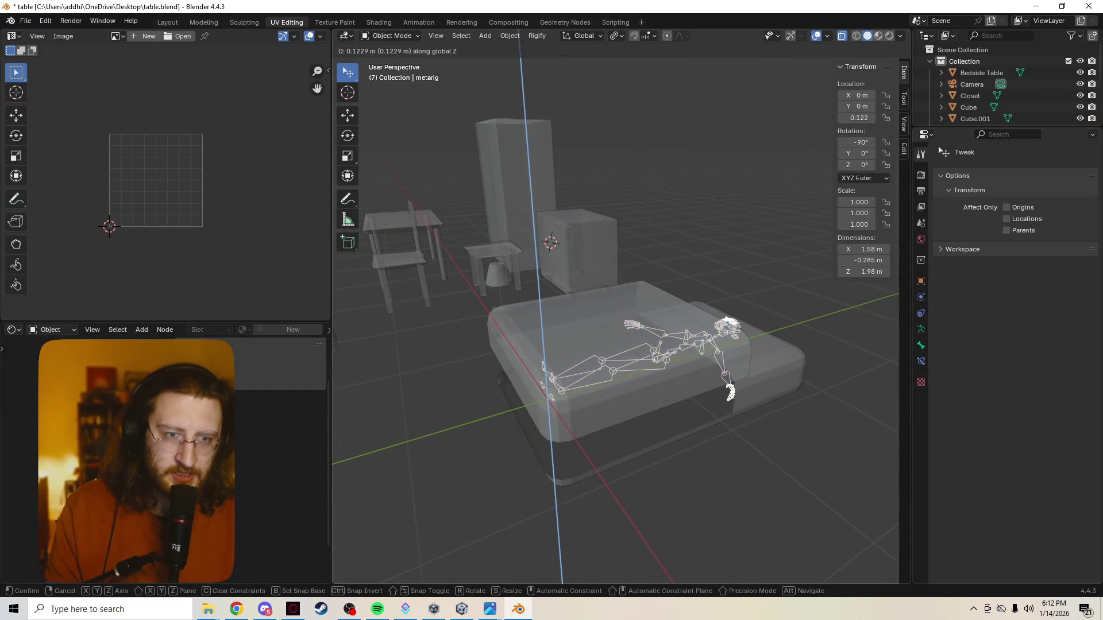
click(655, 380)
middle_drag(655, 379, 604, 379)
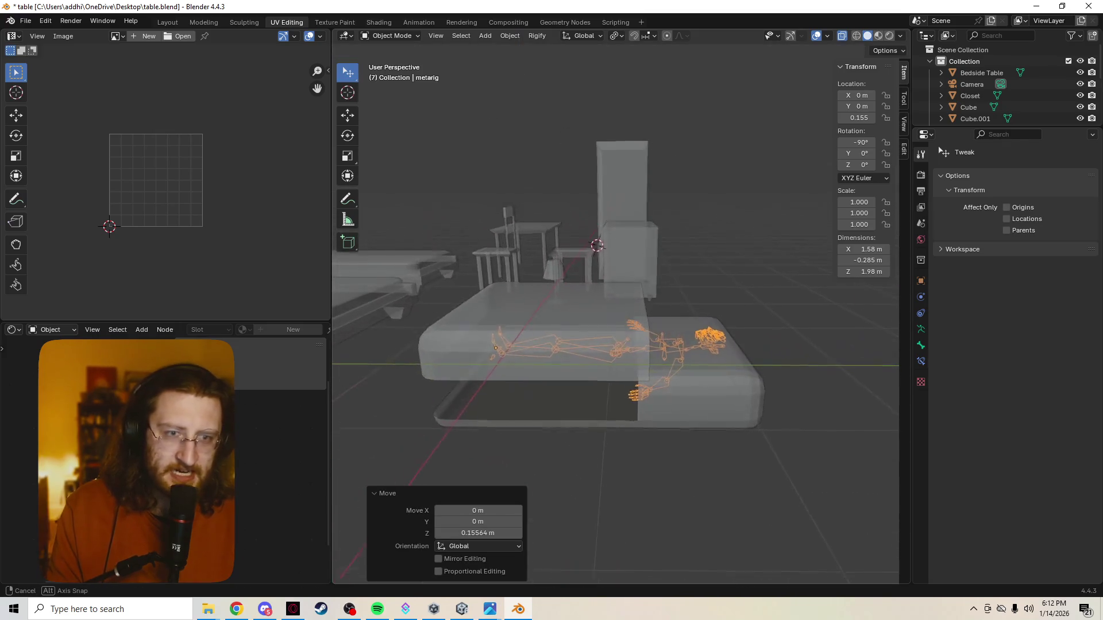
key(g)
key(z)
click(604, 379)
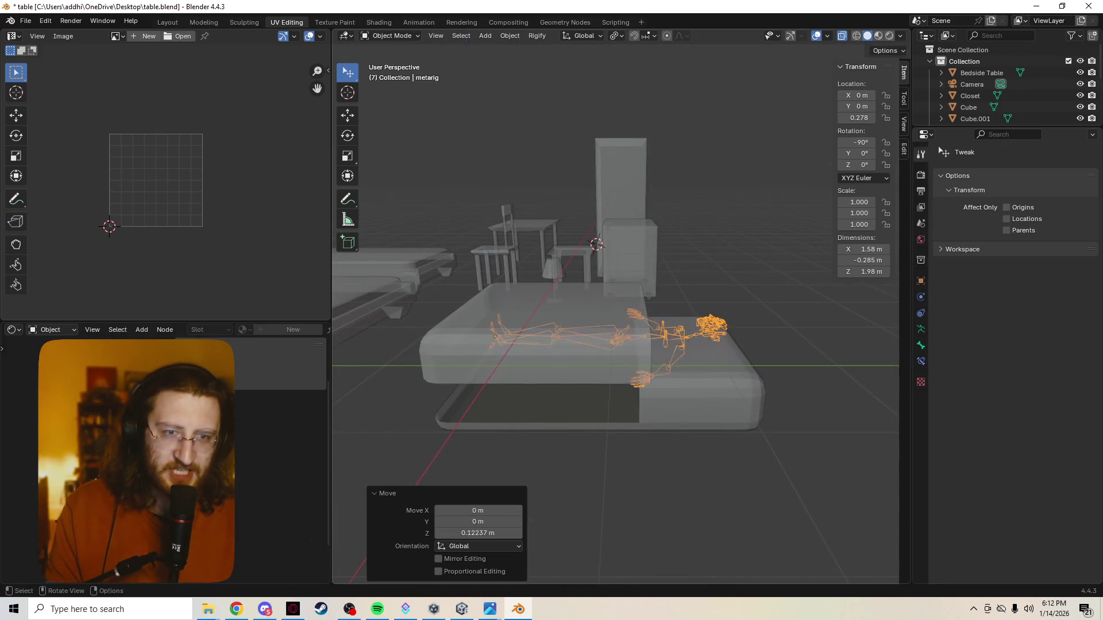
middle_drag(603, 380, 604, 345)
Select the blanket slab Cube.002, keep solid shading, cancel a deletion and try Material Preview
click(603, 379)
key(z)
click(673, 387)
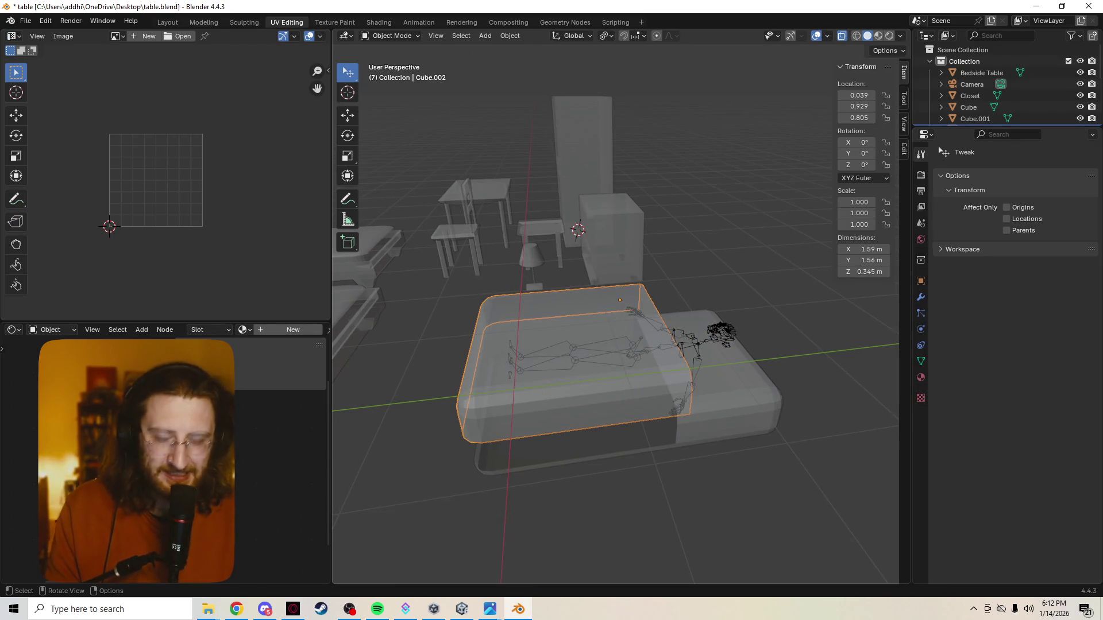
key(x)
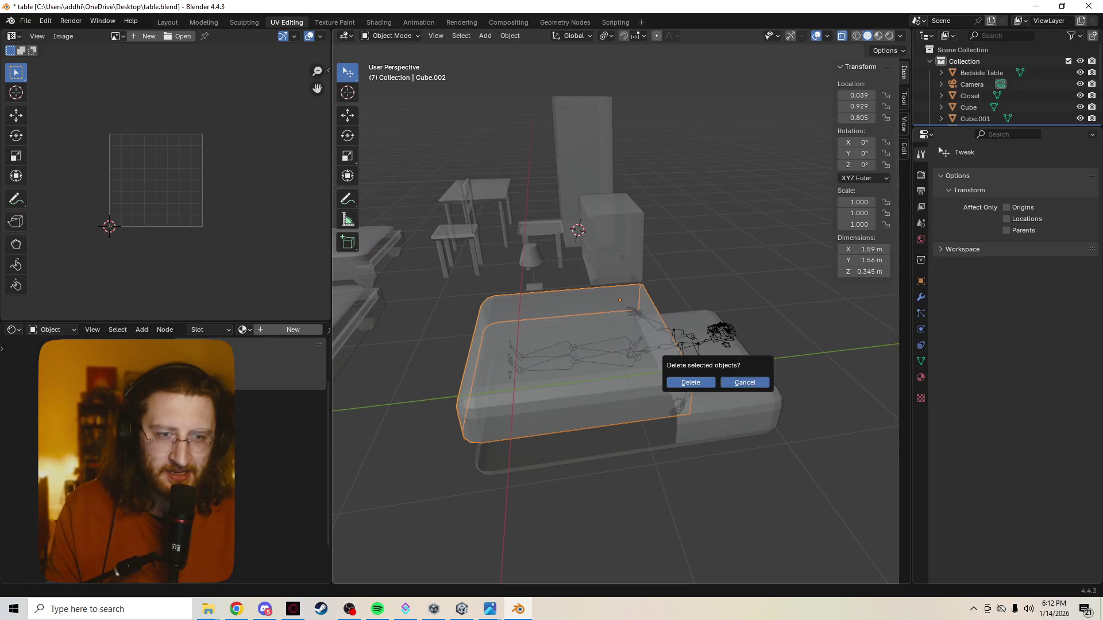
key(z)
click(723, 367)
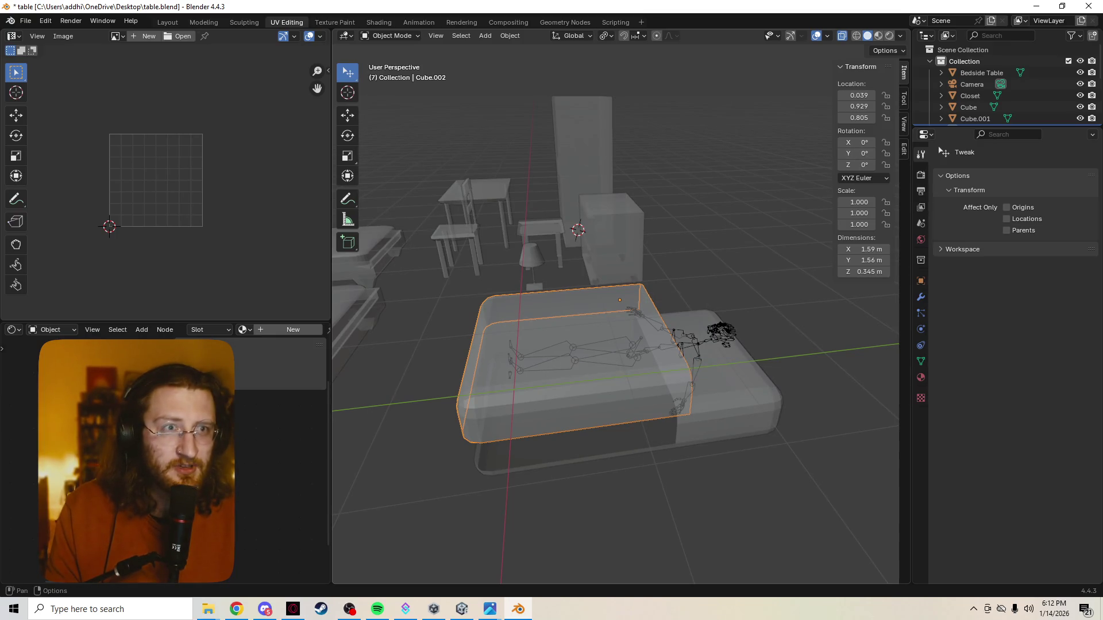
click(878, 35)
Try Material Preview, return to Solid shading and turn X-ray off with Alt+Z
click(879, 35)
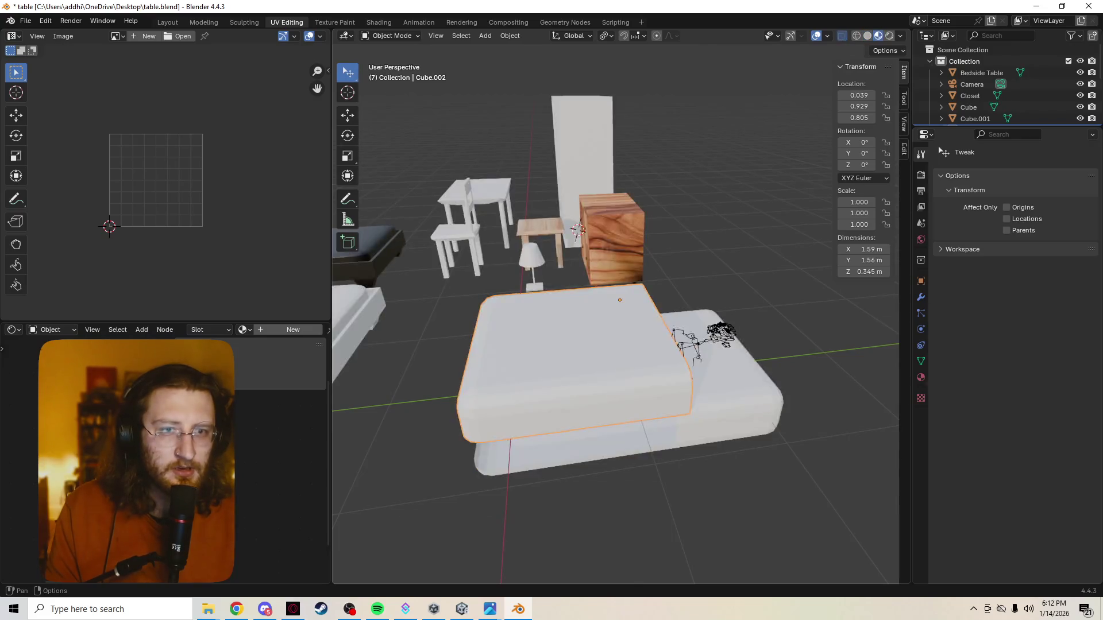
click(857, 35)
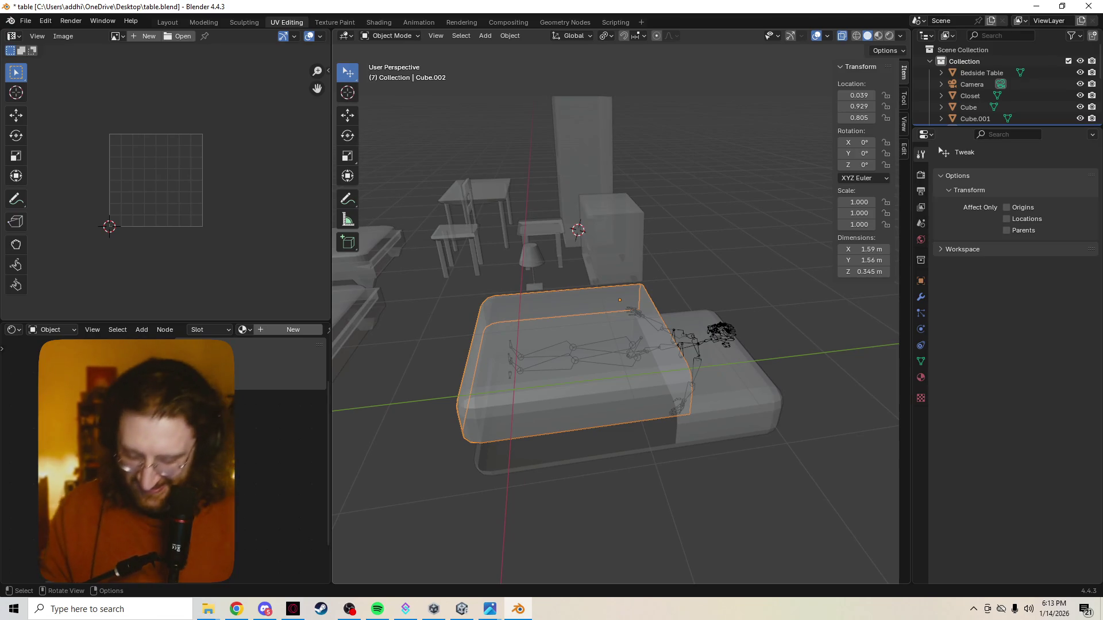
key(alt+z)
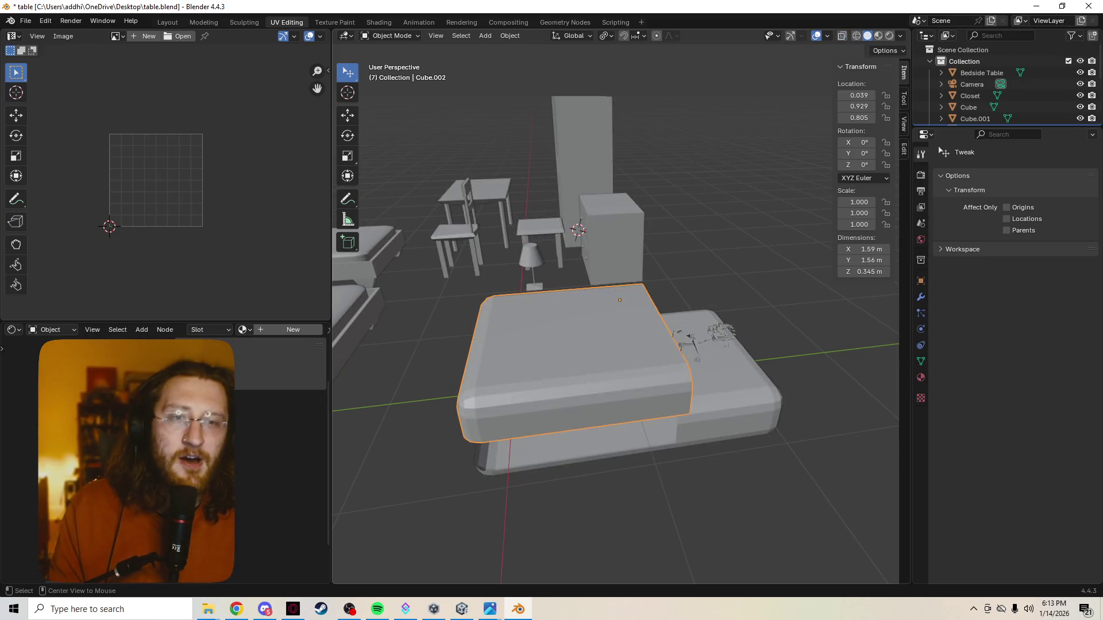
Move Cube.002 straight down about 0.33 m so it rests on the mattress at Z 0.478
mouse_move(616, 345)
middle_down()
mouse_move(587, 328)
mouse_move(604, 328)
mouse_move(595, 310)
mouse_move(616, 276)
mouse_move(607, 294)
mouse_move(595, 258)
mouse_move(595, 173)
middle_up()
scroll(616, 345, up, 3)
key(g)
key(z)
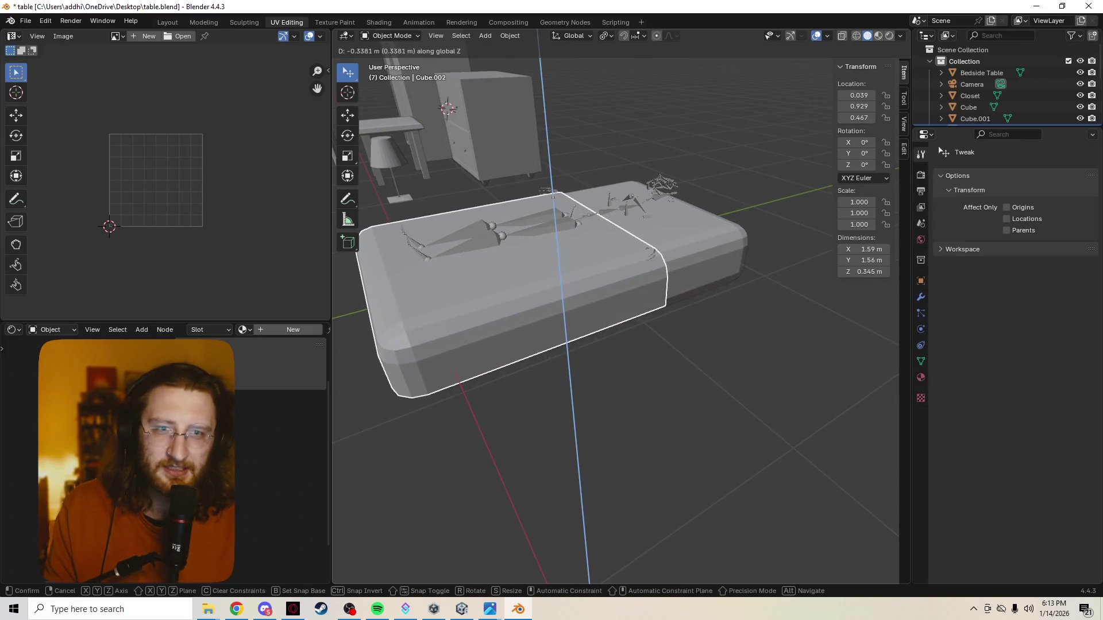
key(Return)
scroll(616, 310, up, 3)
Orbit to look down on the bed and isolate Cube.002 in local view
mouse_move(616, 346)
middle_down()
mouse_move(616, 259)
mouse_move(616, 344)
middle_up()
scroll(617, 310, down, 3)
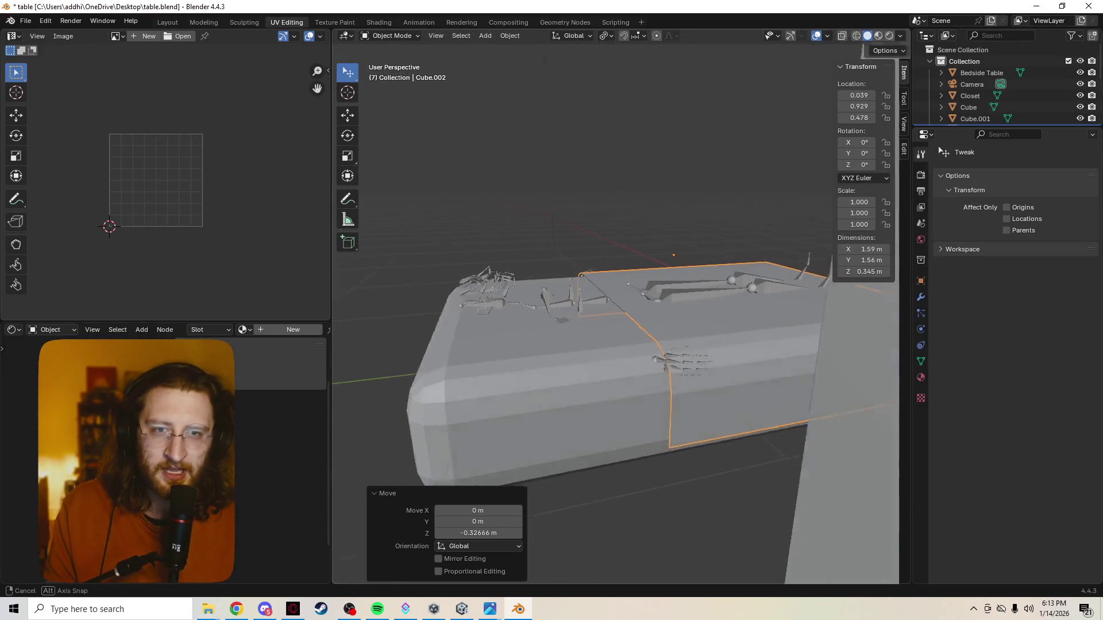
middle_drag(616, 259, 616, 405)
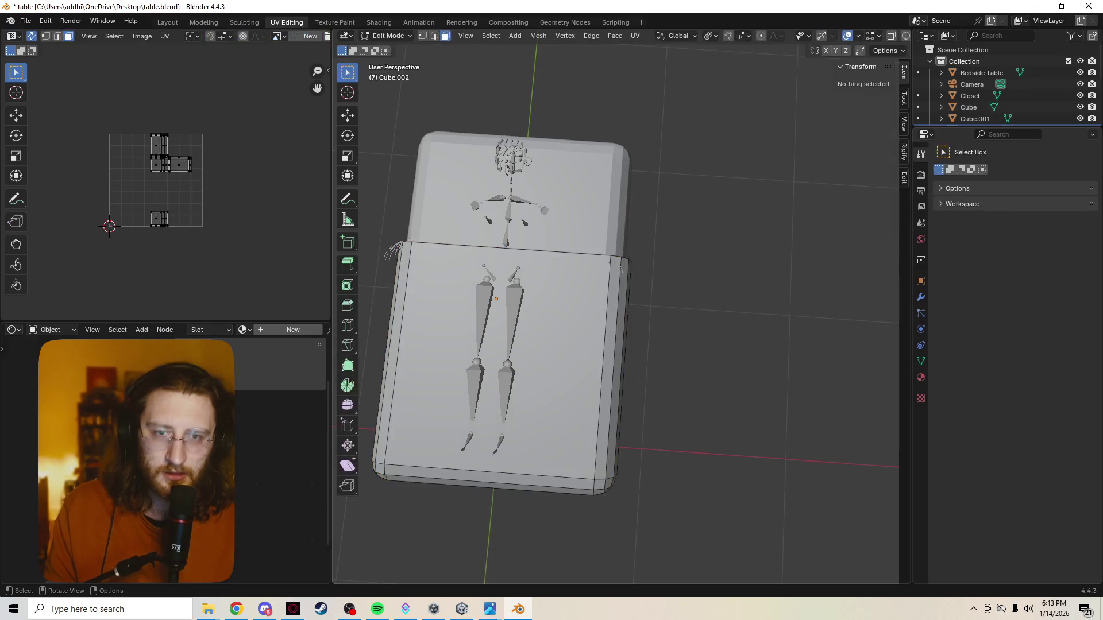
key(KP_Divide)
Enter Edit Mode on the blanket mesh and add a centred edge loop across it with Ctrl+R
middle_drag(616, 344, 689, 310)
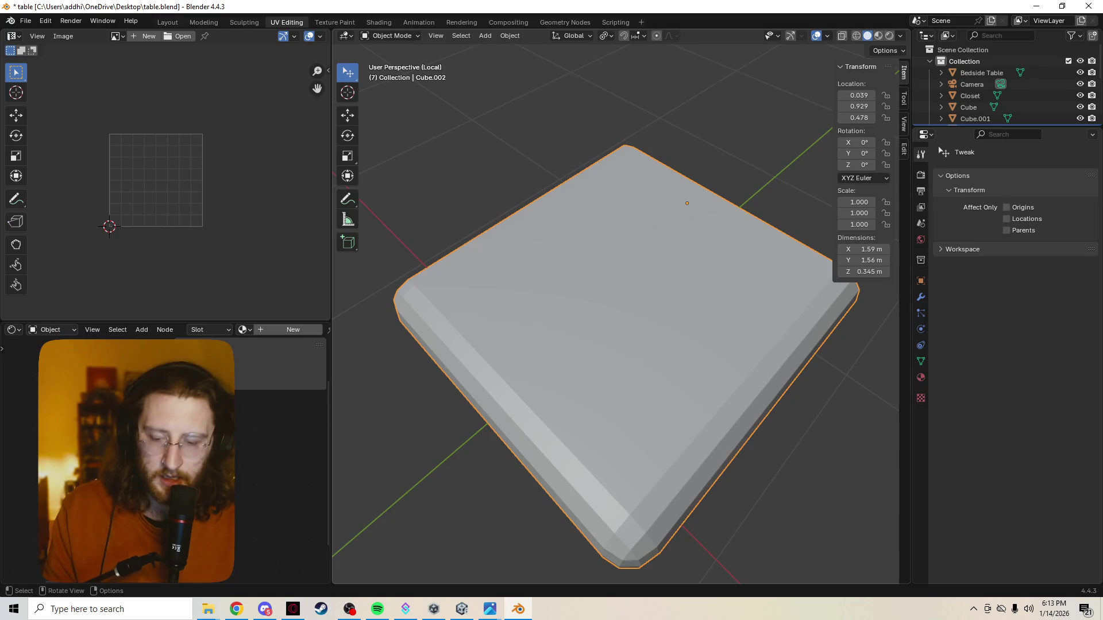
key(q)
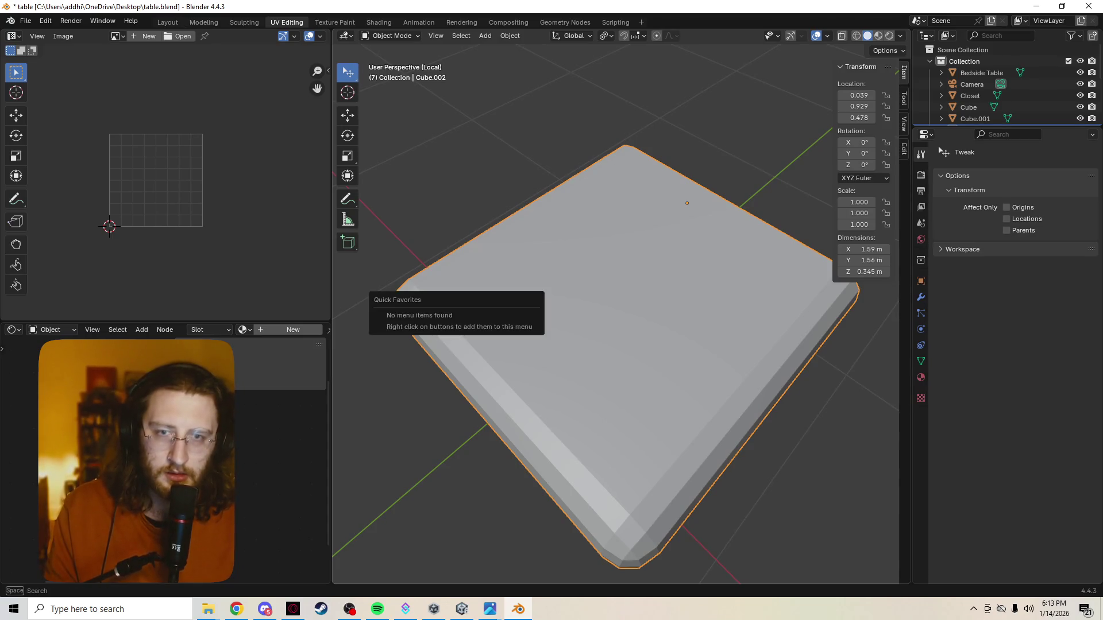
key(Escape)
key(Tab)
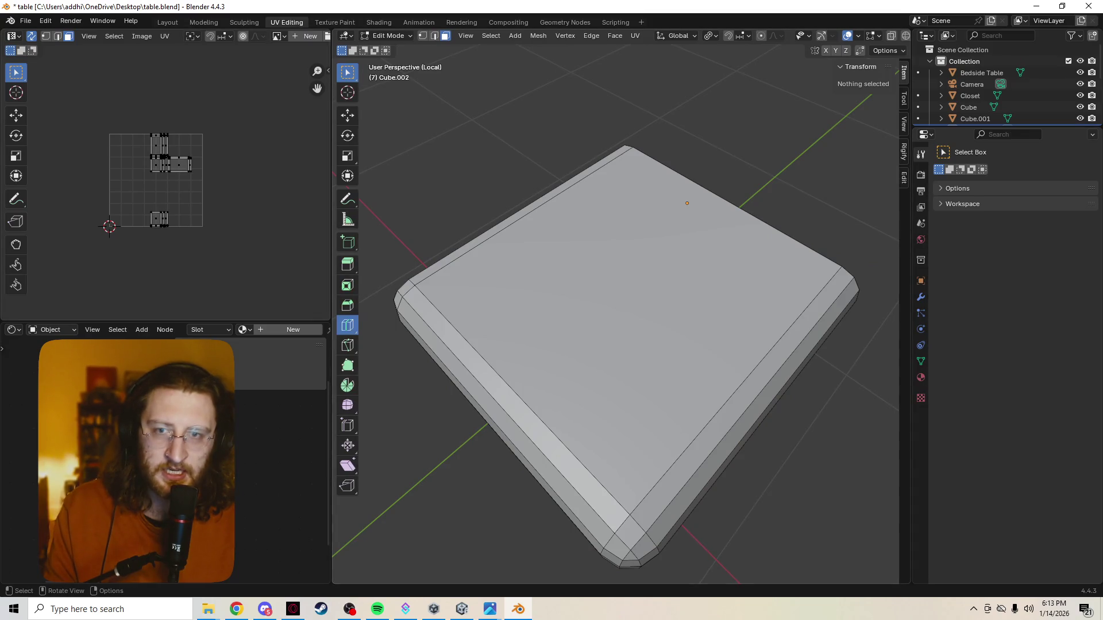
click(347, 324)
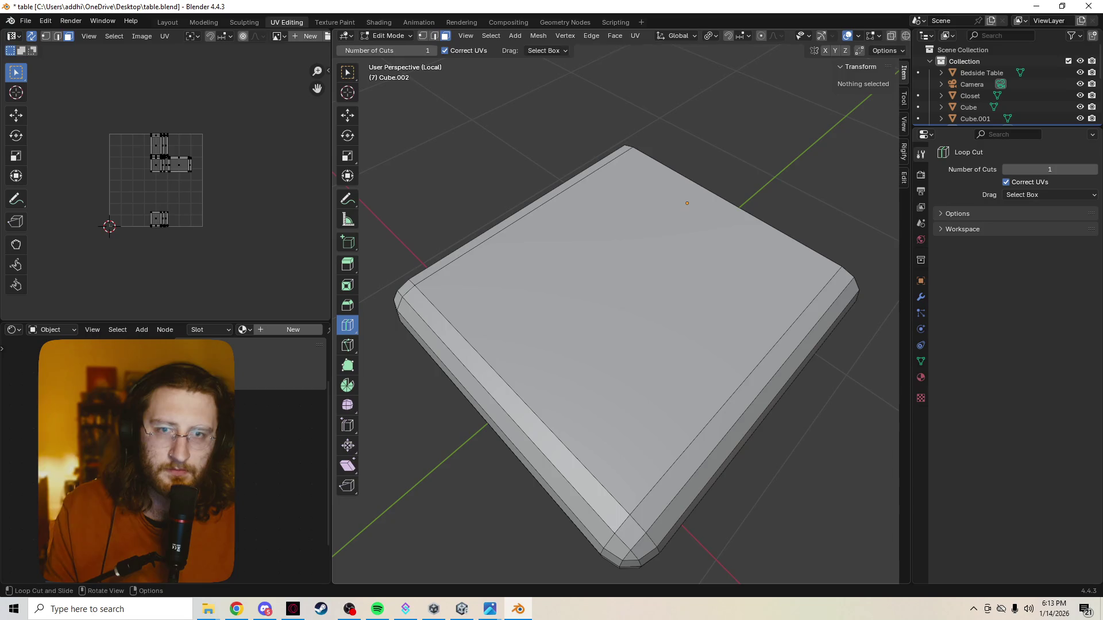
key(ctrl+r)
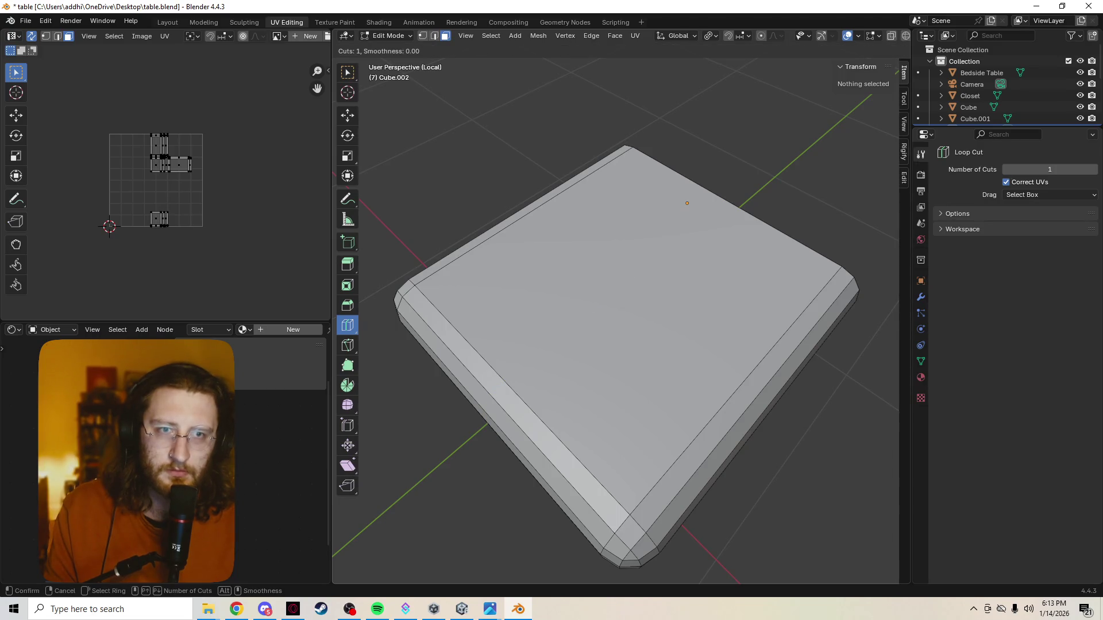
click(492, 428)
right_click(492, 428)
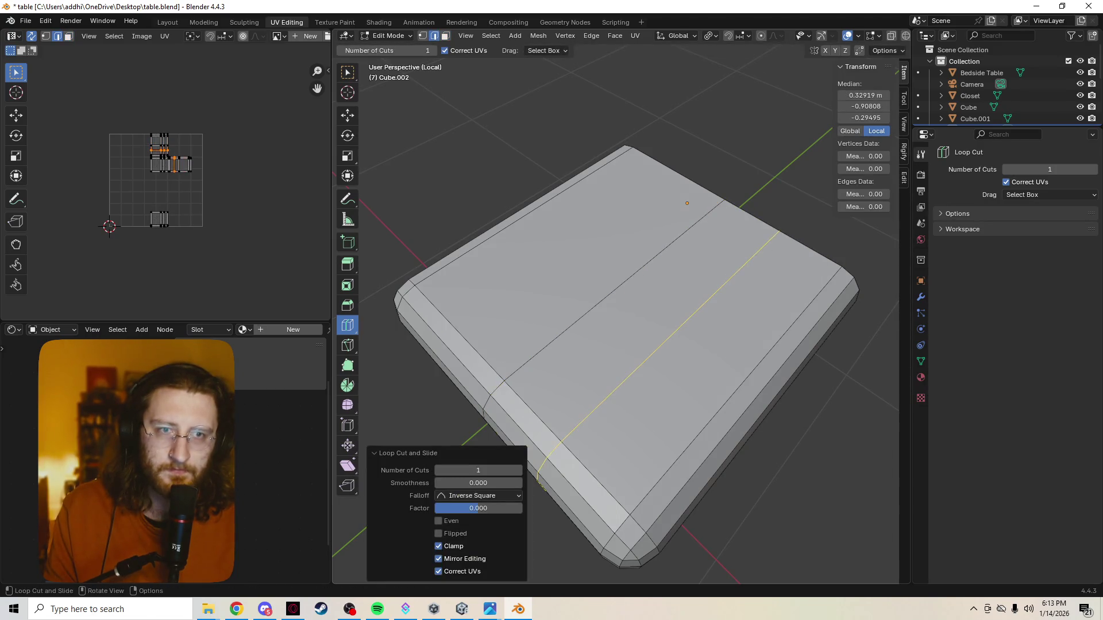
Add two more loop cuts across the top to complete the grid of edge loops
key(ctrl+r)
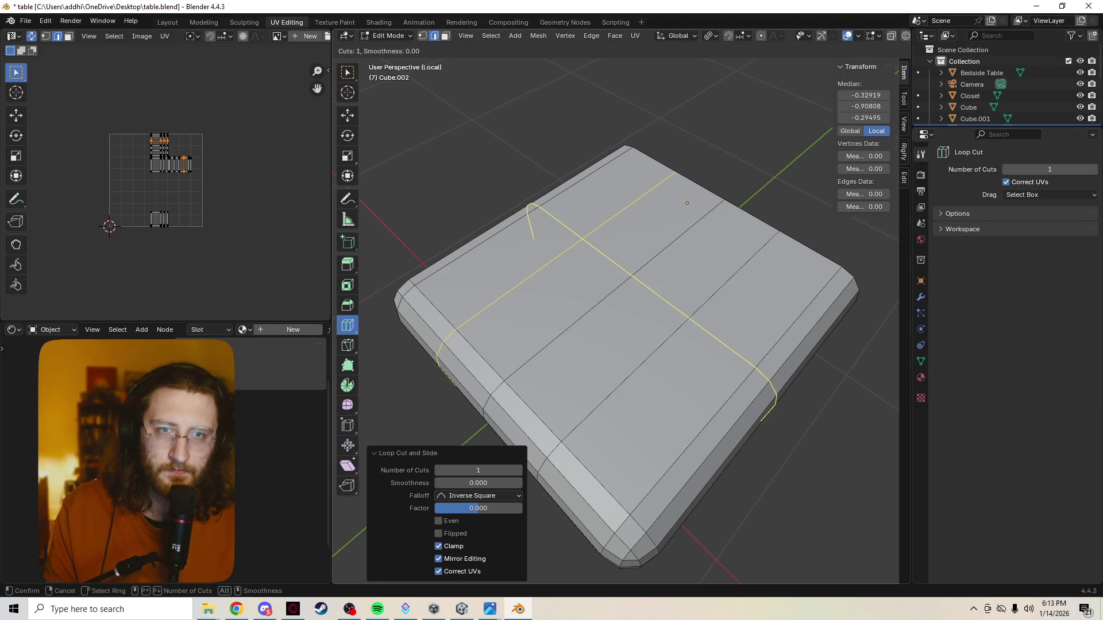
click(604, 353)
key(ctrl+r)
key(ctrl+r)
click(603, 354)
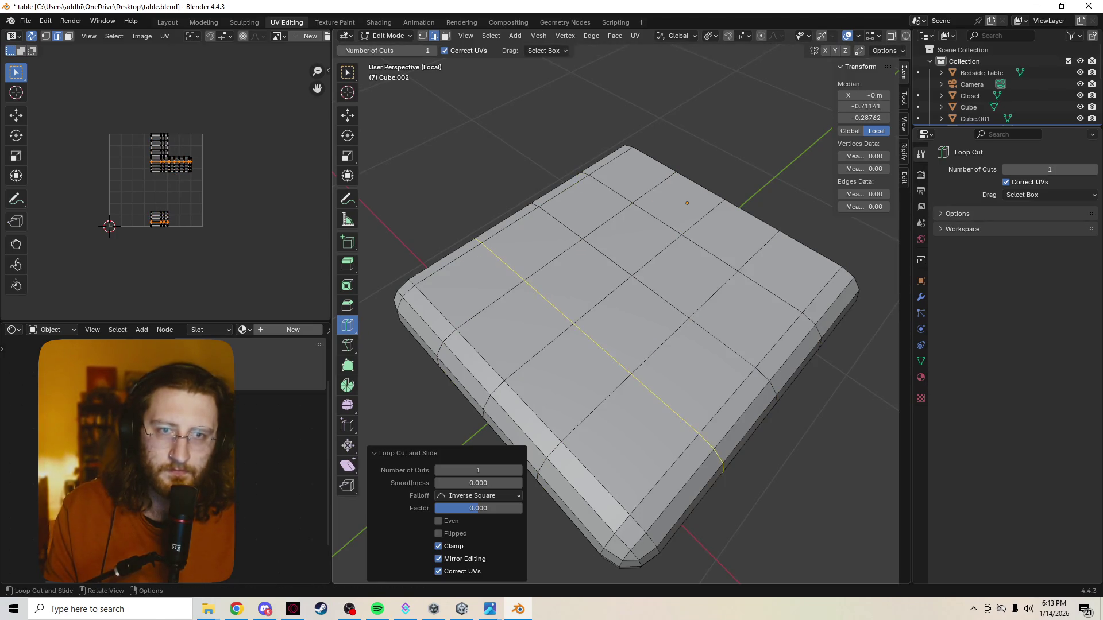
Switch the viewport to Top orthographic to look straight down on the slab
middle_drag(620, 345, 595, 285)
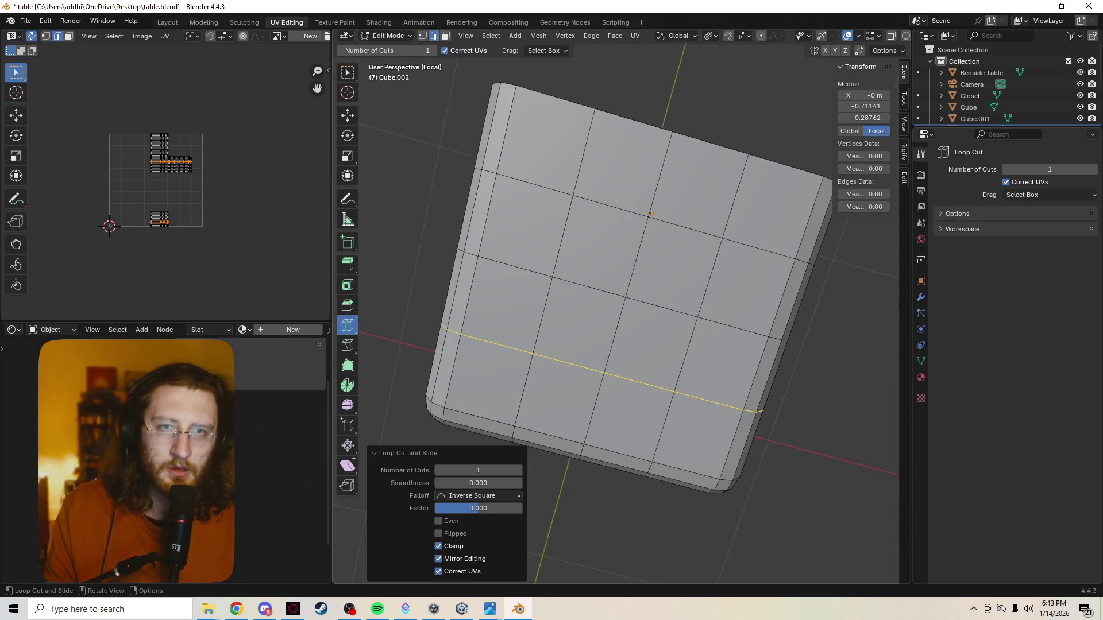
key(grave)
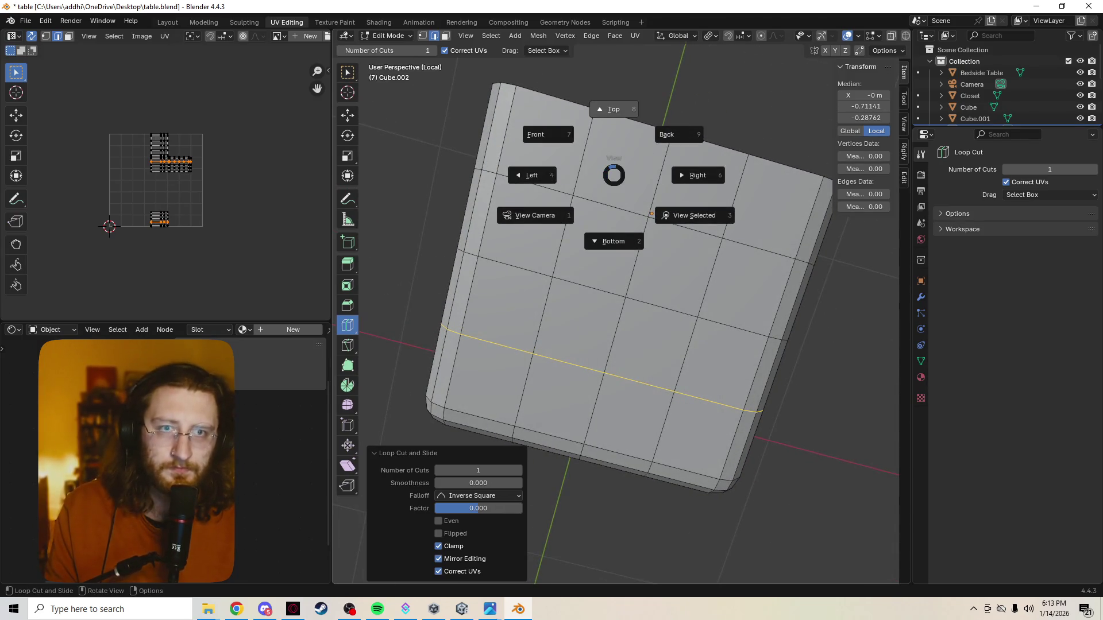
click(613, 109)
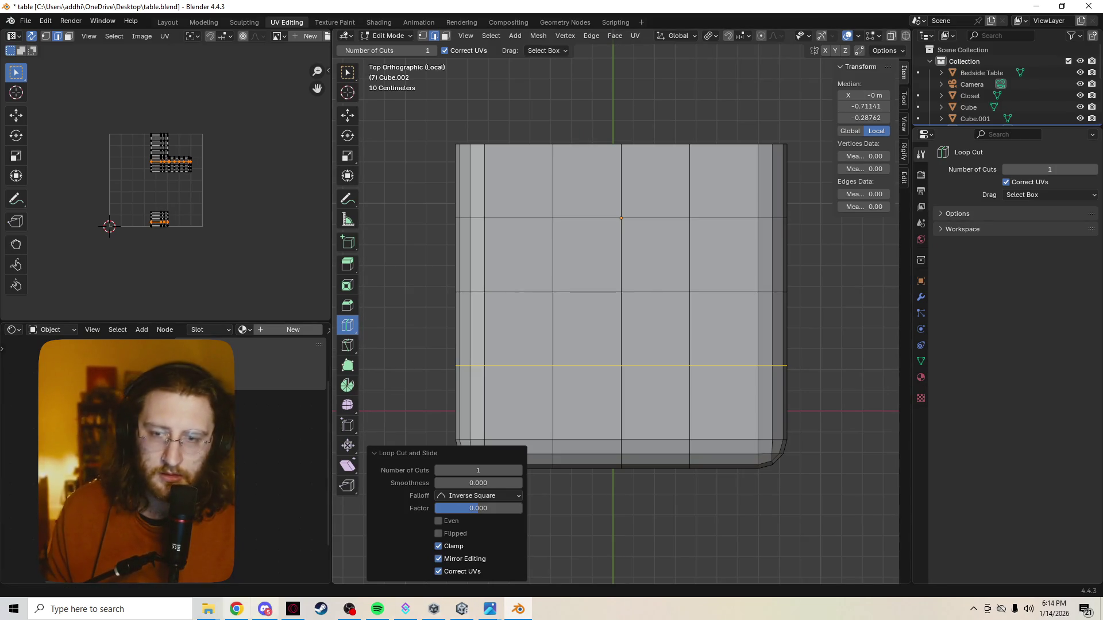
click(238, 609)
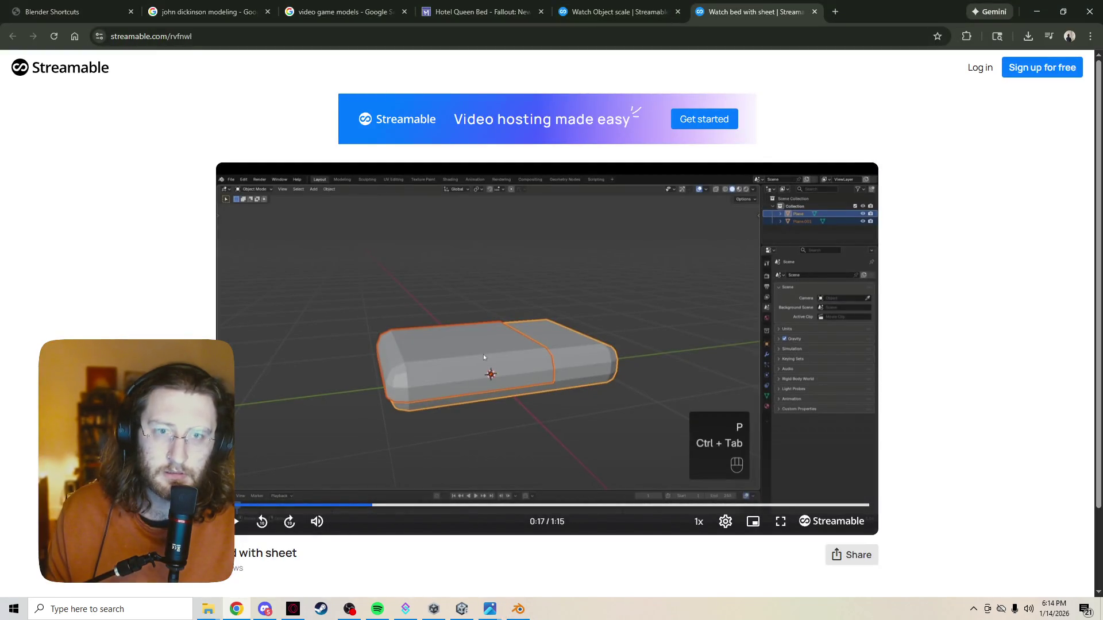
key(space)
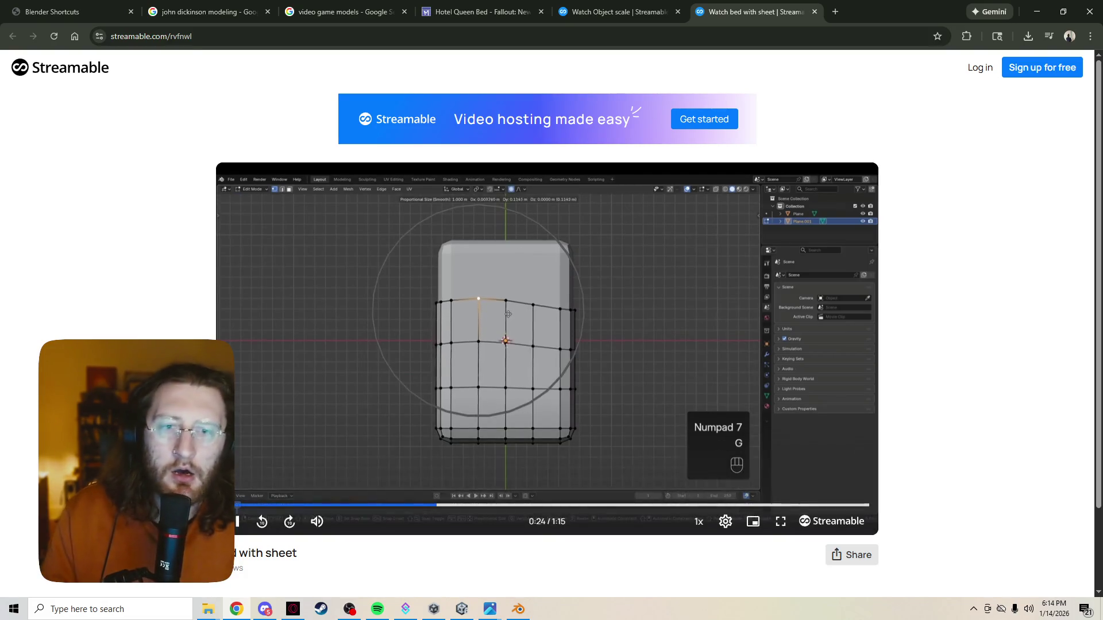
click(523, 560)
click(518, 610)
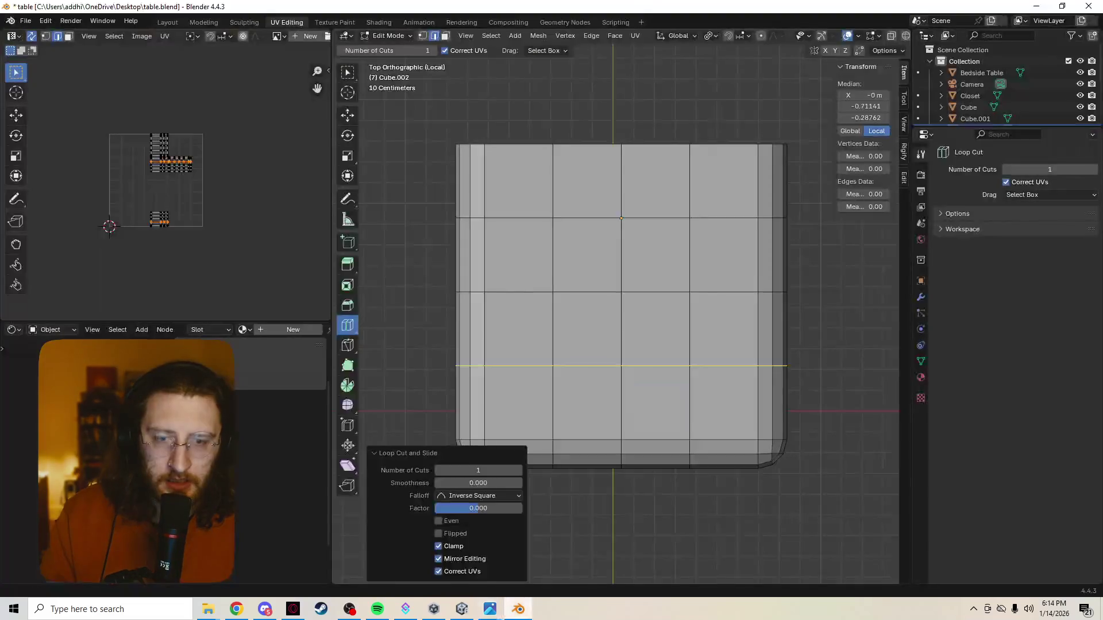
Cancel a new loop cut and undo the grid so the top face is undivided, briefly checking the music player
key(ctrl+r)
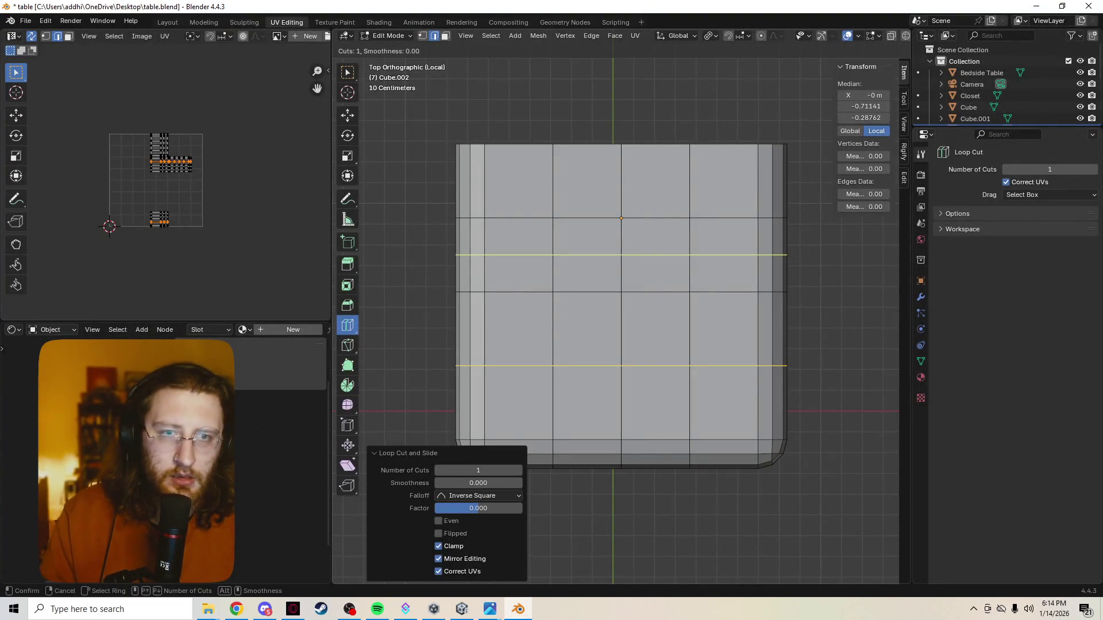
key(Escape)
key(ctrl+z)
key(ctrl+z)
key(ctrl+z)
key(ctrl+z)
key(ctrl+z)
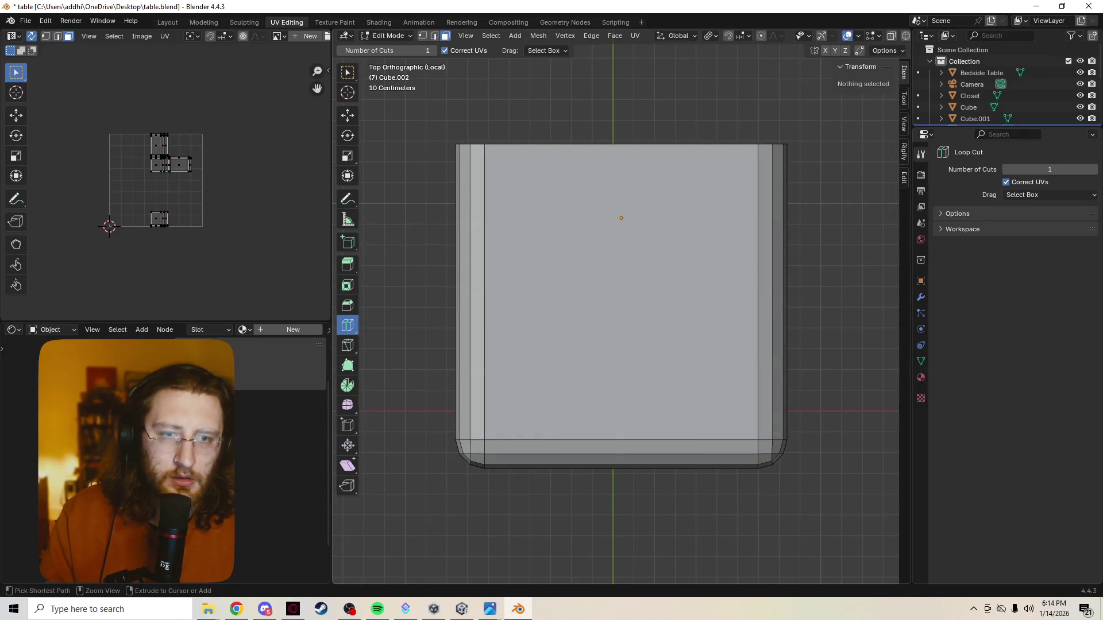
click(376, 609)
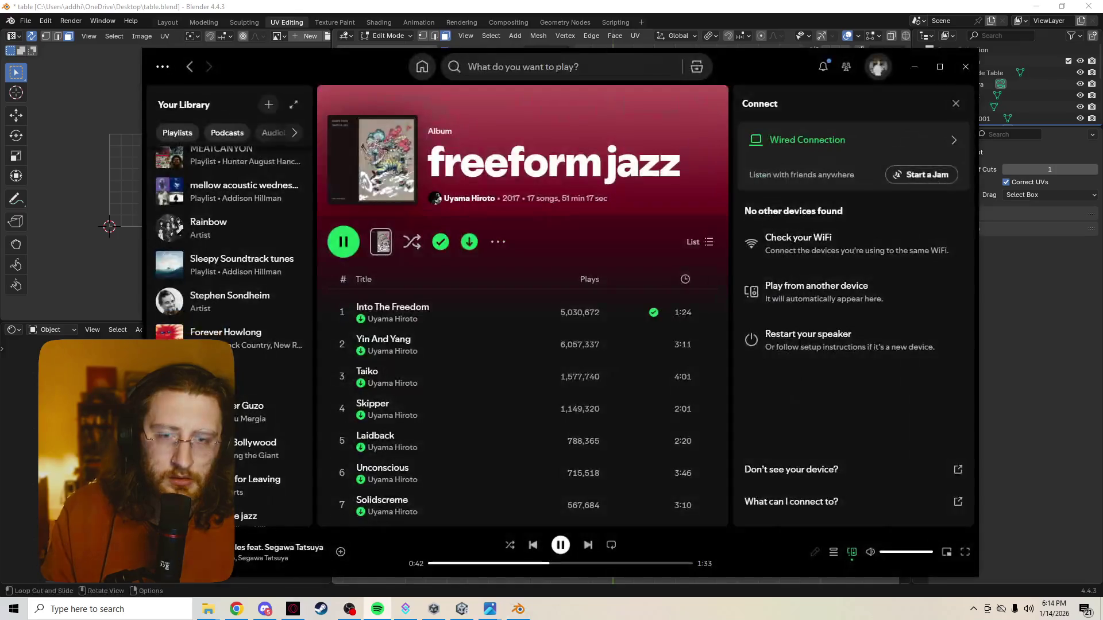
click(914, 67)
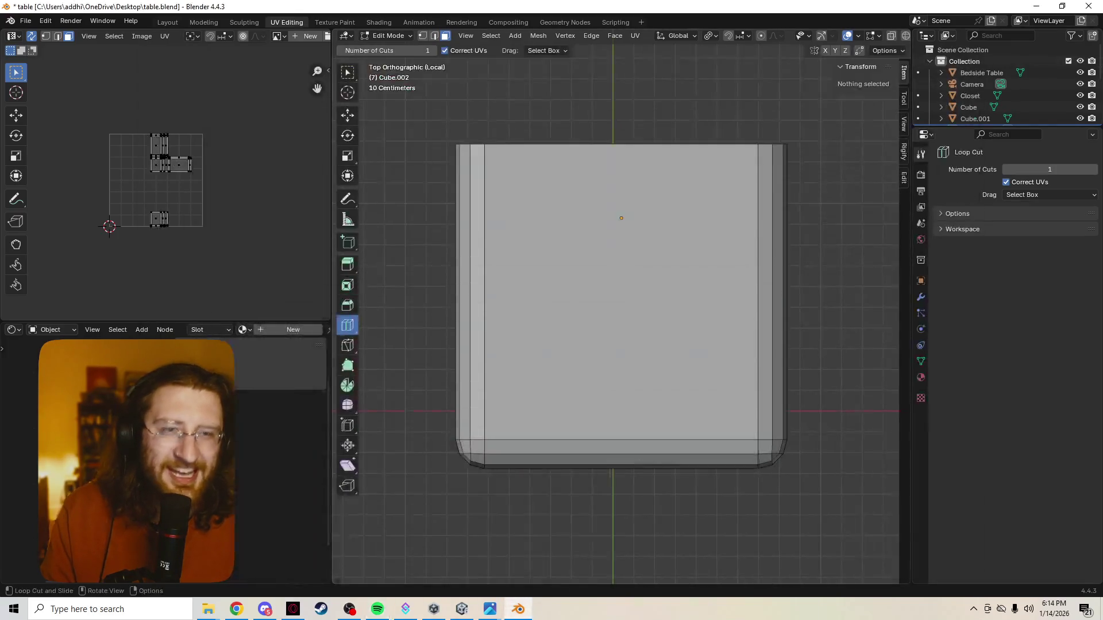
Try a lengthwise loop cut slid off-centre, then cancel it and clear the selection
key(ctrl+r)
click(621, 217)
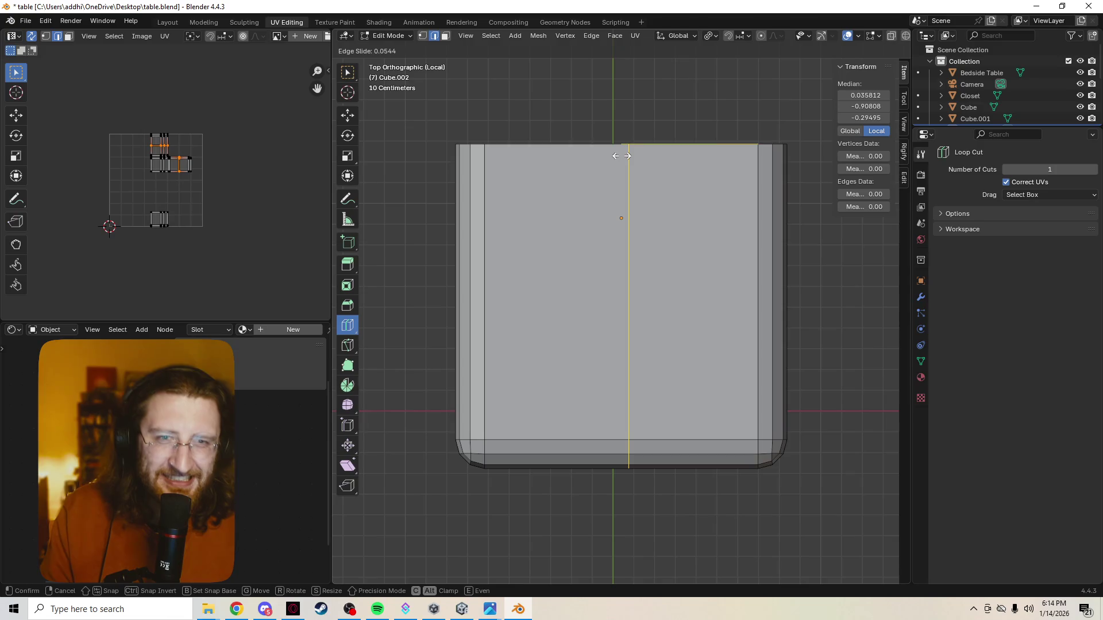
click(592, 176)
key(ctrl+e)
click(549, 297)
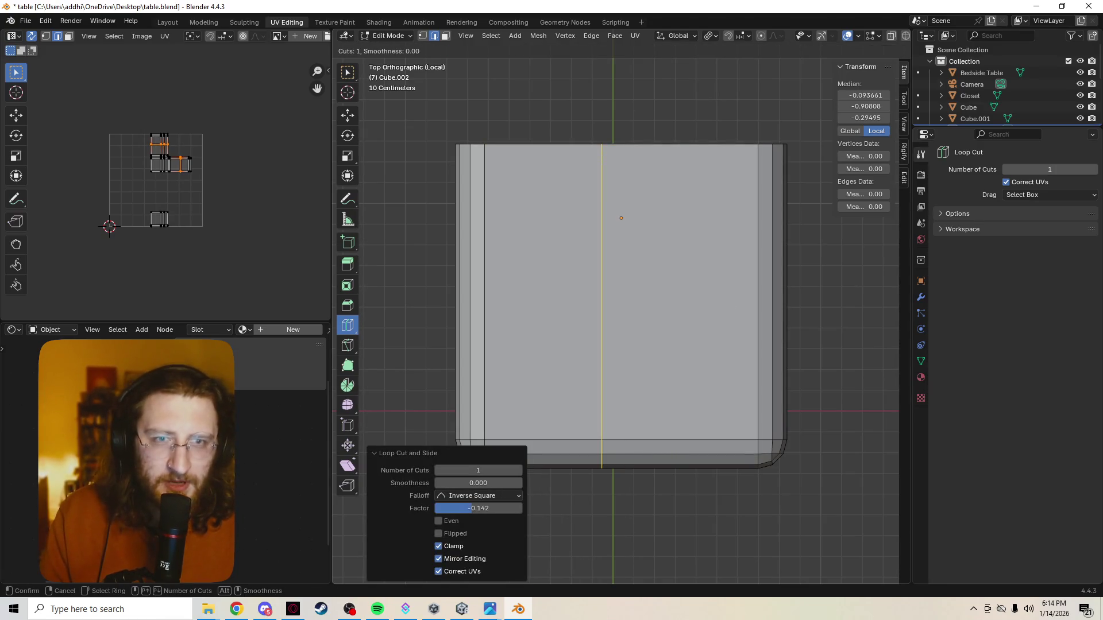
key(Escape)
key(alt+a)
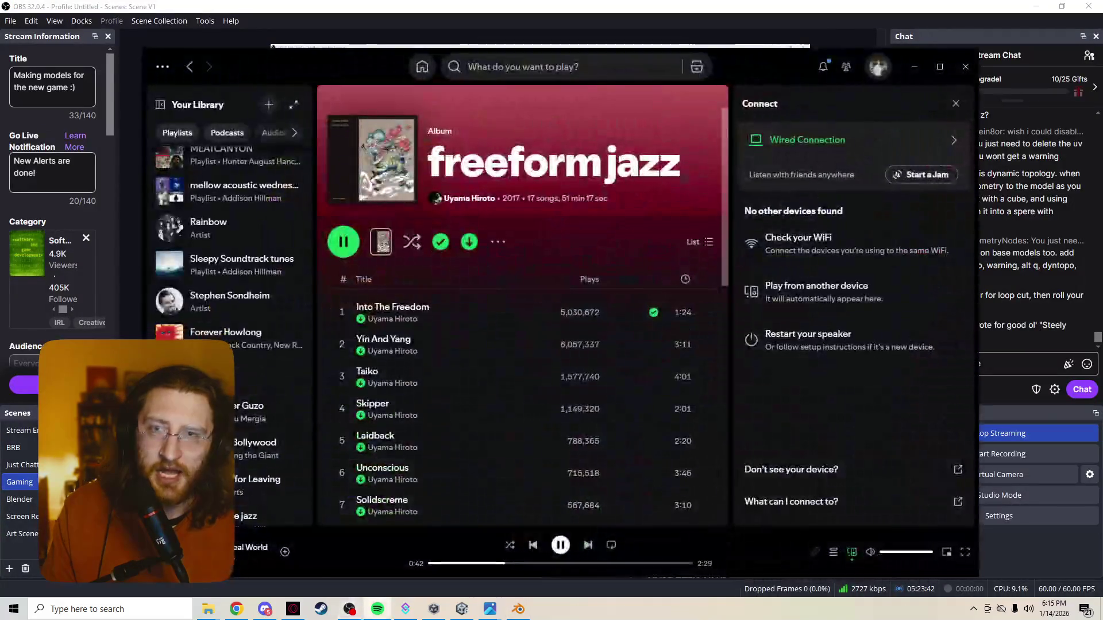
text(steel)
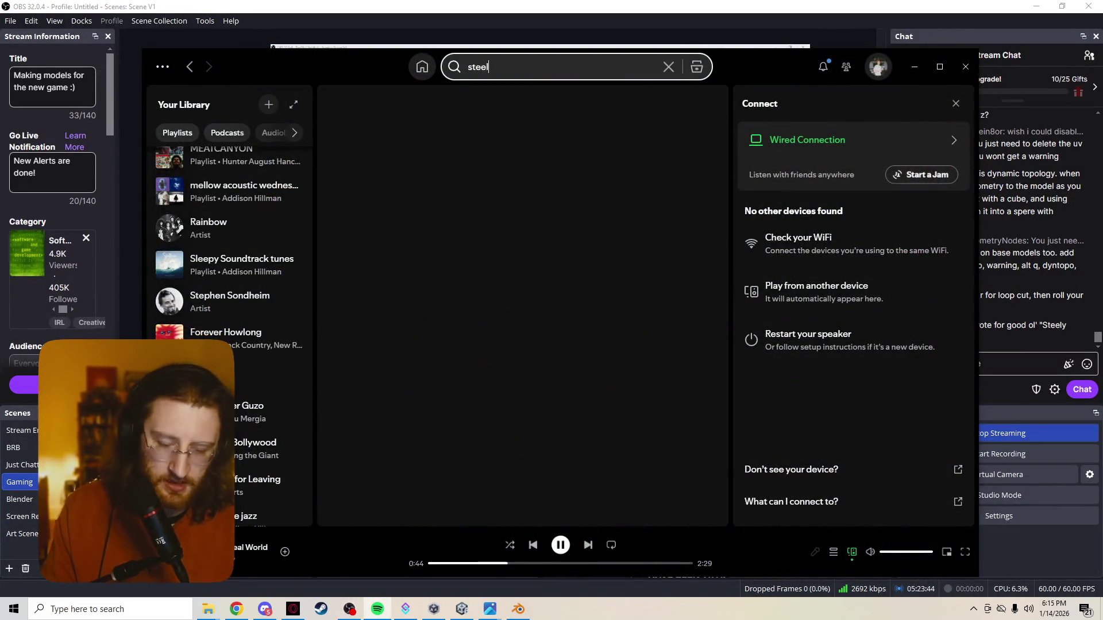
text(y dan)
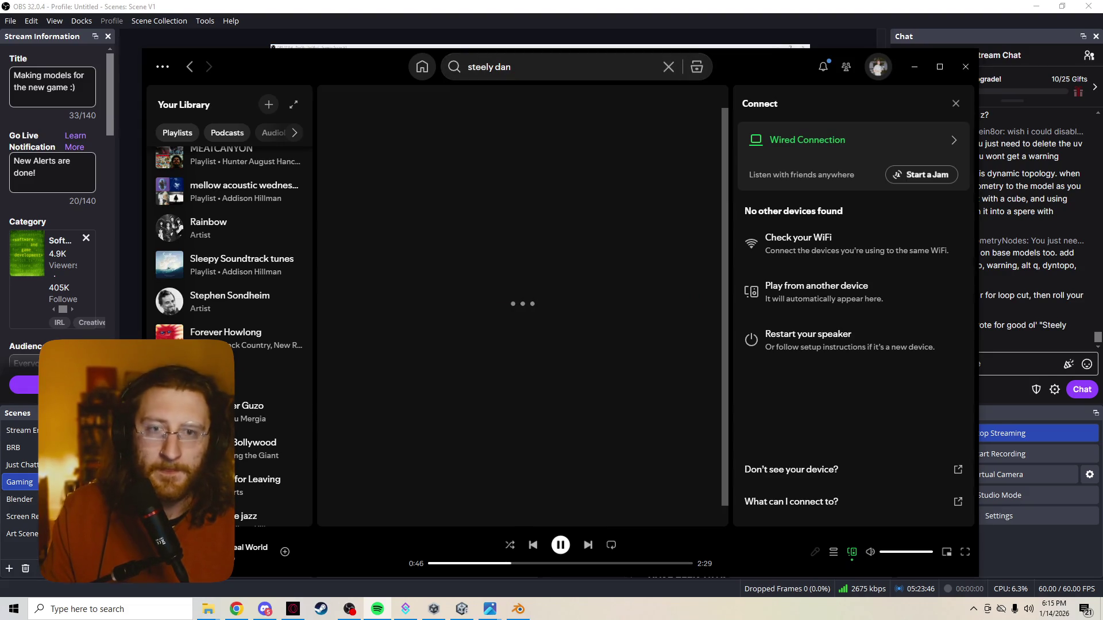
Play Steely Dan's Do It Again from Can't Buy A Thrill, then hide Spotify and return to Blender
click(345, 358)
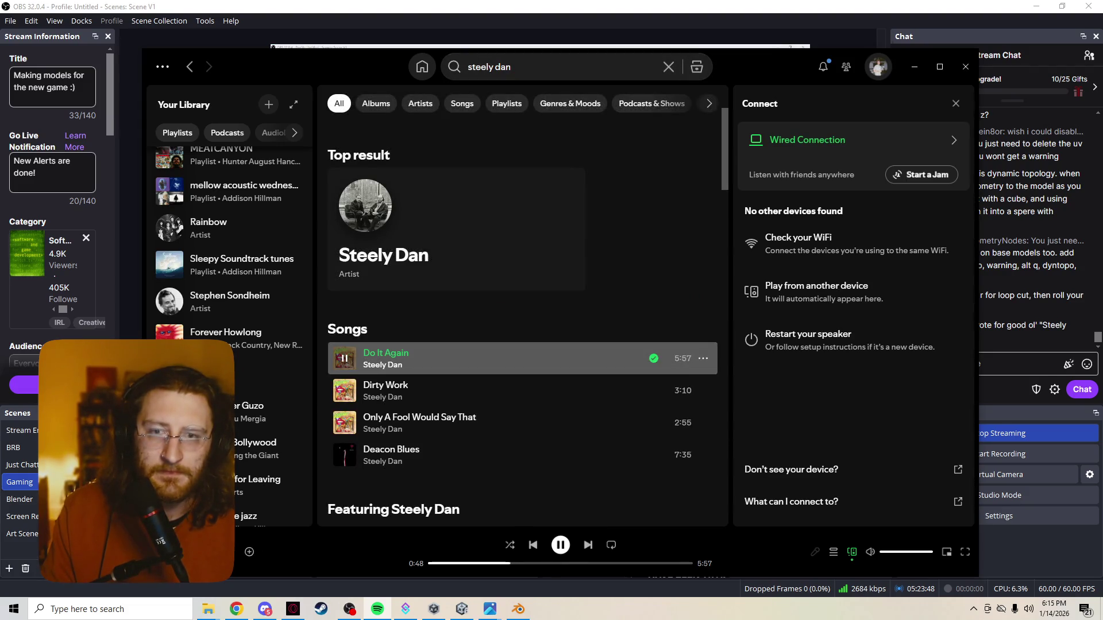
click(385, 353)
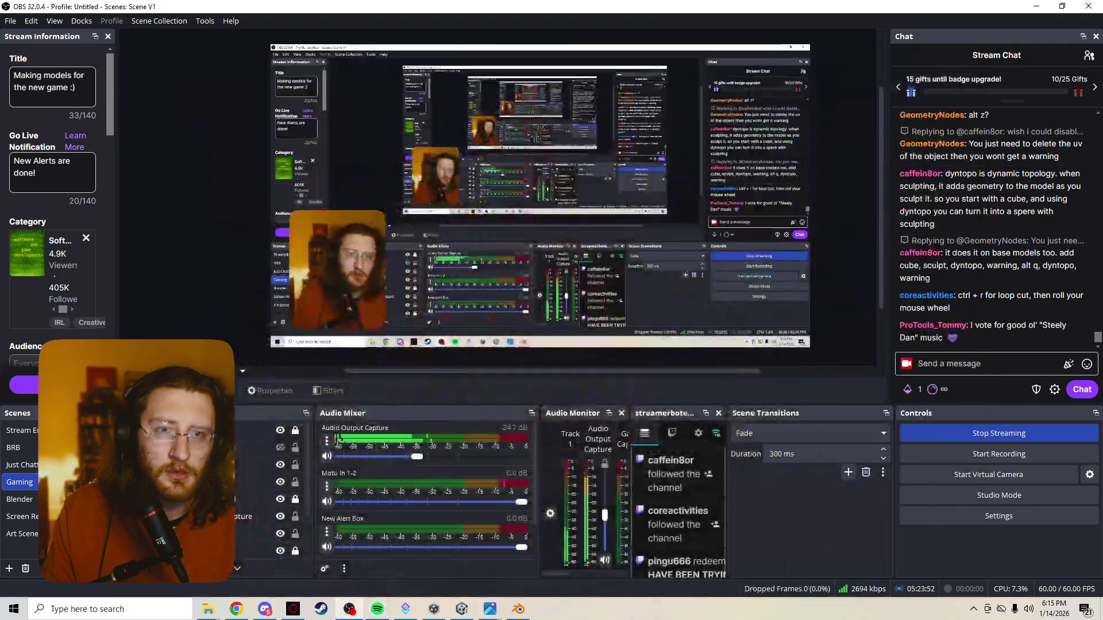
click(915, 67)
key(alt+Tab)
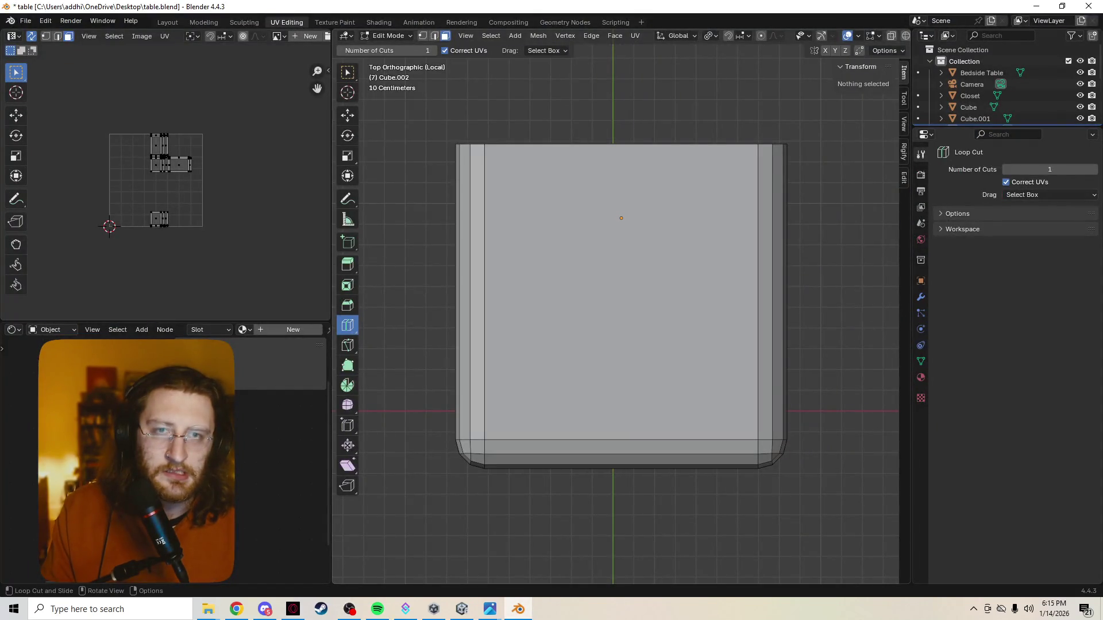
Add five evenly spaced lengthwise edge loops across the slab's top, kept centred
key(ctrl+r)
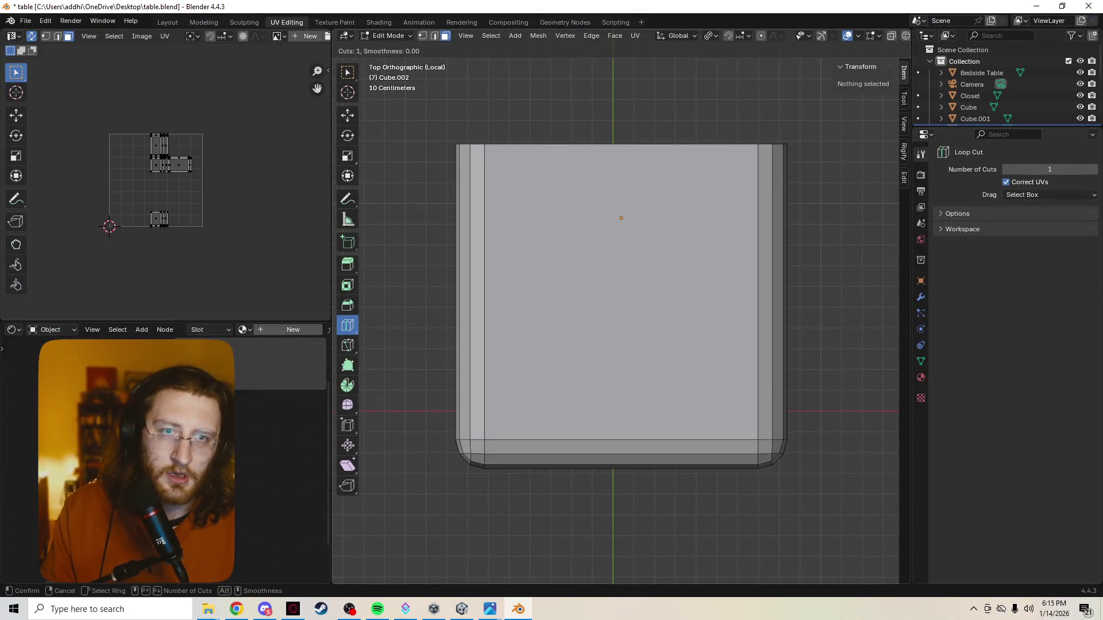
scroll(621, 306, up, 3)
scroll(621, 306, up, 1)
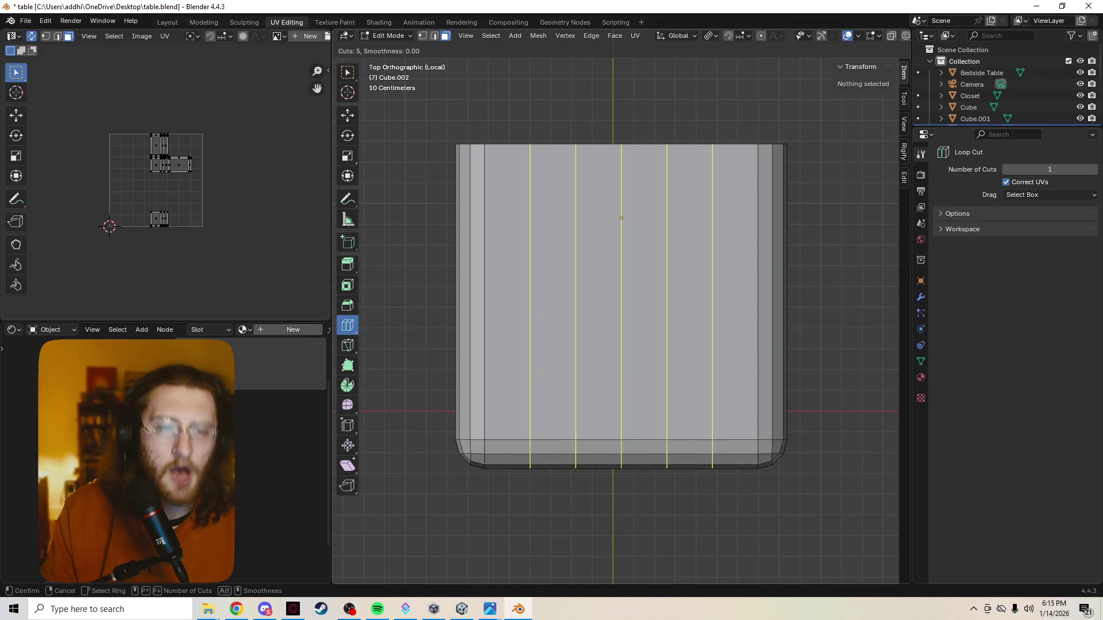
click(623, 302)
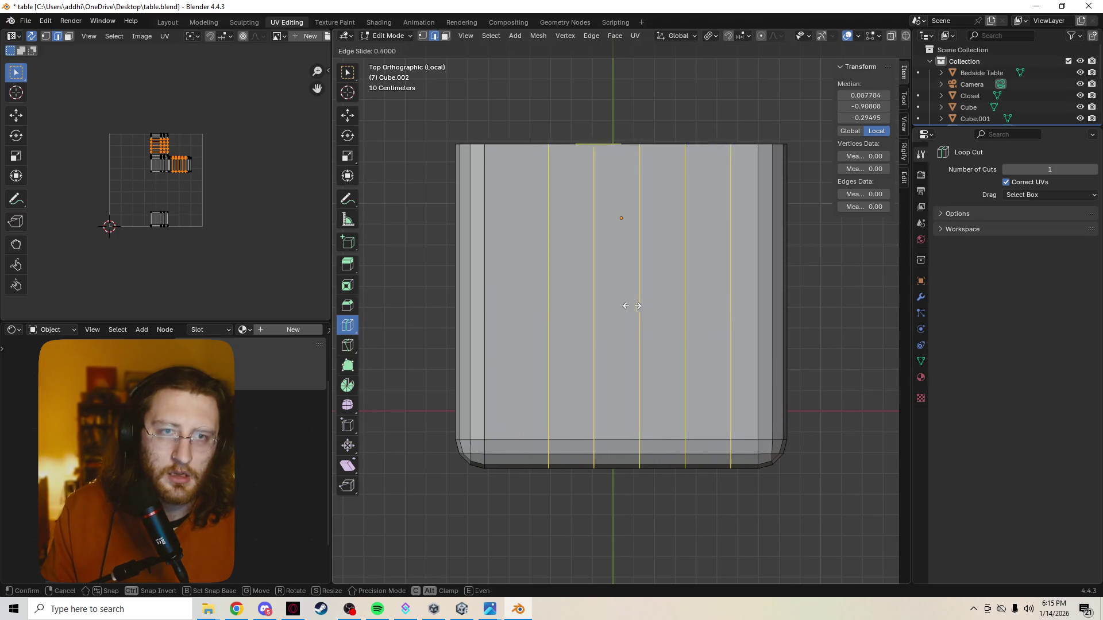
right_click(617, 305)
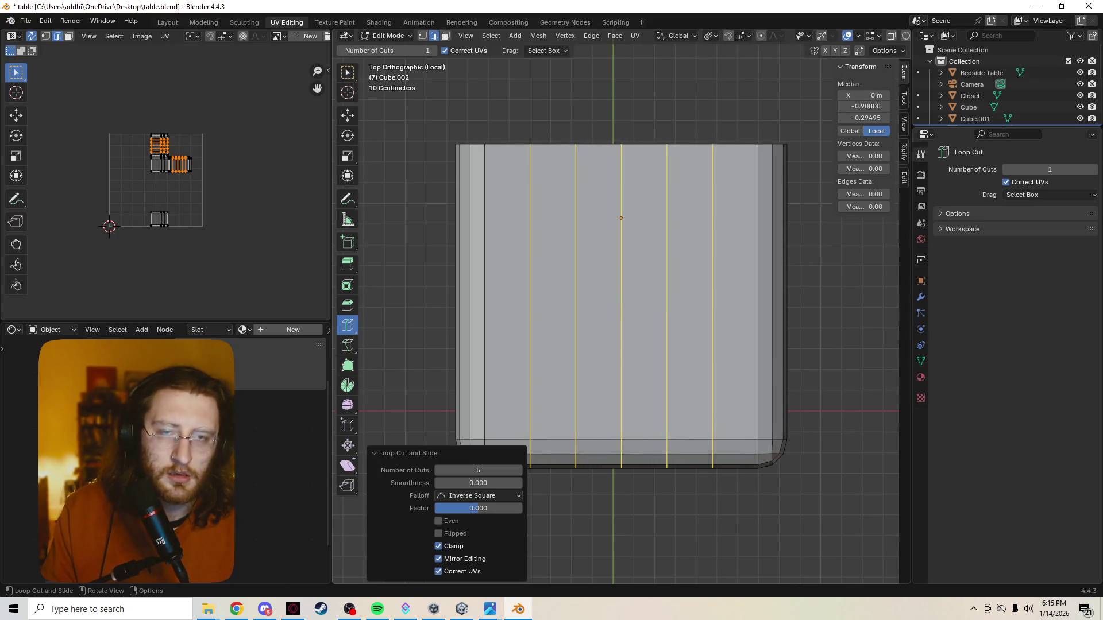